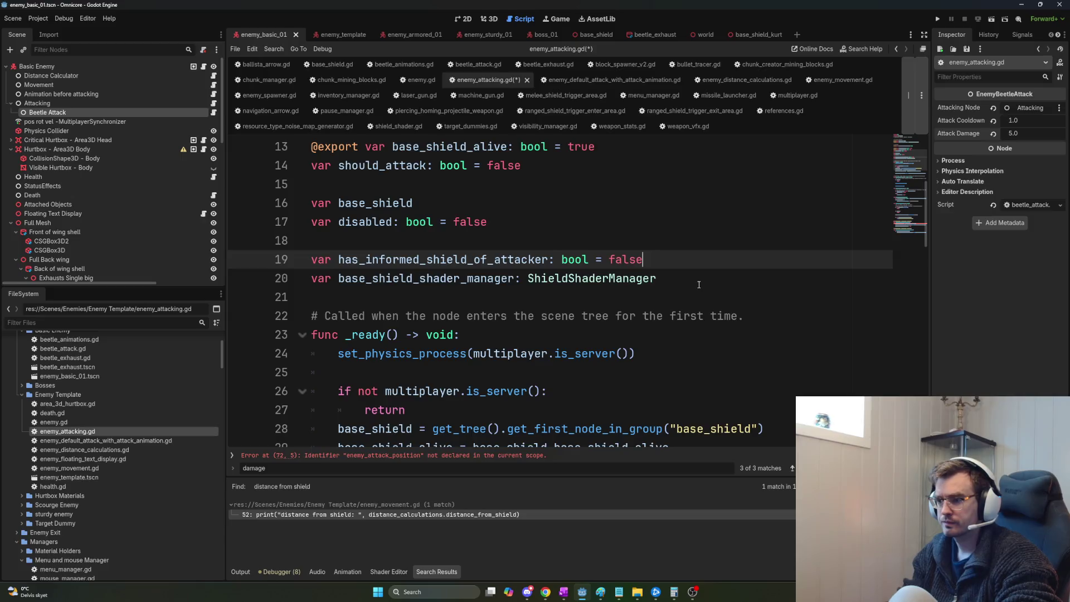
- Move the shield shader manager declaration above has_informed_shield_of_attacker in enemy_attacking.gd
left_click(699, 285)
key("Return")
type("var")
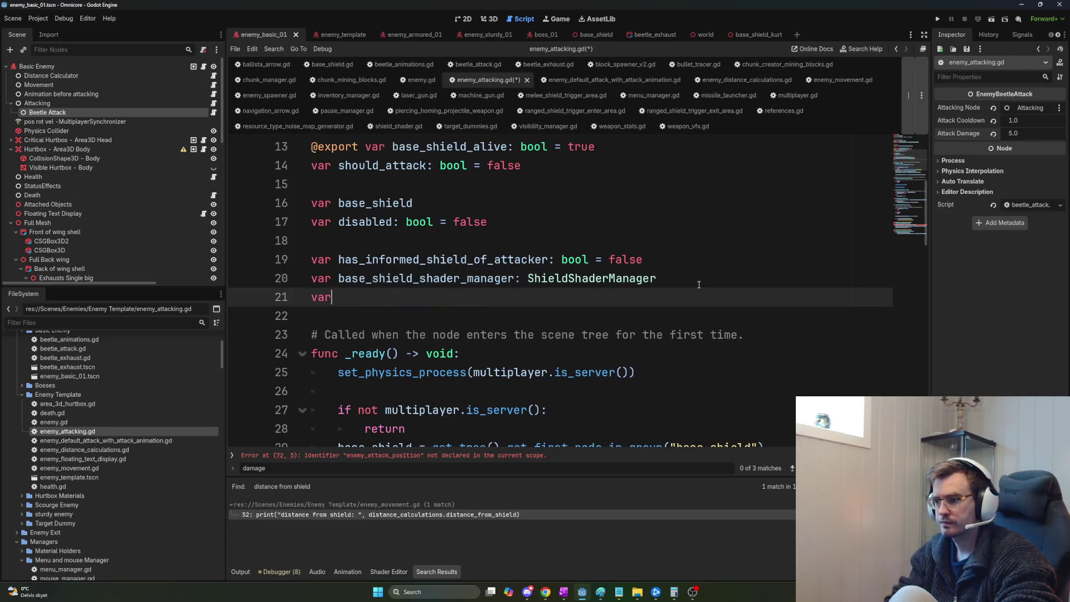
left_click_drag(701, 284, 311, 278)
key("BackSpace")
left_click(352, 247)
key("Return")
type("var base_shield_shader_manager: ShieldShaderManager")
key("Down")
key("Down")
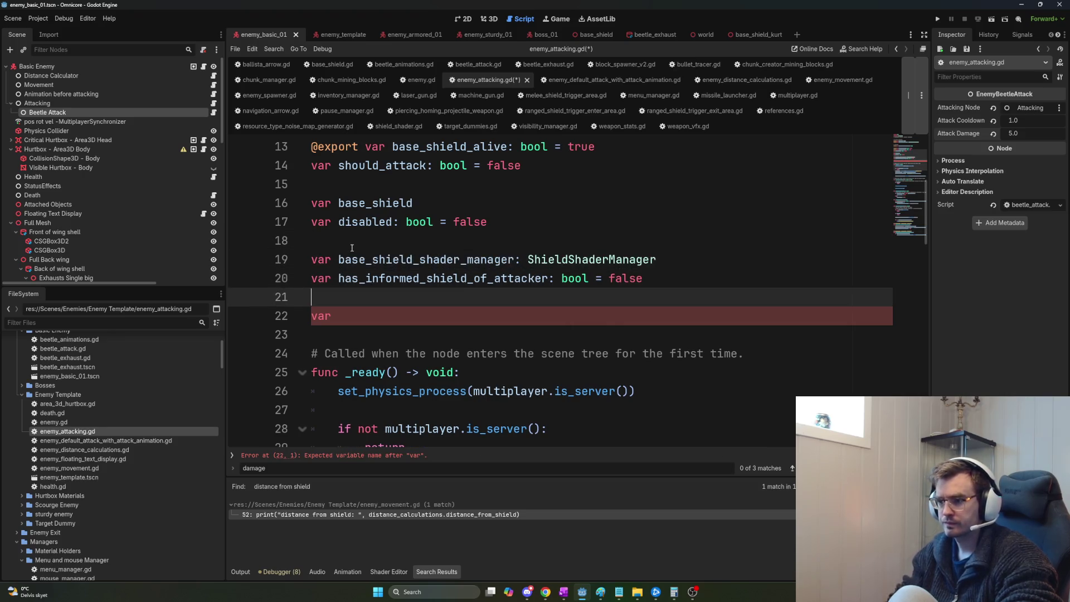
key("alt+Down")
- Finish the new line as 'var enemy_attack_position: Vector3' and save the script
key("Up")
key("End")
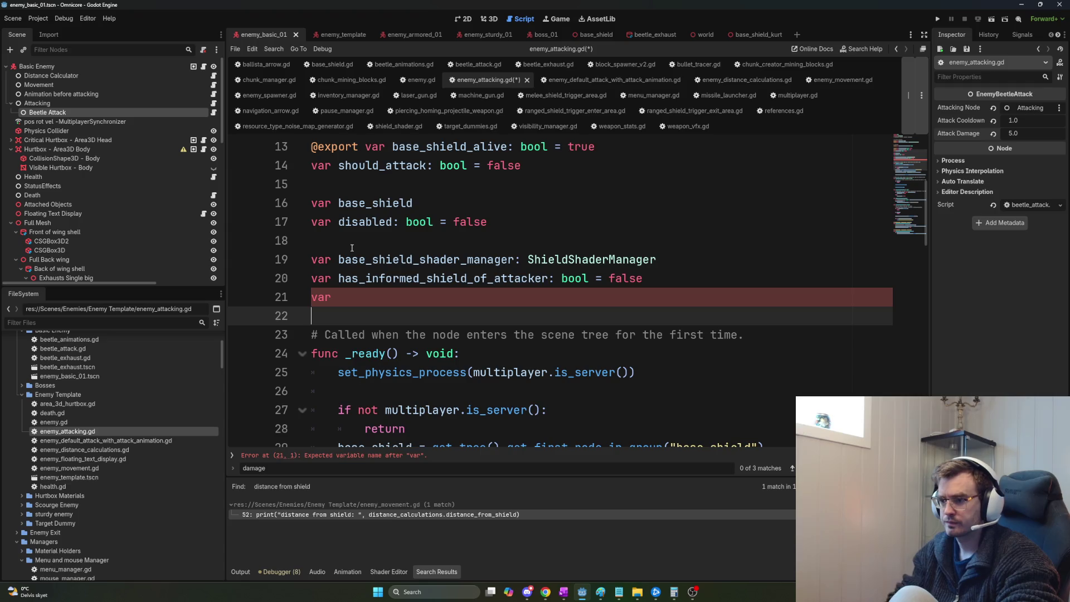
type("enemy_attack_position: ")
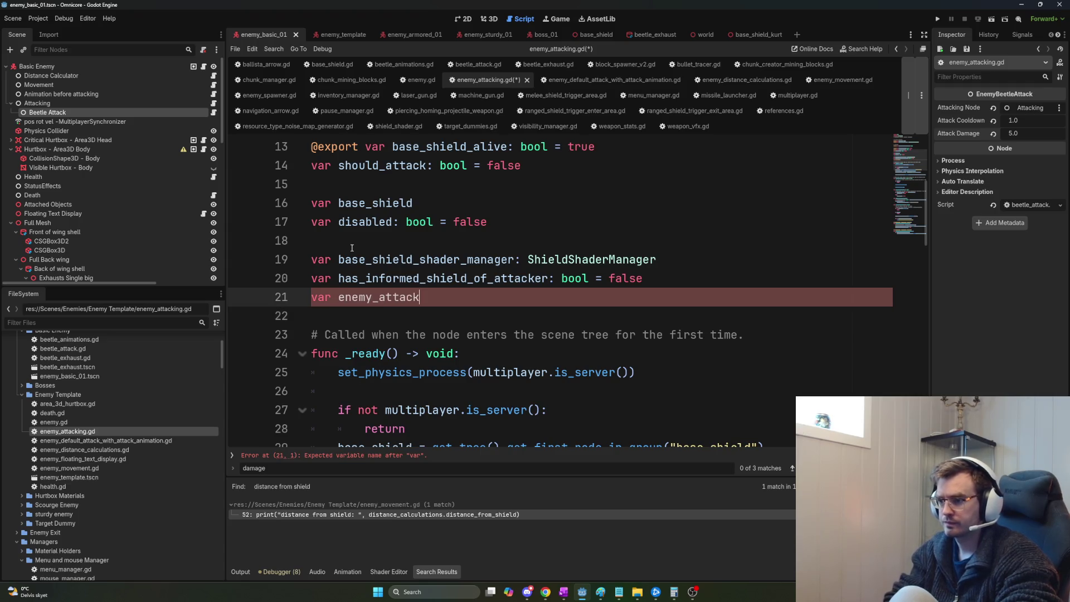
type("Vector3")
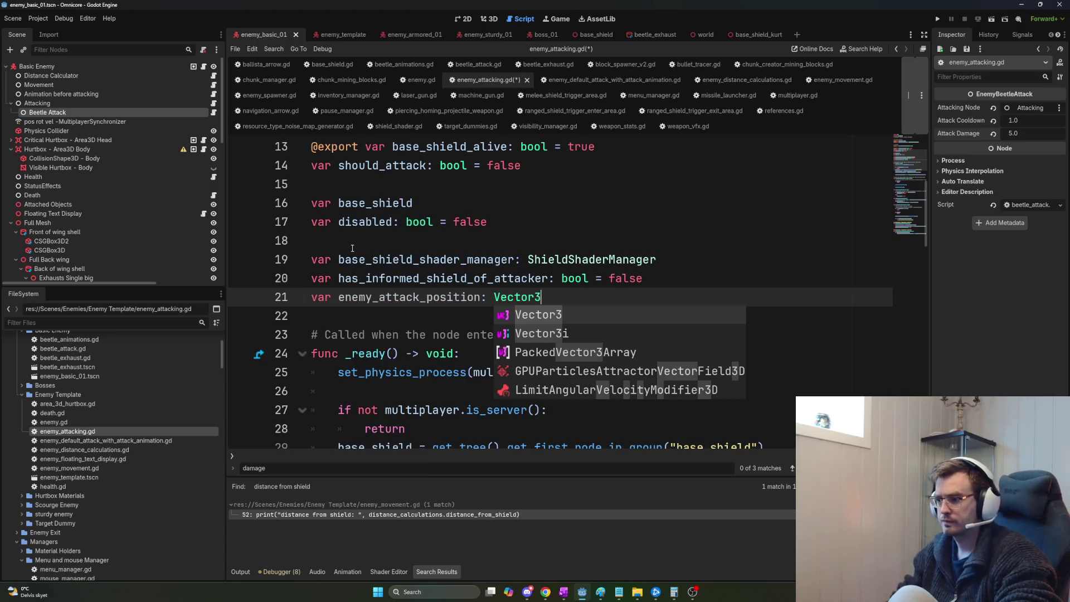
type(" = Vector")
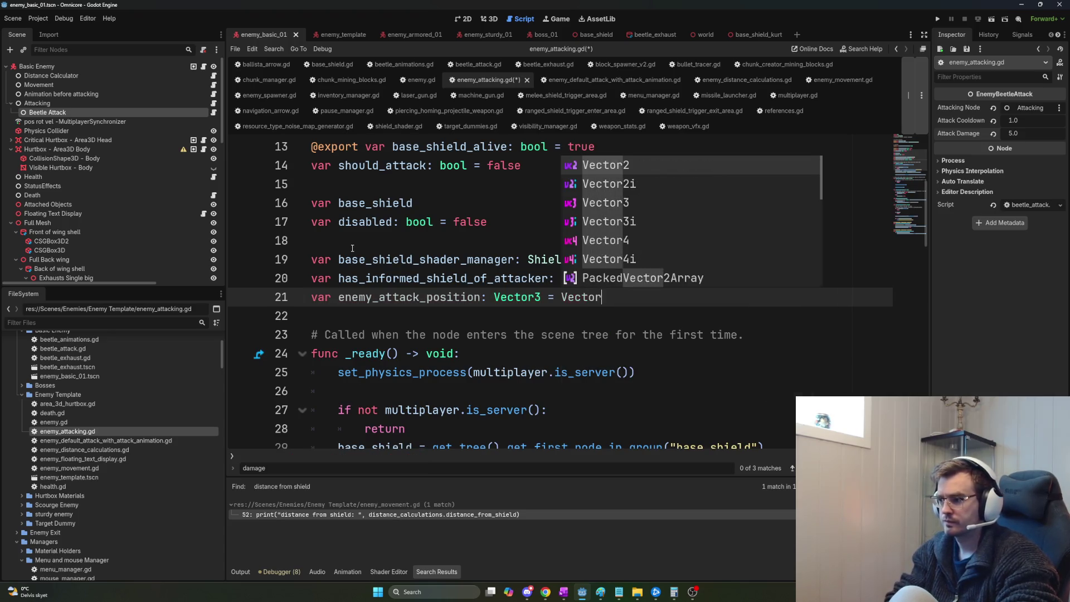
key("BackSpace")
key("BackSpace")
key("BackSpace")
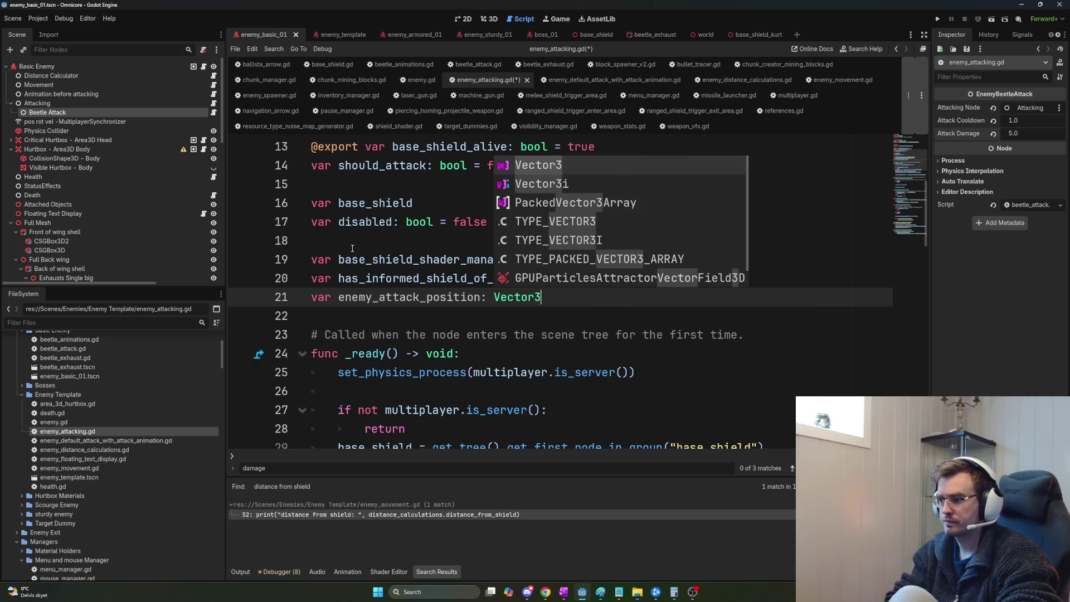
key("Escape")
key("alt+Left")
scroll(564, 374, "down", 3)
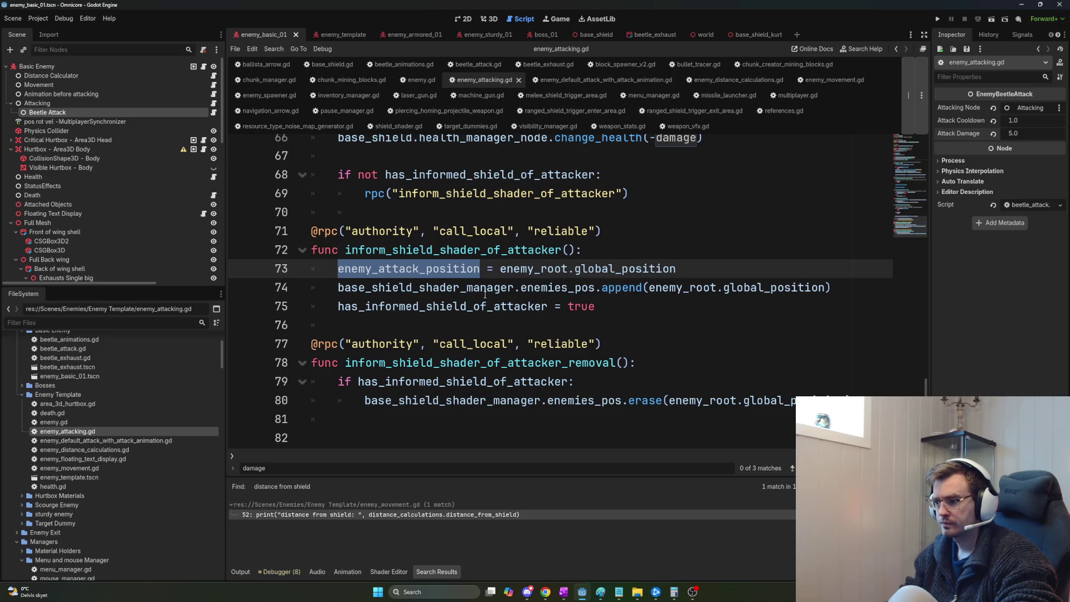
- Replace enemy_root.global_position with enemy_attack_position in the append() and erase() calls
left_click_drag(830, 287, 649, 287)
type("enemy_attack_position")
left_click(502, 306)
left_click_drag(846, 400, 669, 400)
key("ctrl+v")
left_click(728, 382)
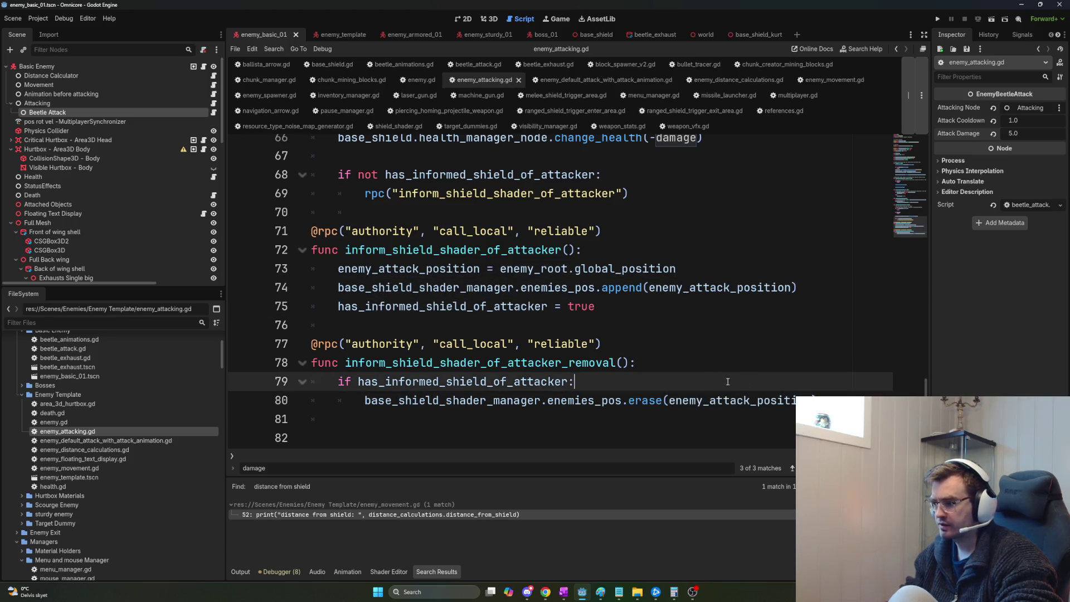
double_click(744, 400)
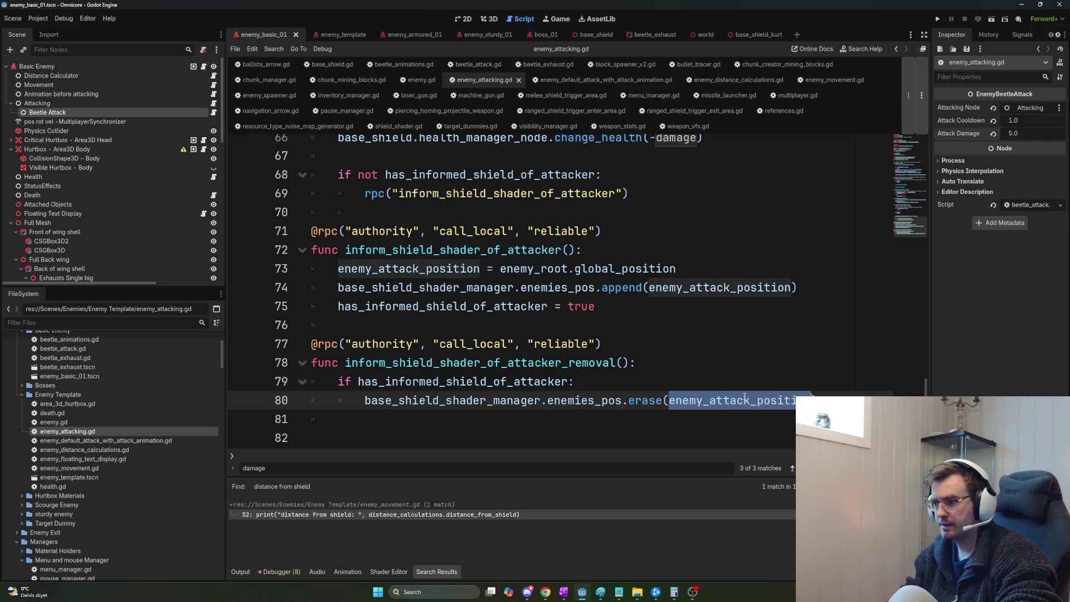
- Check the removal function's connect call on line 33, then run the game with F5
double_click(453, 269)
key("Down")
key("Down")
key("Down")
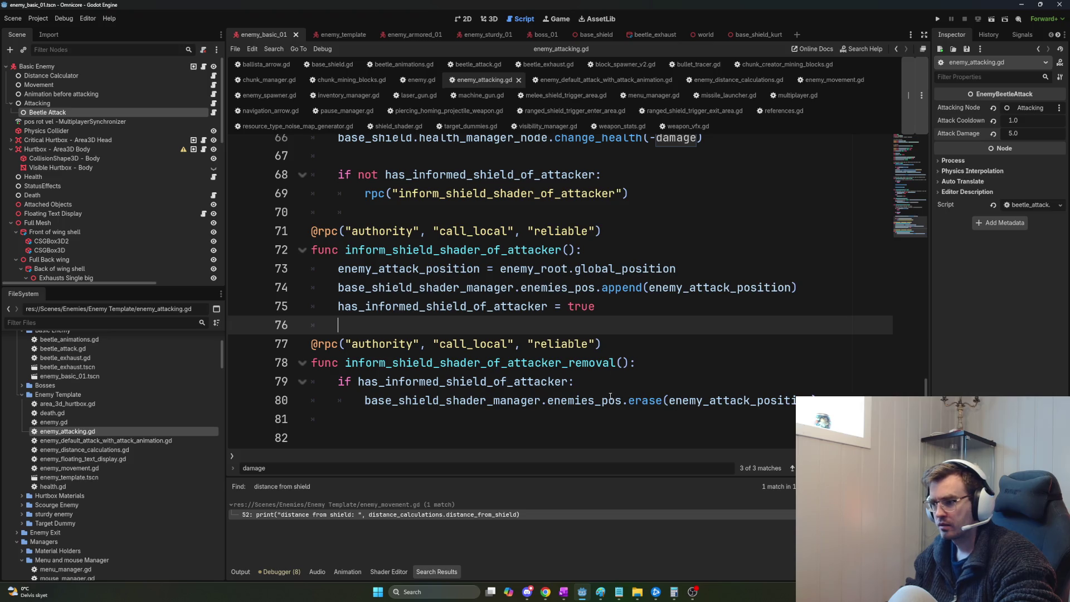
double_click(473, 362)
key("ctrl+d")
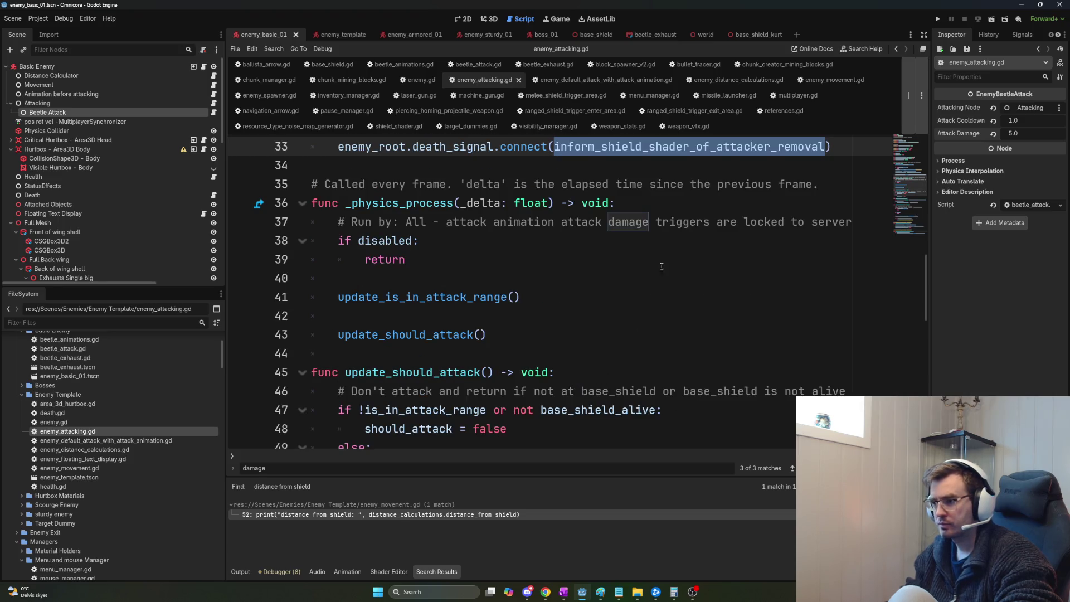
scroll(662, 267, "up", 1)
left_click(684, 203)
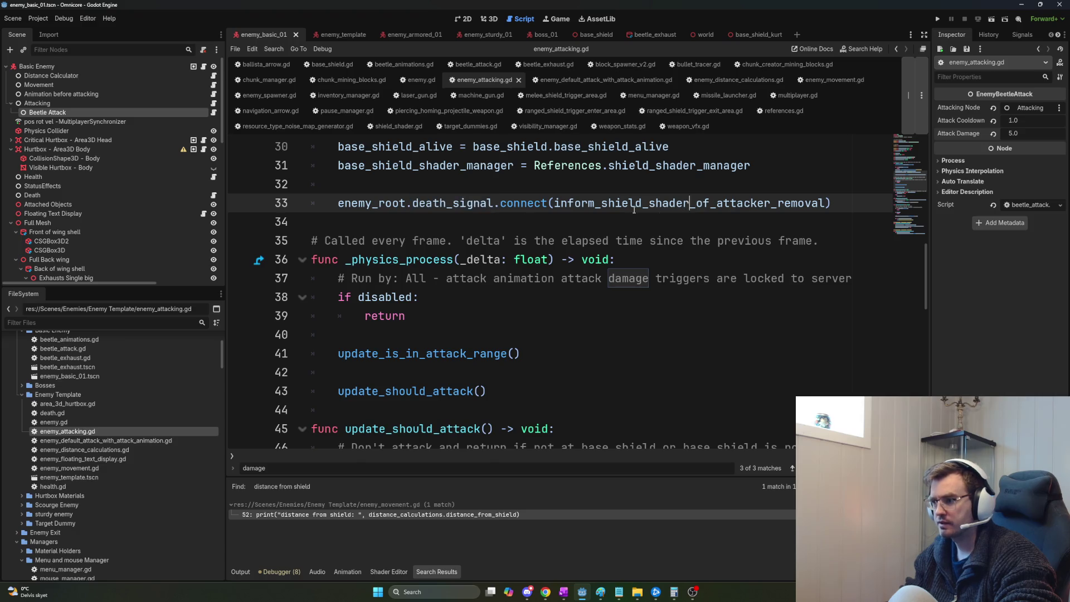
double_click(609, 203)
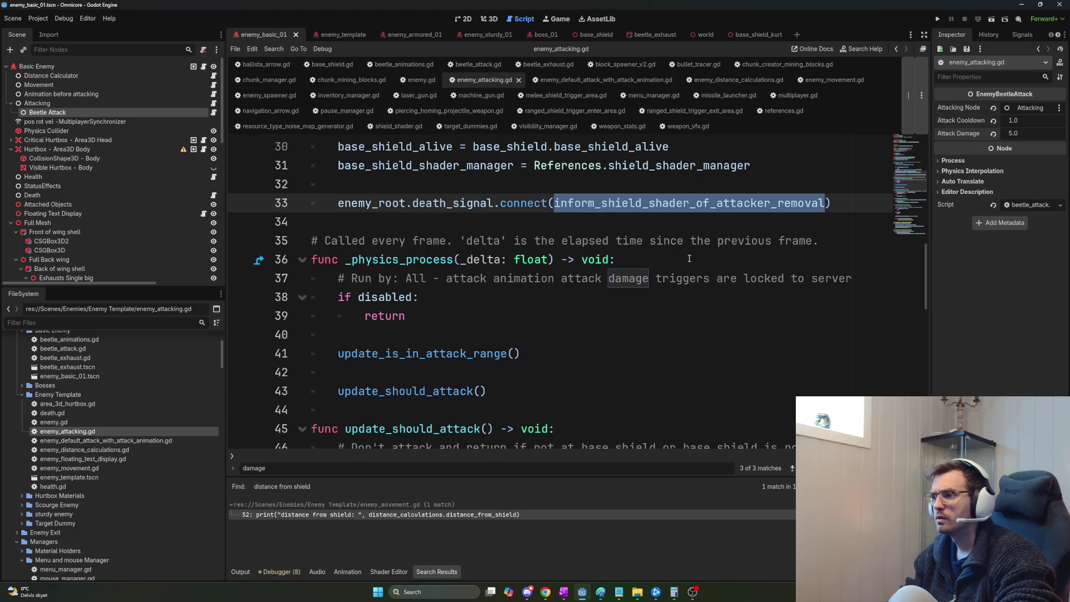
key("ctrl+d")
key("Down")
key("Down")
key("ctrl+Right")
key("ctrl+Right")
key("Down")
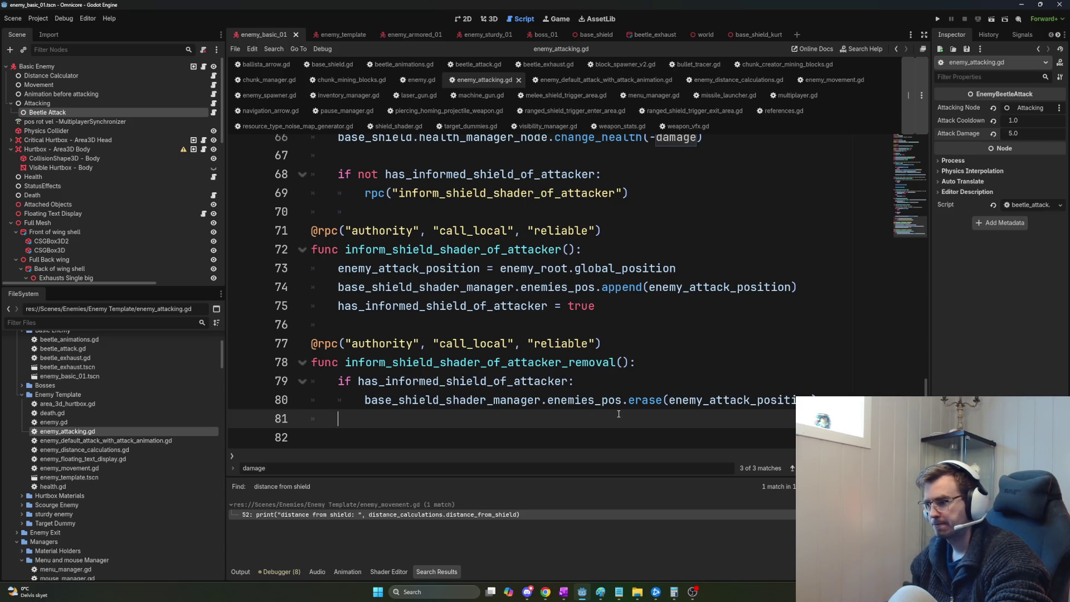
key("F5")
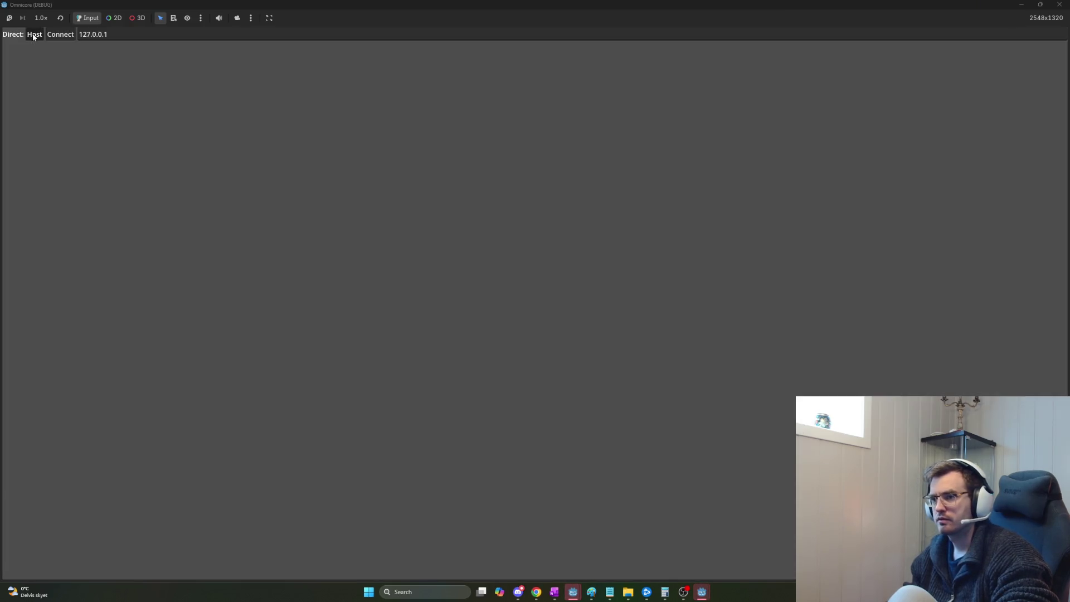
- Host a game, walk toward the attacking enemy, then return to the Godot editor
left_click(34, 34)
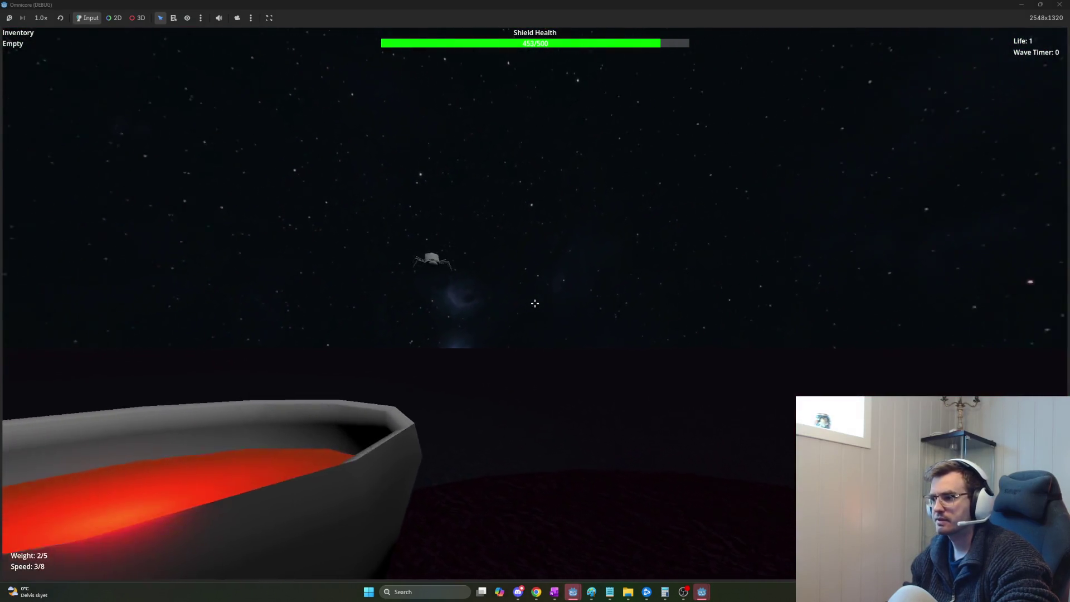
key("w")
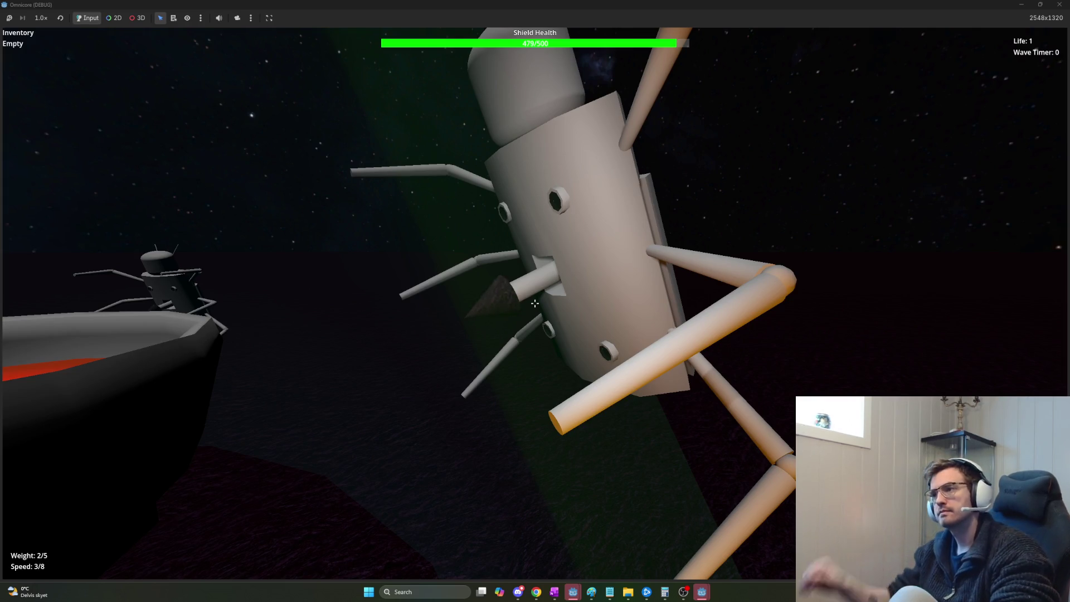
key("alt+Tab")
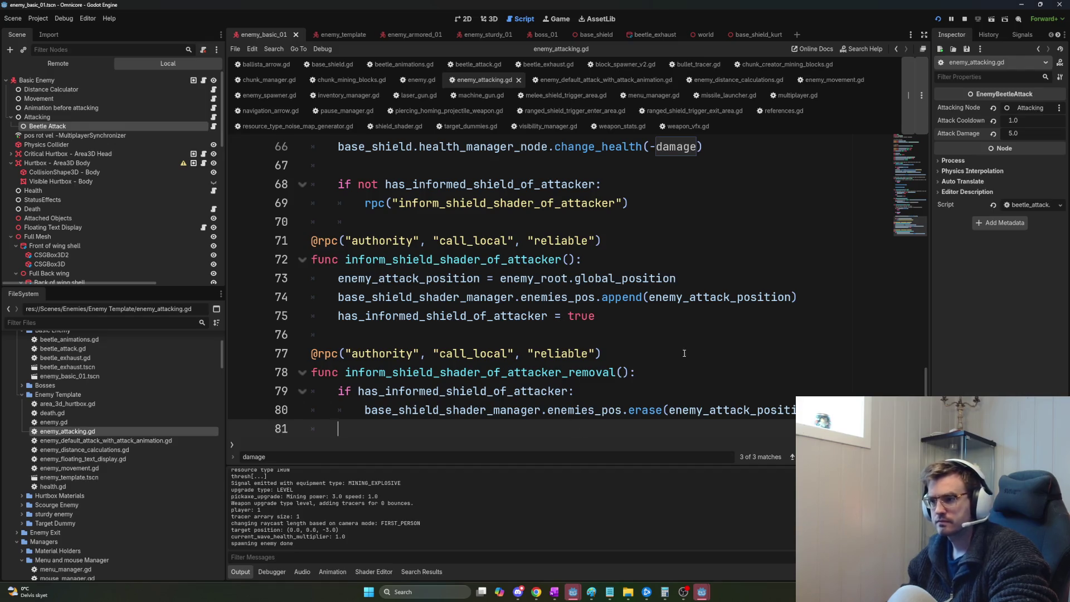
- Review where Animation before attacking sets beetle_attack.is_attack_prepared to true, then open beetle_attack.gd
left_click(214, 108)
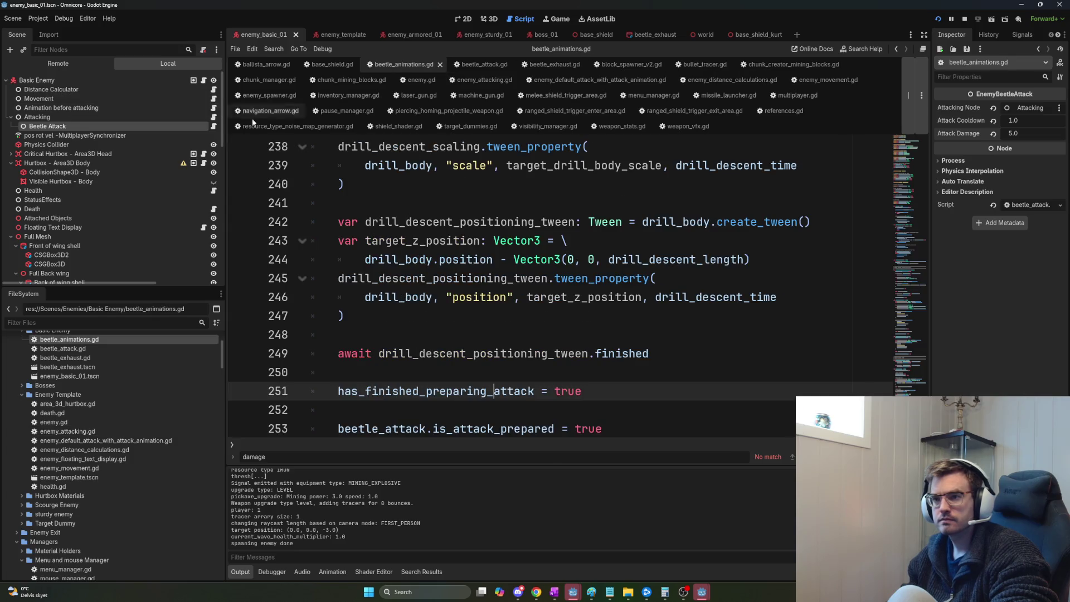
left_click(112, 106)
left_click(102, 99)
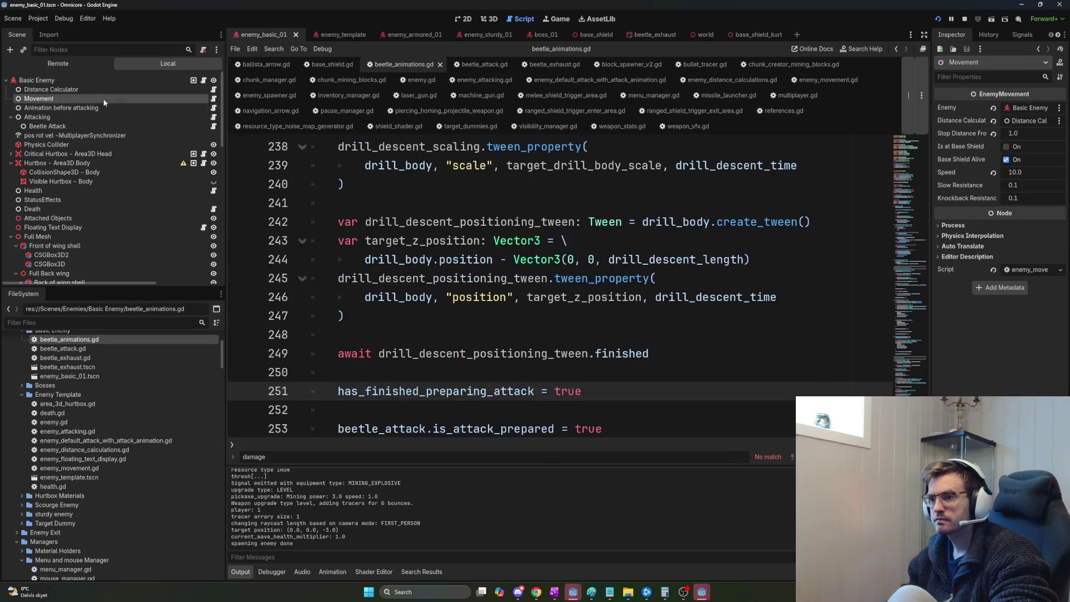
left_click(109, 108)
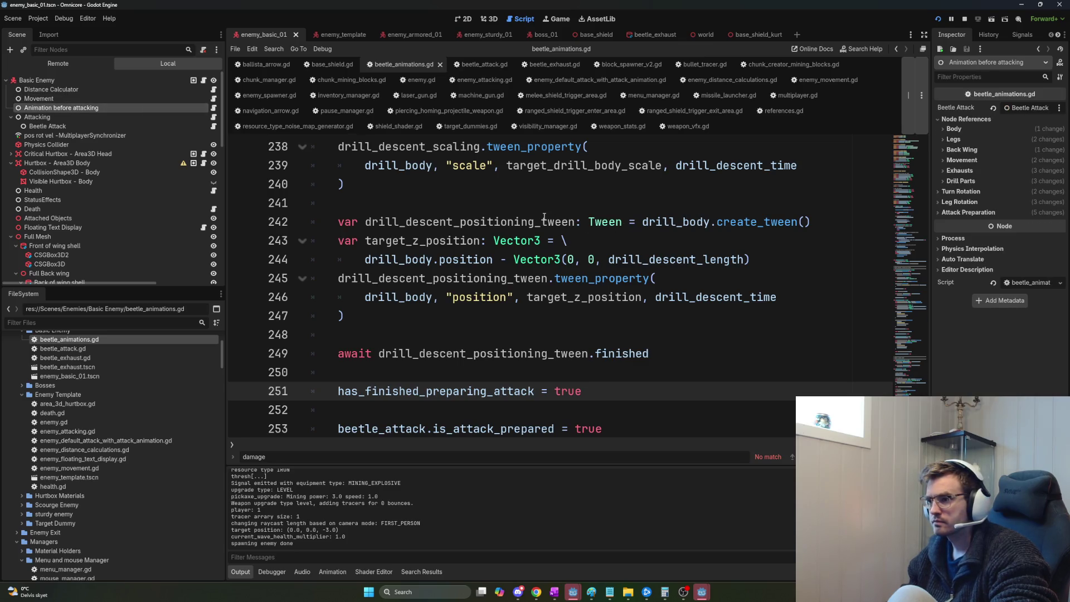
scroll(545, 217, "up", 3)
scroll(538, 289, "down", 3)
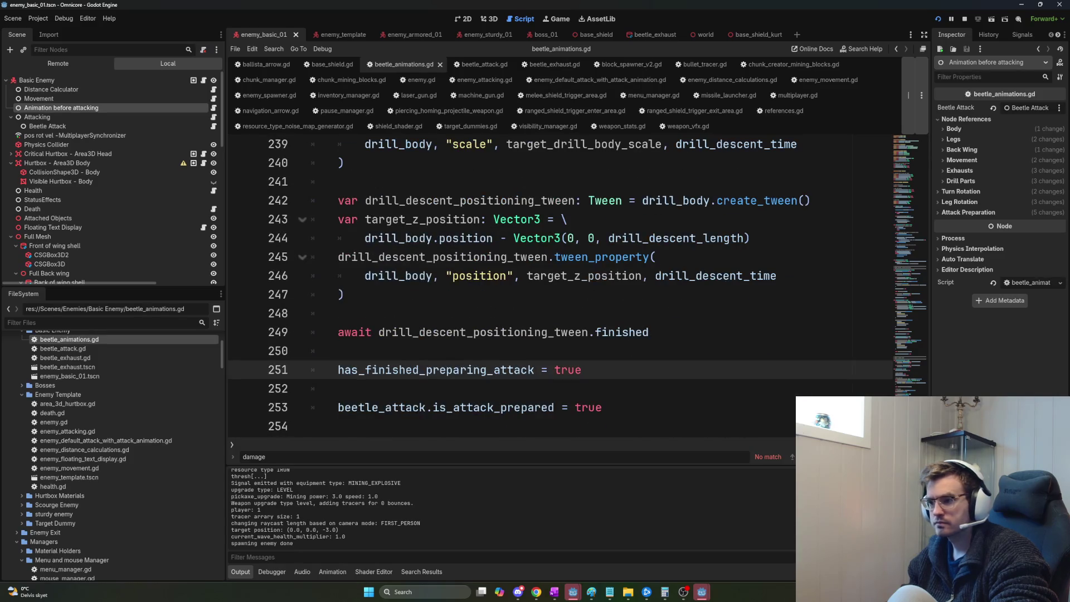
left_click_drag(338, 407, 555, 408)
double_click(588, 407)
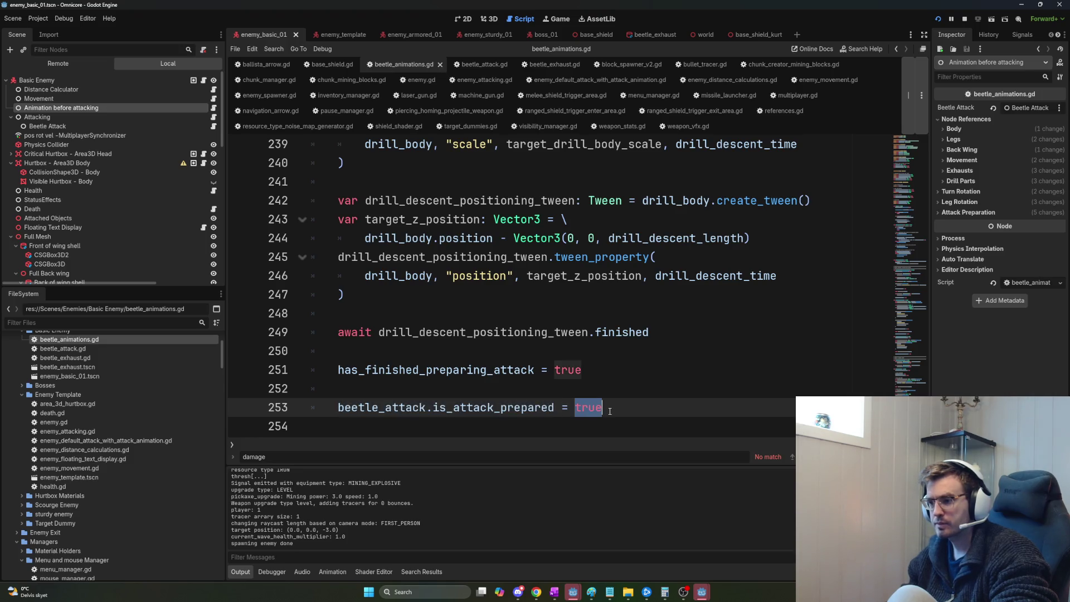
left_click(213, 126)
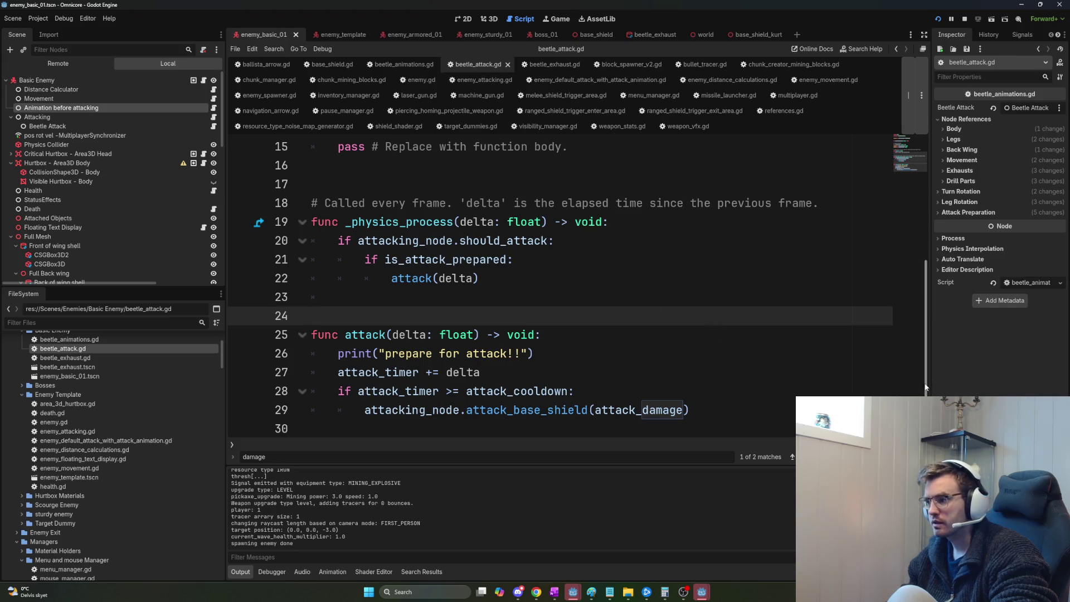
- Replace the pass line in _ready with set_physics_process(multiplayer.is_server())
scroll(686, 285, "up", 5)
scroll(685, 285, "down", 4)
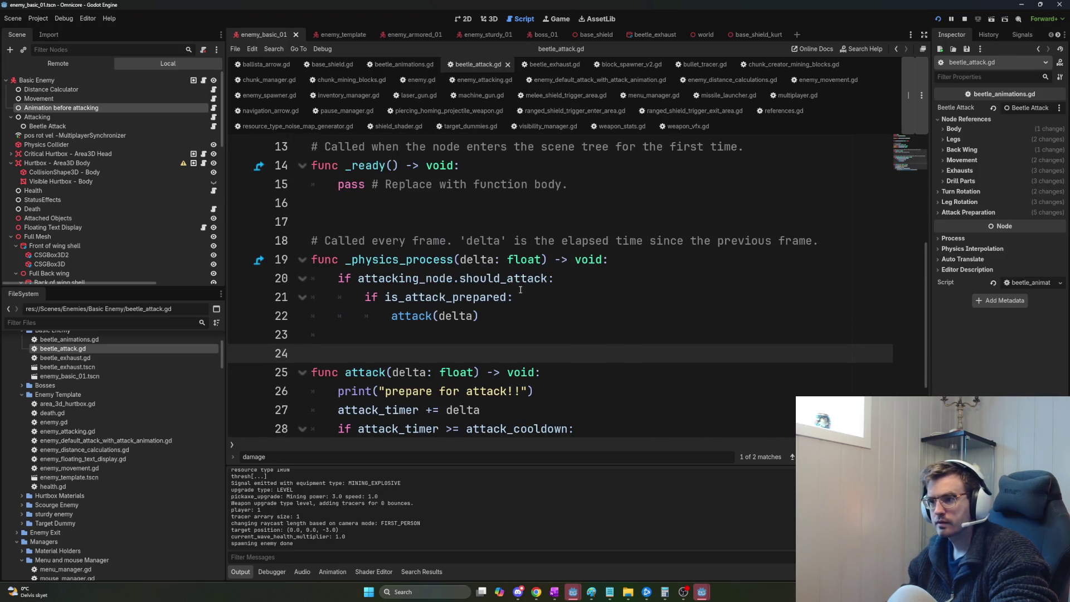
left_click_drag(479, 316, 338, 278)
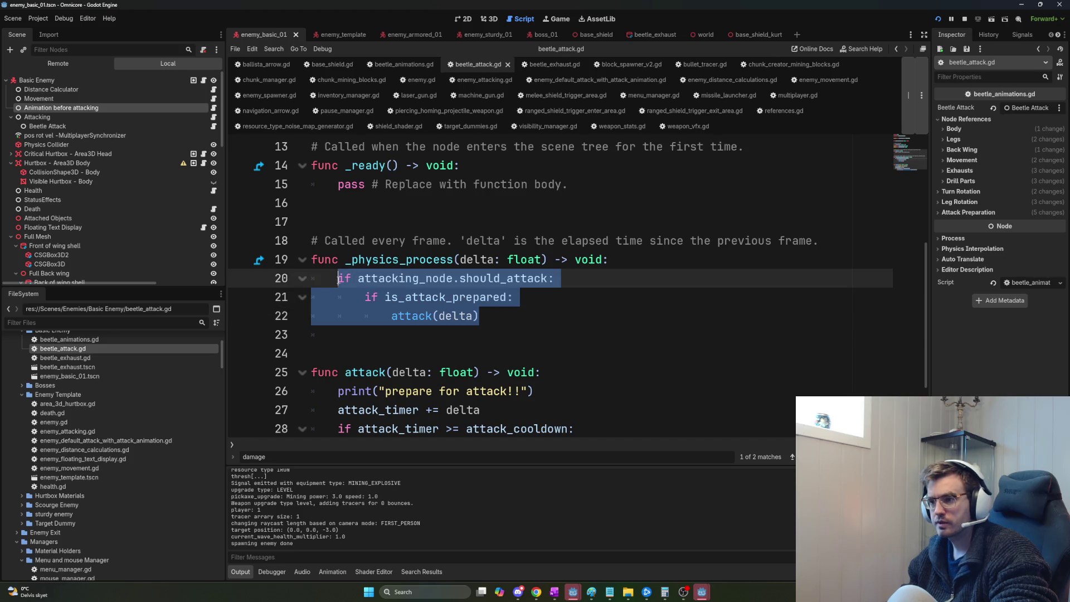
left_click_drag(568, 185, 338, 185)
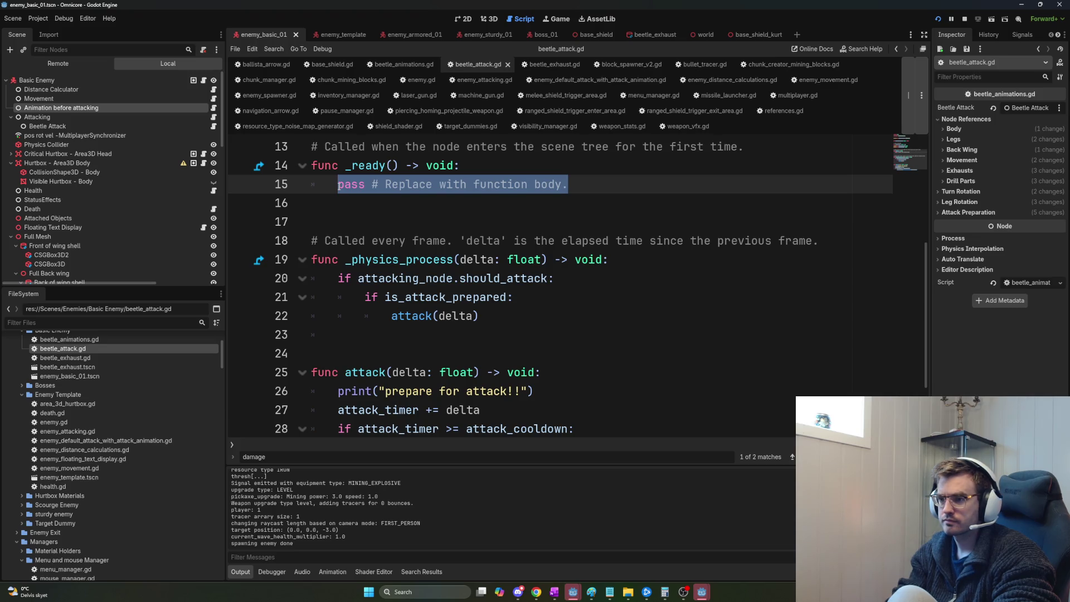
type("phy")
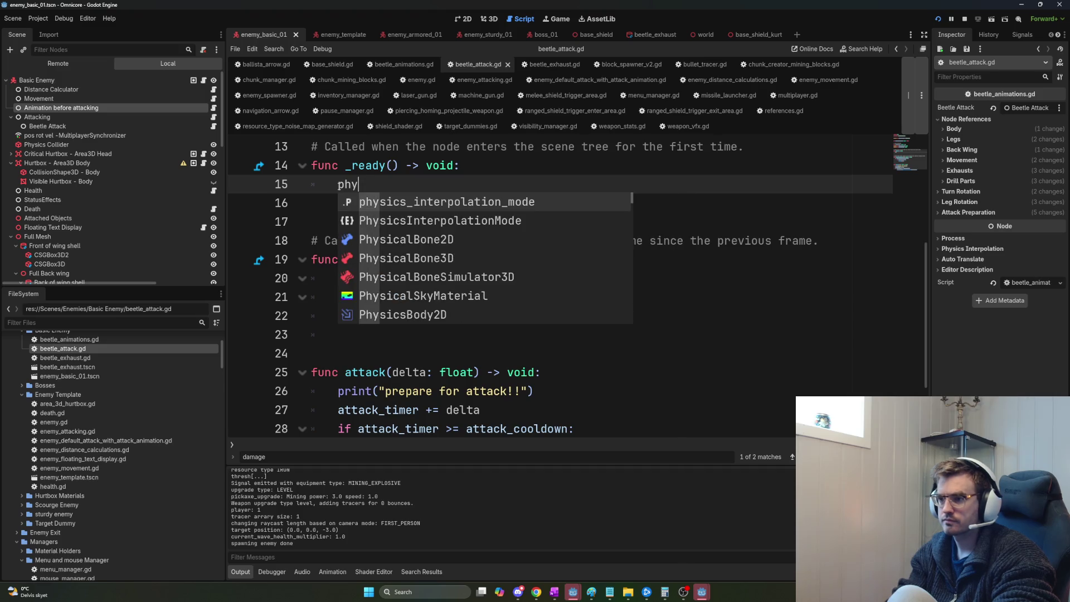
key("BackSpace")
key("BackSpace")
type("se")
key("BackSpace")
key("BackSpace")
key("BackSpace")
type("set p")
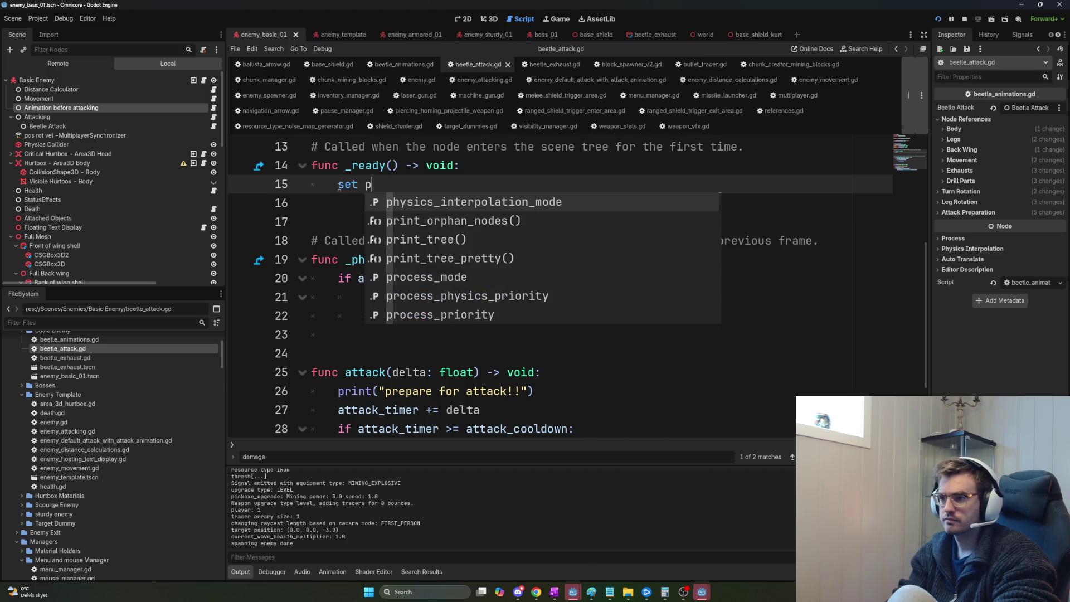
type("_phy")
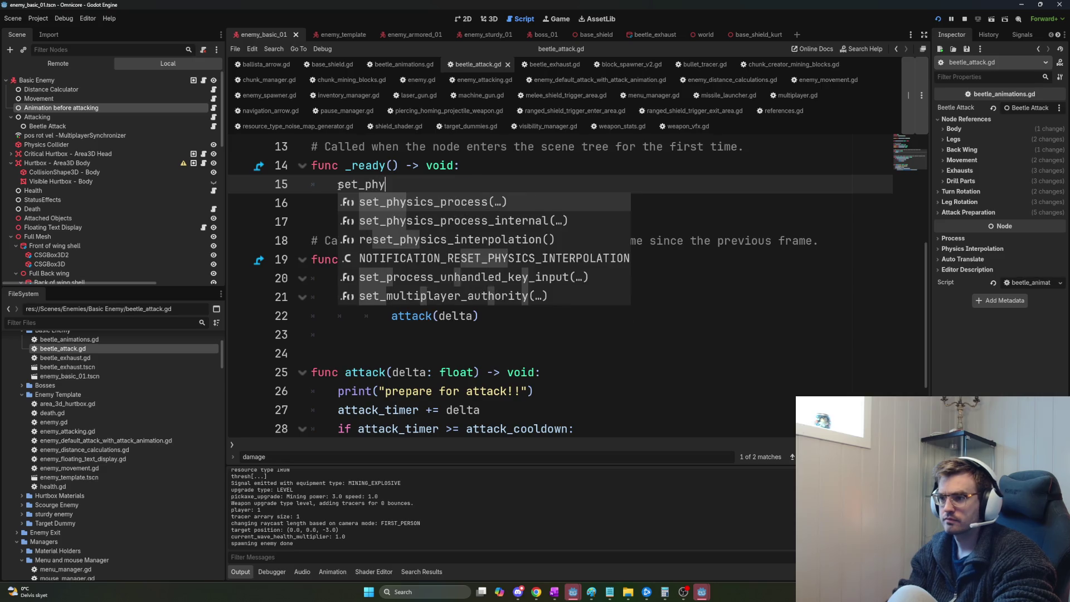
key("Return")
type("multiplayer.is")
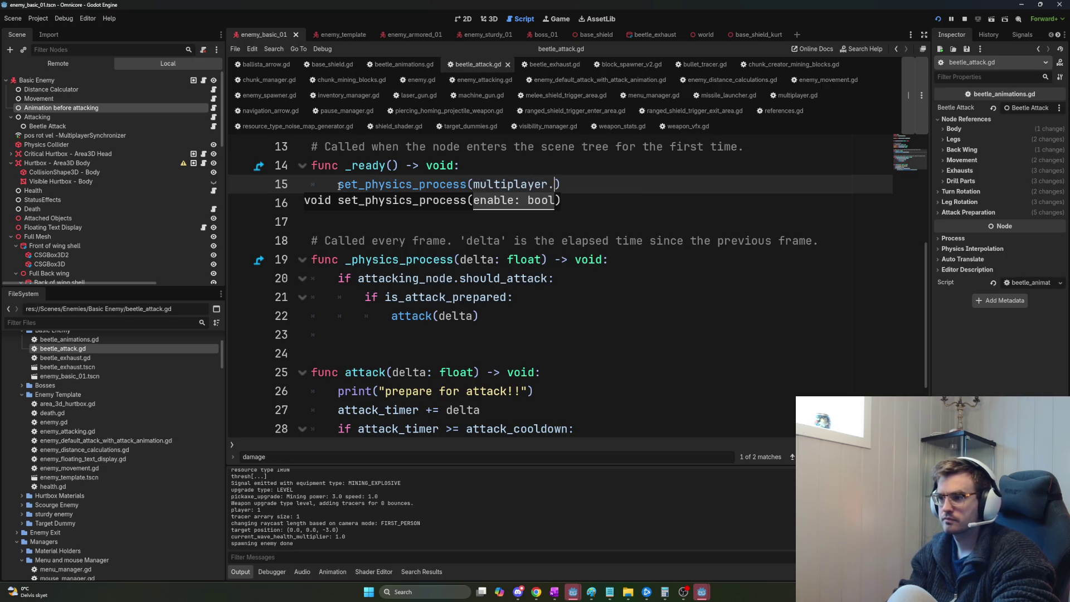
key("Return")
- Review the should_attack and is_attack_prepared checks in _physics_process
left_click(624, 297)
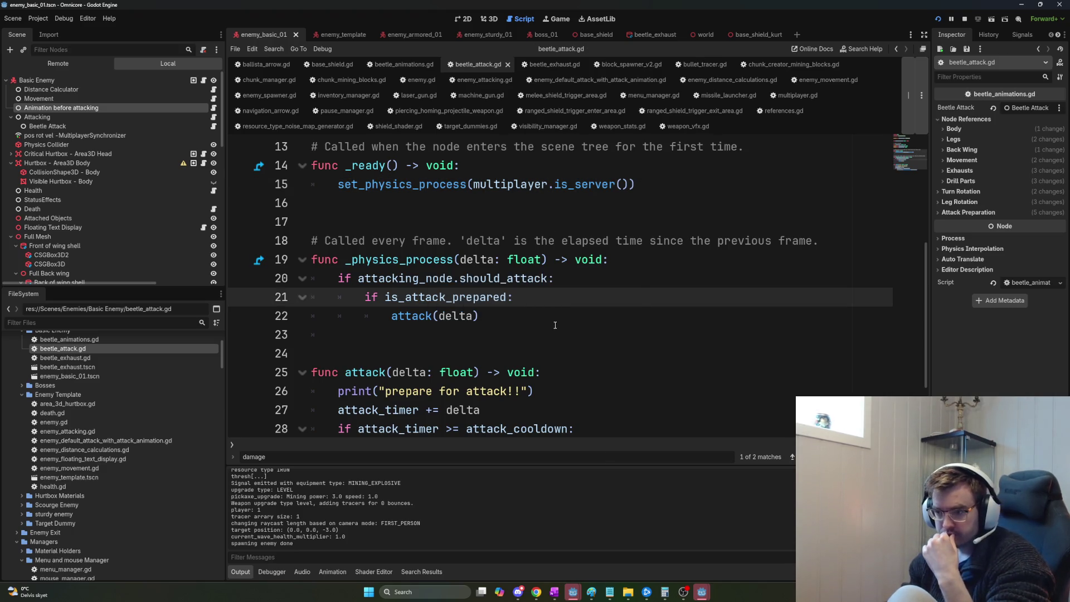
left_click(454, 283)
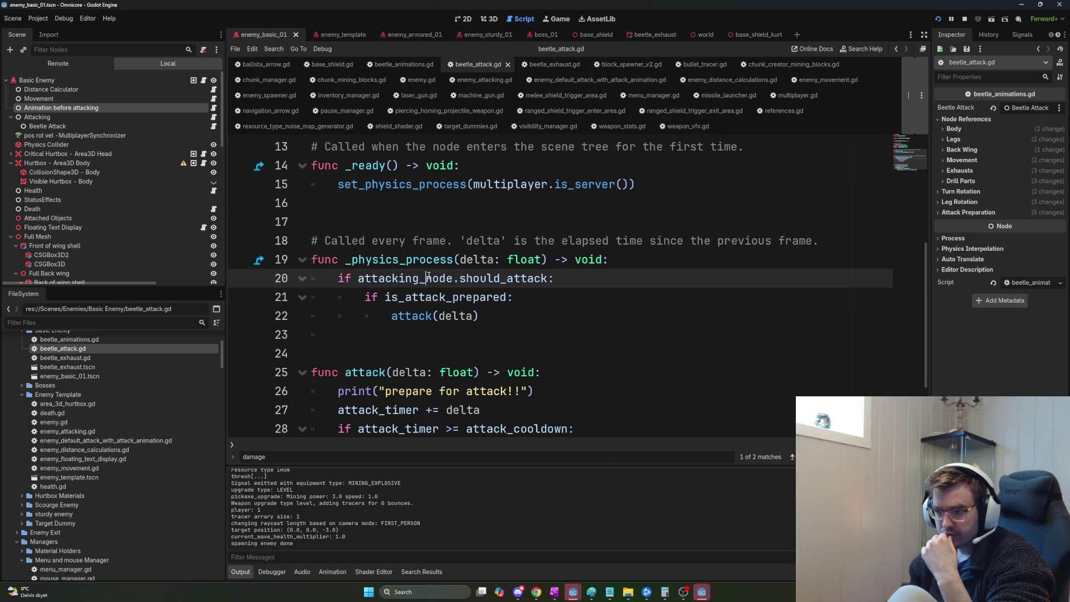
double_click(490, 278)
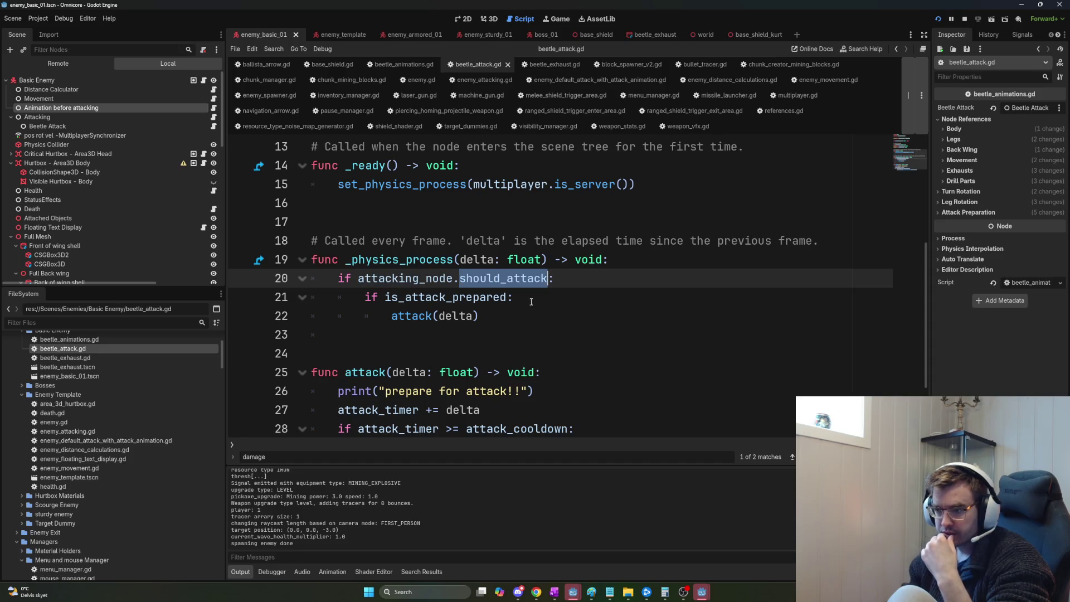
double_click(486, 299)
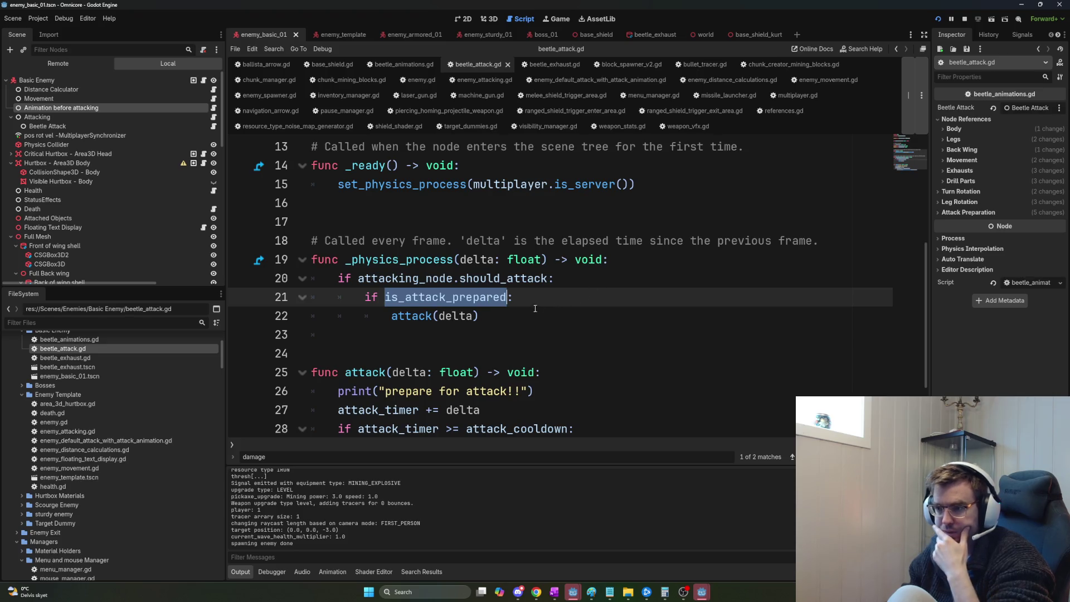
left_click(630, 262)
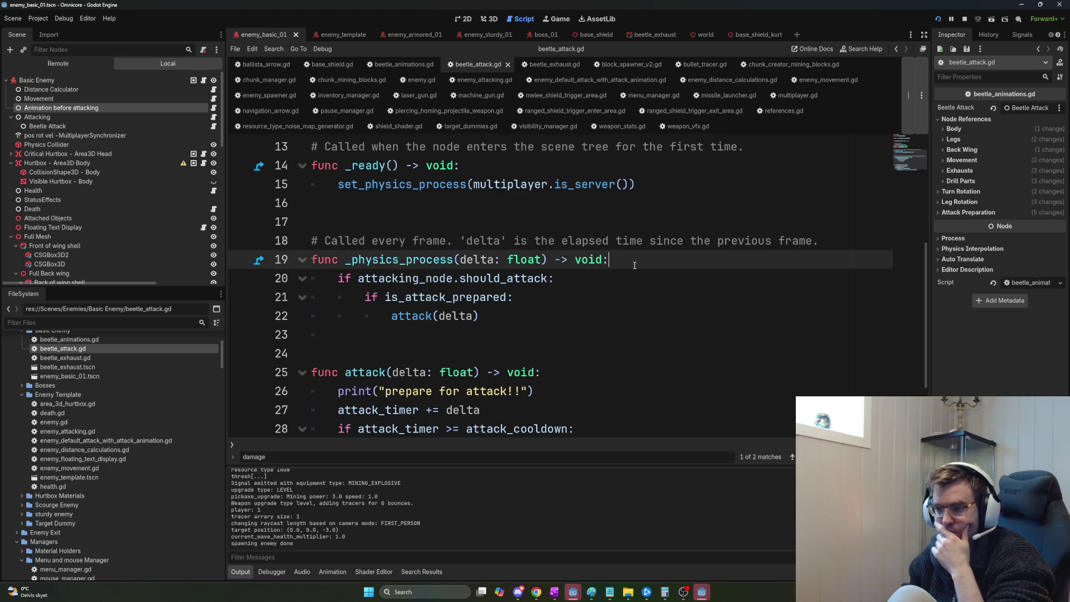
- Filter the output log for 'prepare', then clear the filter
left_click(322, 557)
type("prepare")
key("ctrl+a")
key("BackSpace")
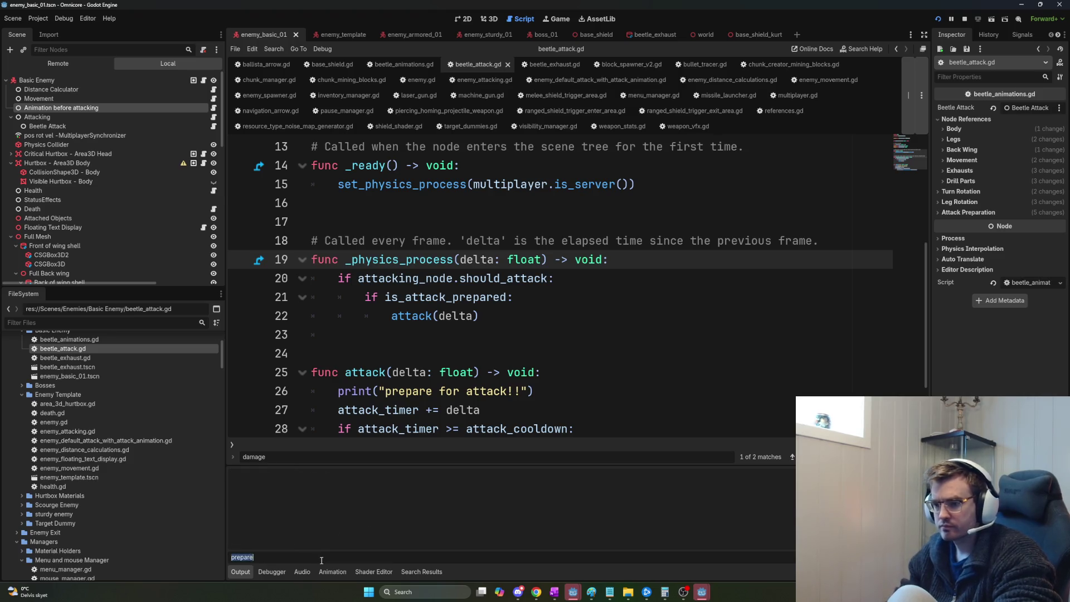
- Add print("should attack OK") and print("attack prepared OK") under the two attack checks
left_click(630, 267)
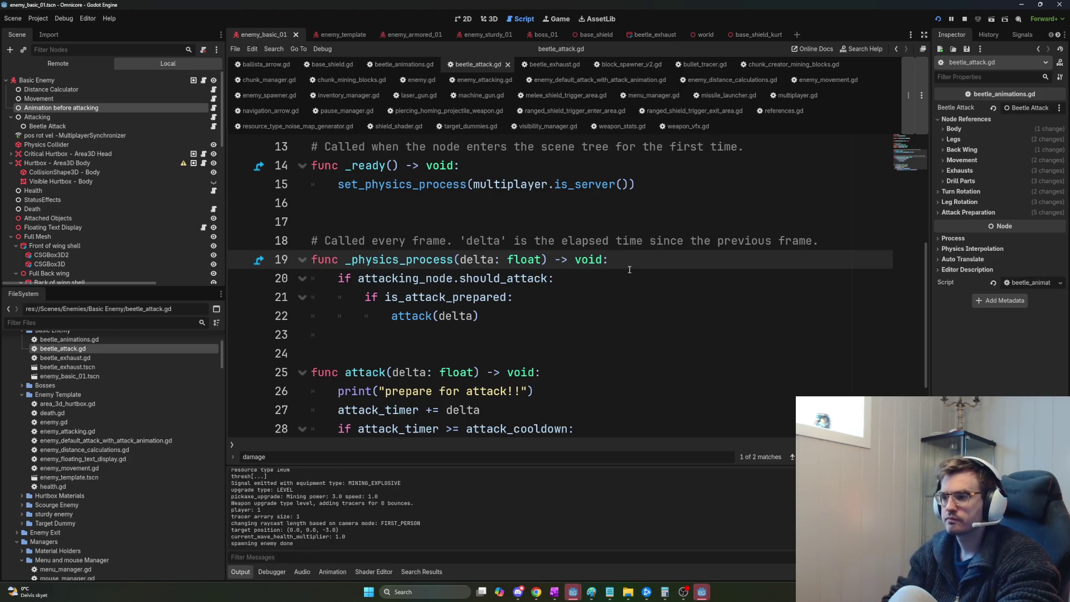
key("Return")
key("ctrl+z")
key("Down")
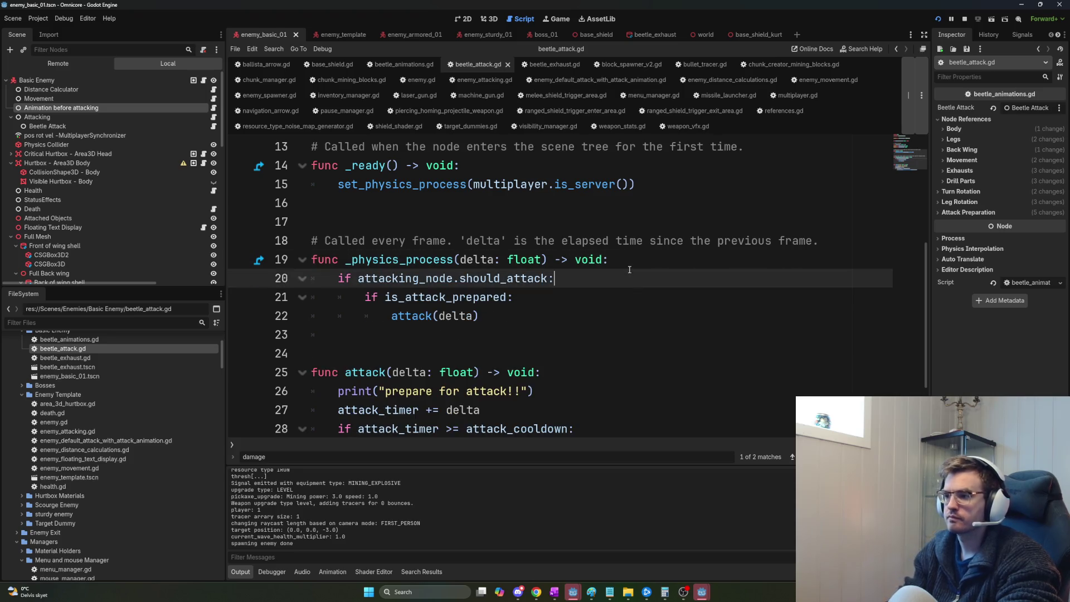
key("Return")
type("print*&")
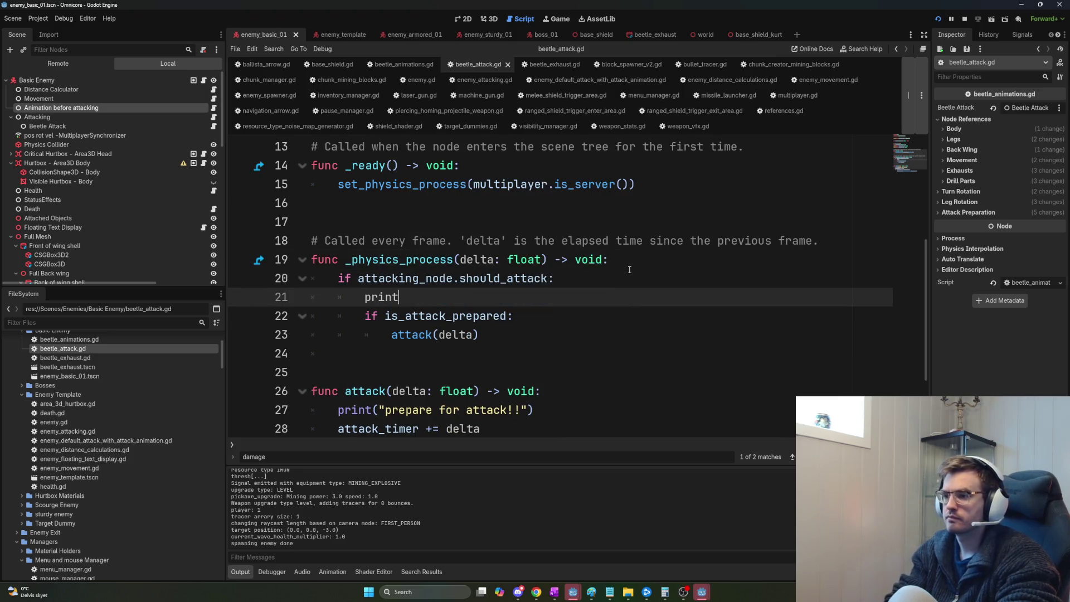
type("(\"should atta")
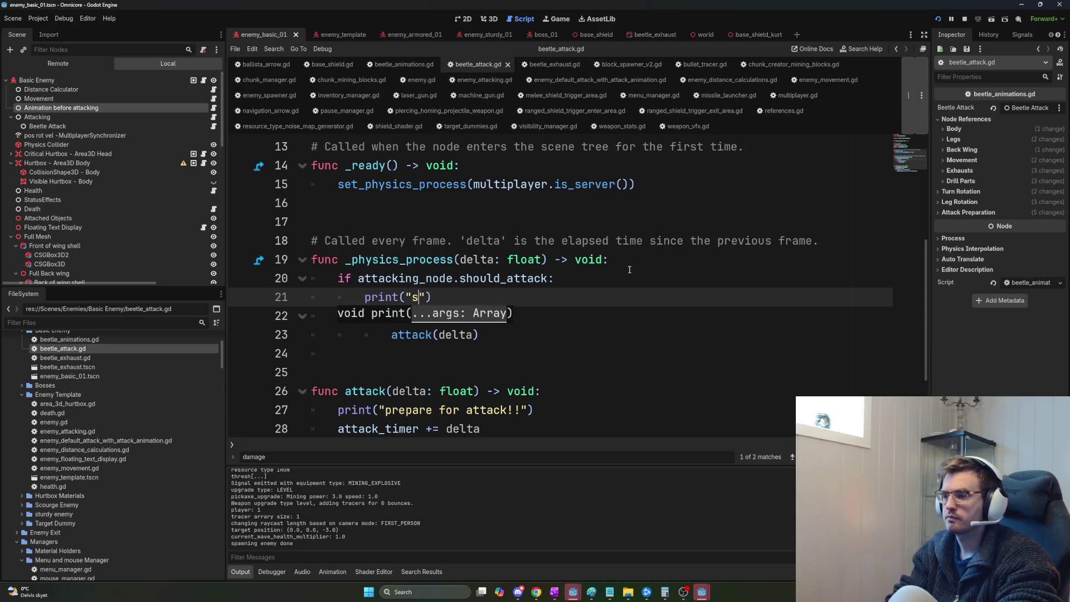
type("ck OK")
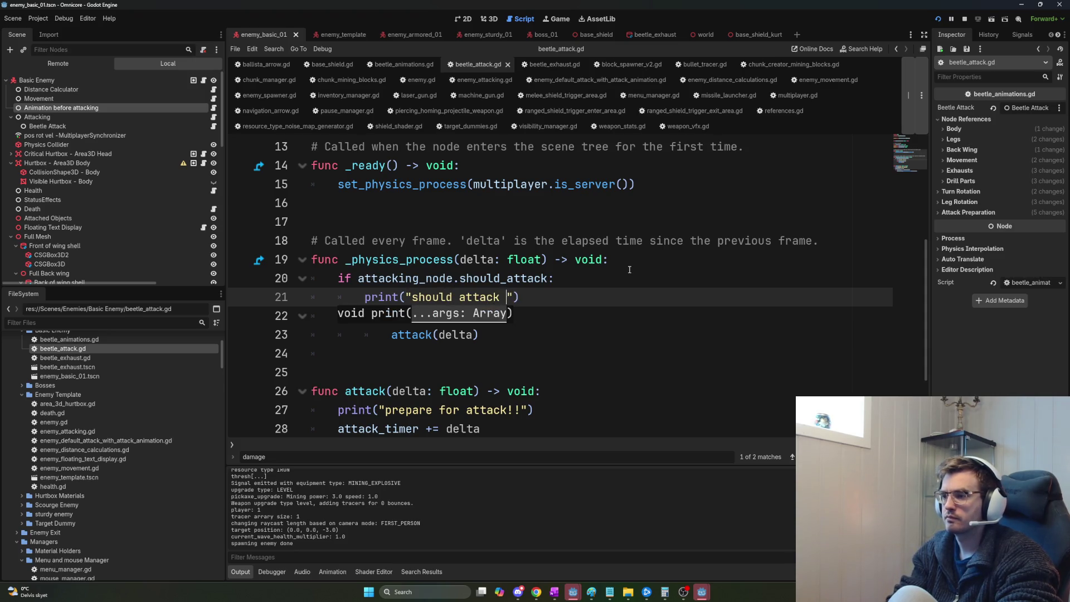
left_click(577, 318)
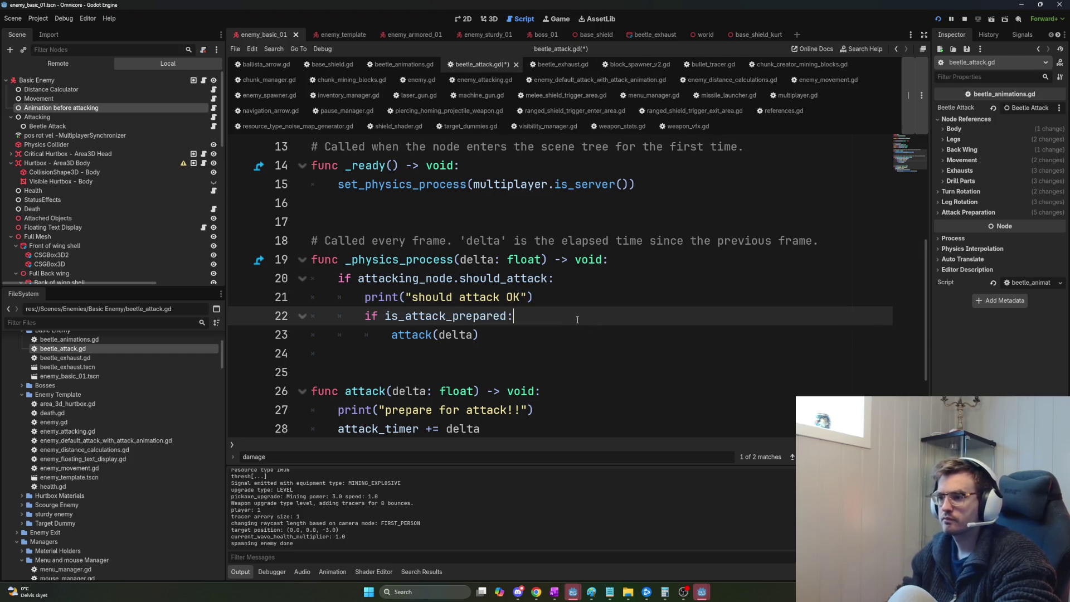
key("Return")
type("print(\"attack prepared")
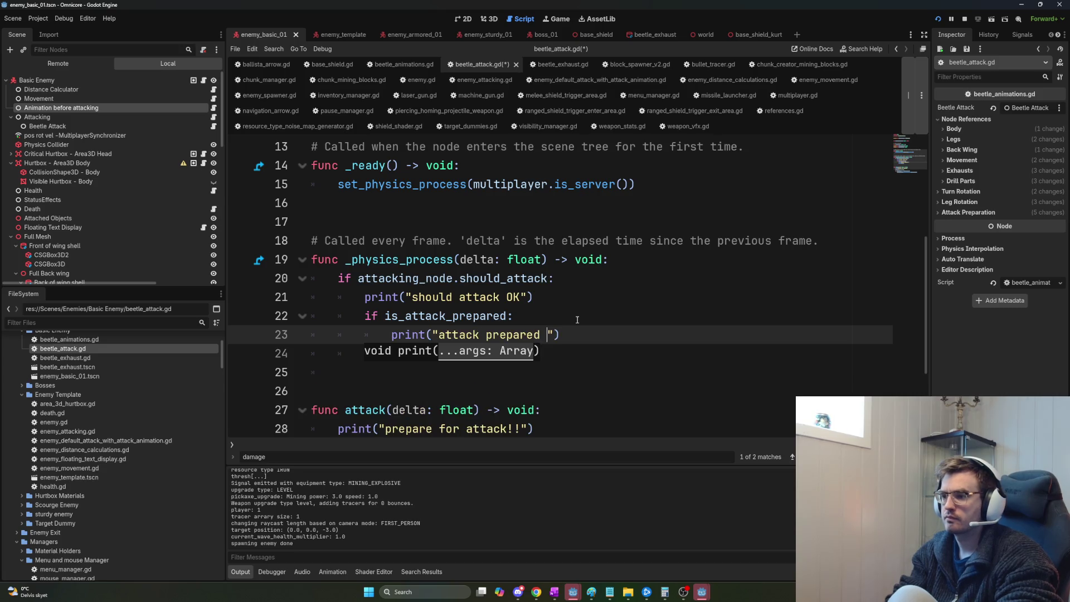
type(" OK")
left_click(577, 317)
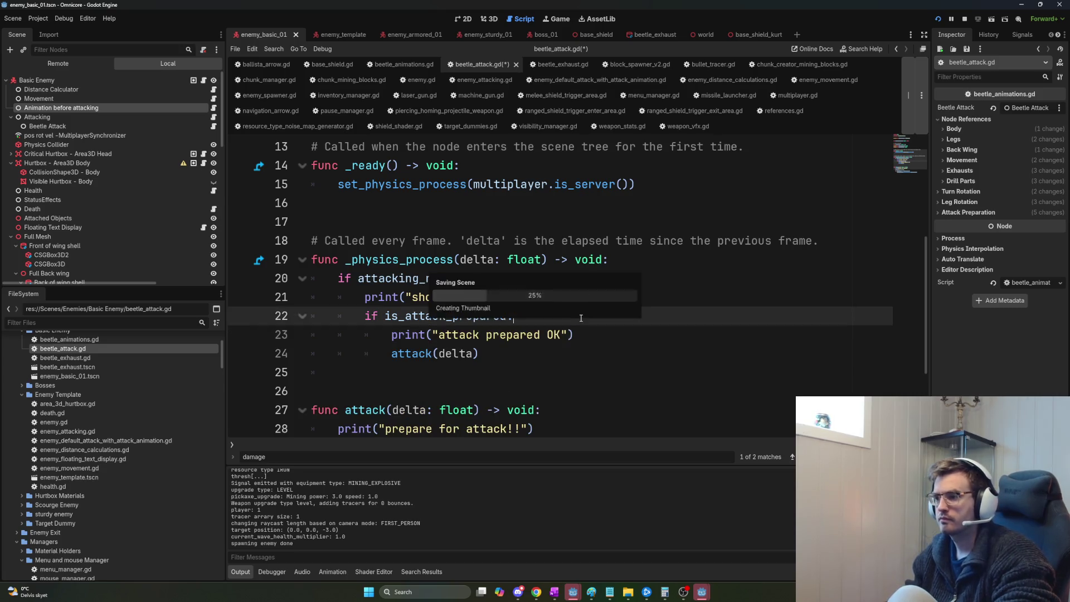
- Switch to beetle_animations.gd and select has_finished_preparing_attack on line 251
left_click(215, 110)
left_click(587, 273)
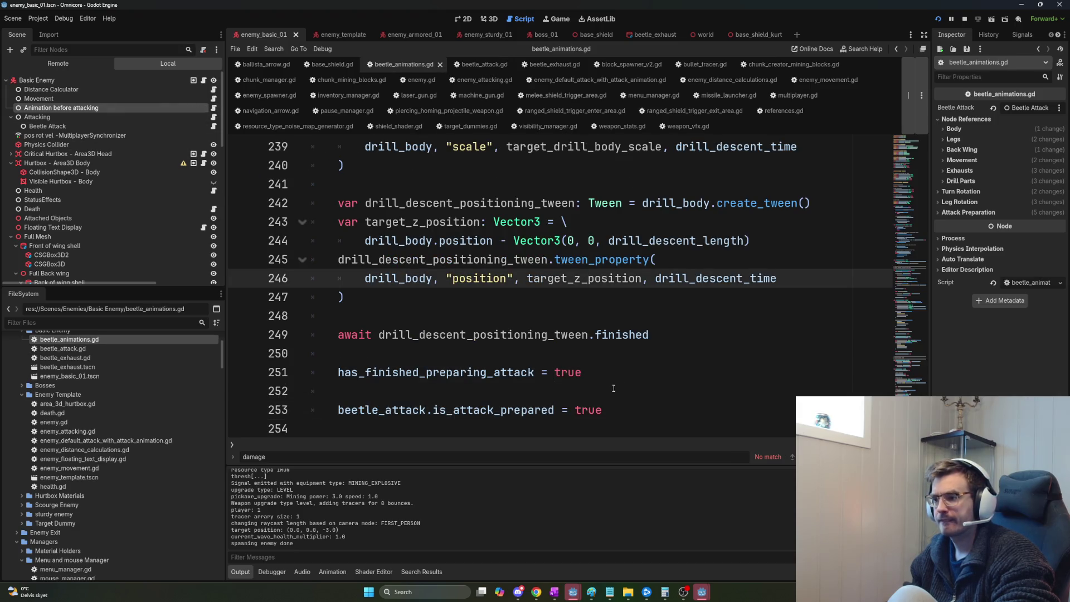
double_click(475, 373)
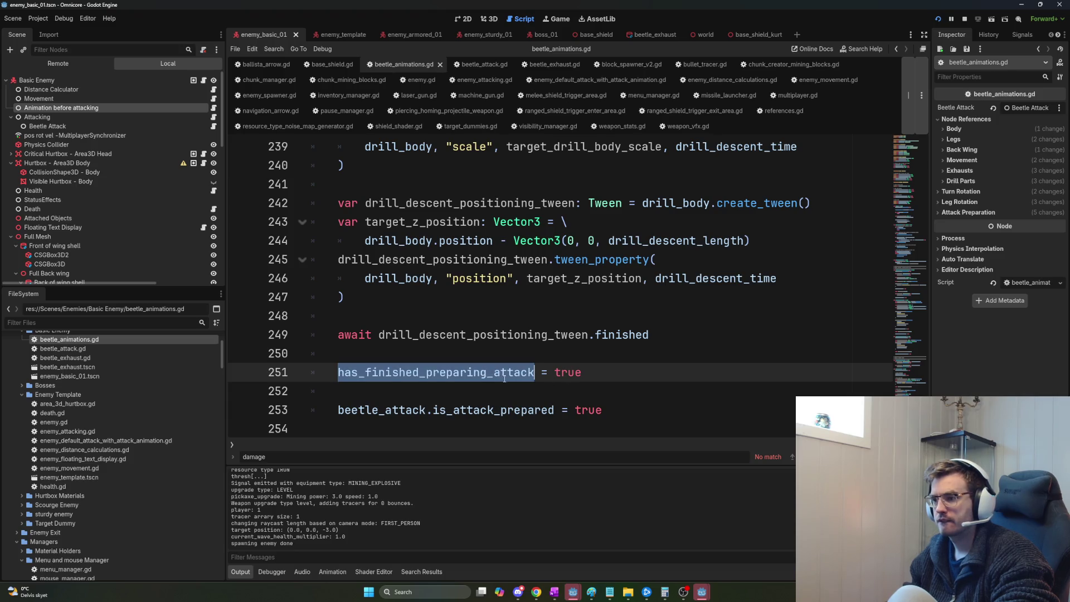
- Below line 253 add print("We are asking to set isattackprepared true") to beetle_animations.gd
double_click(580, 337)
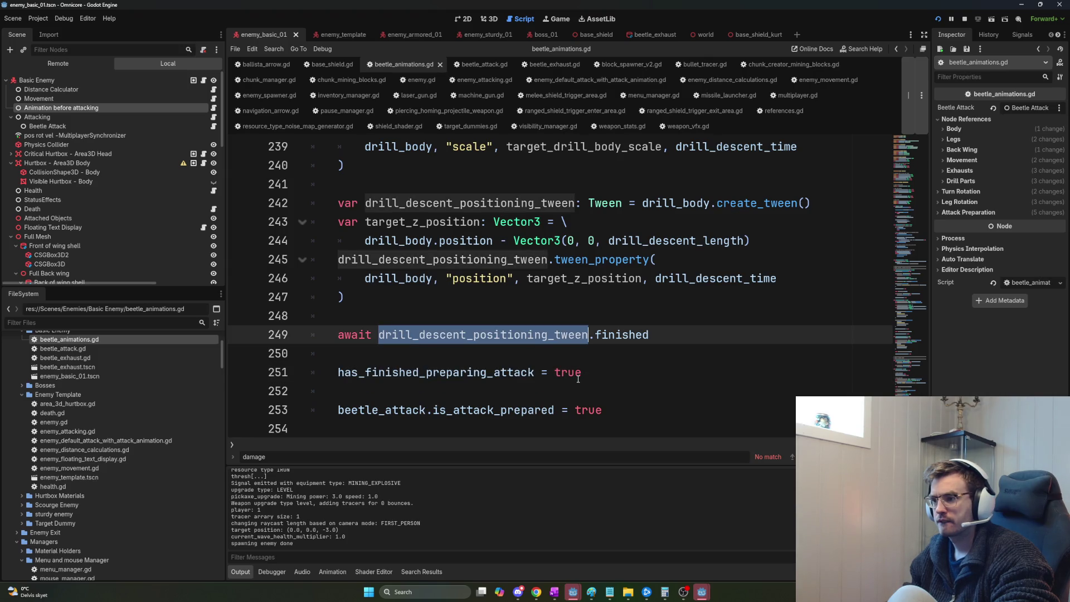
left_click(503, 373)
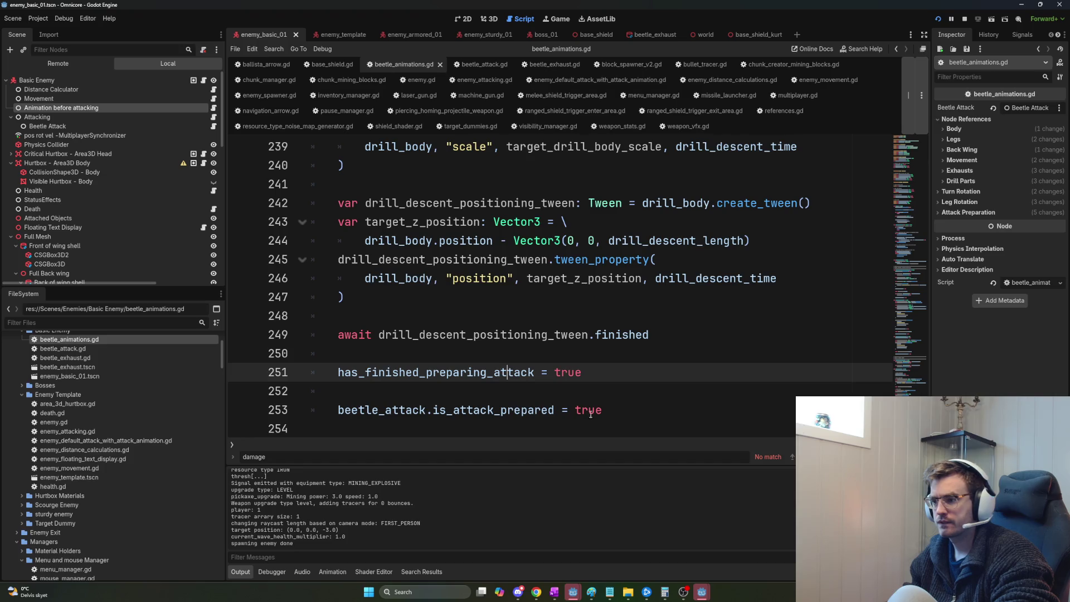
double_click(522, 372)
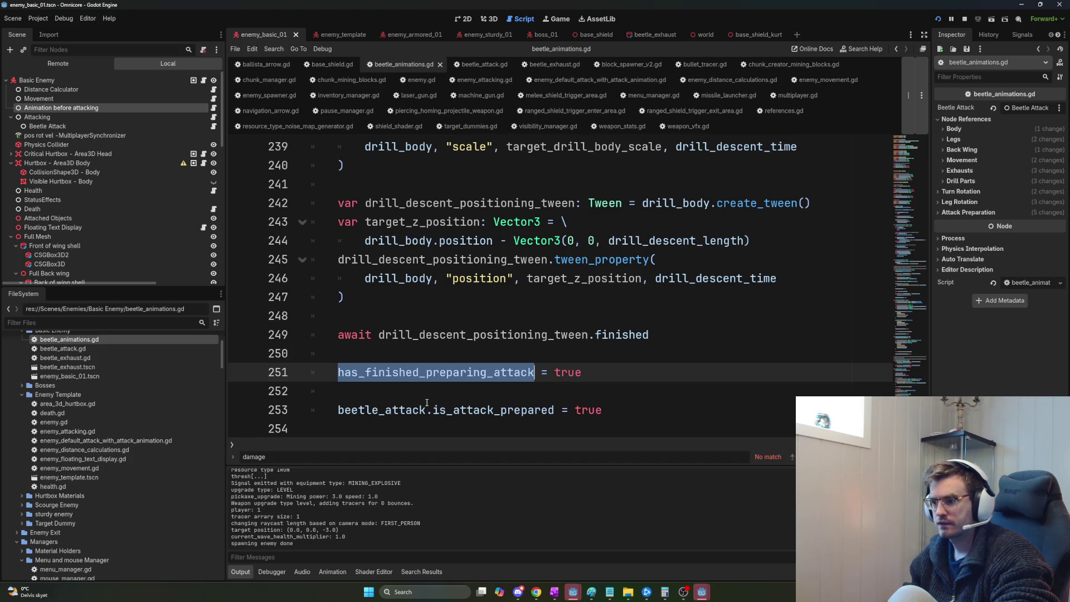
left_click(646, 410)
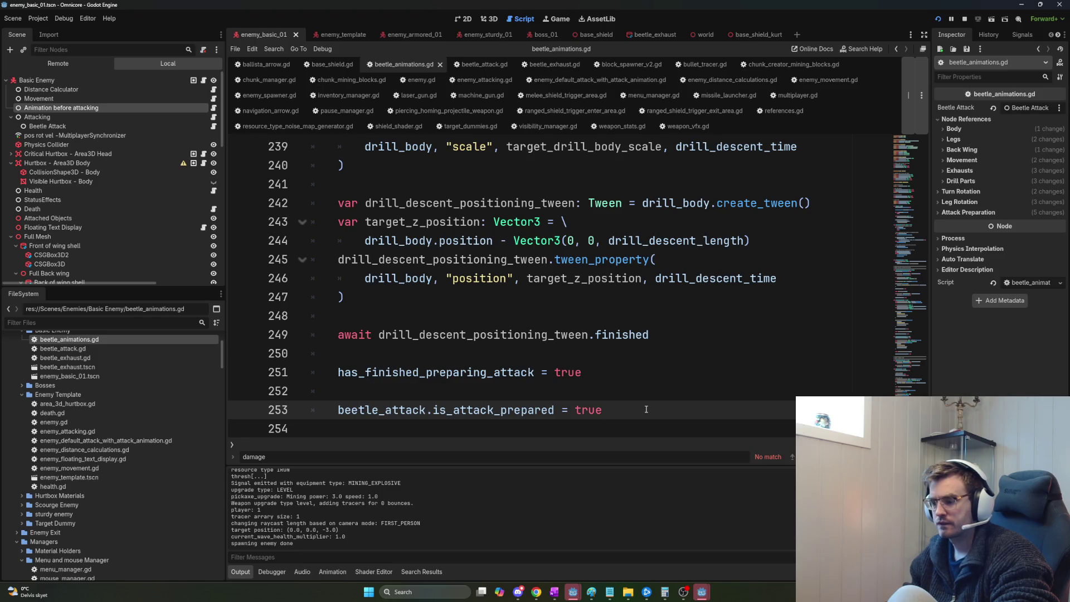
key("Return")
type("print(\"We are asking to set isattackprepared treu")
key("BackSpace")
- Run the game, host a session, play briefly in first-person, then stop it with F8
key("F5")
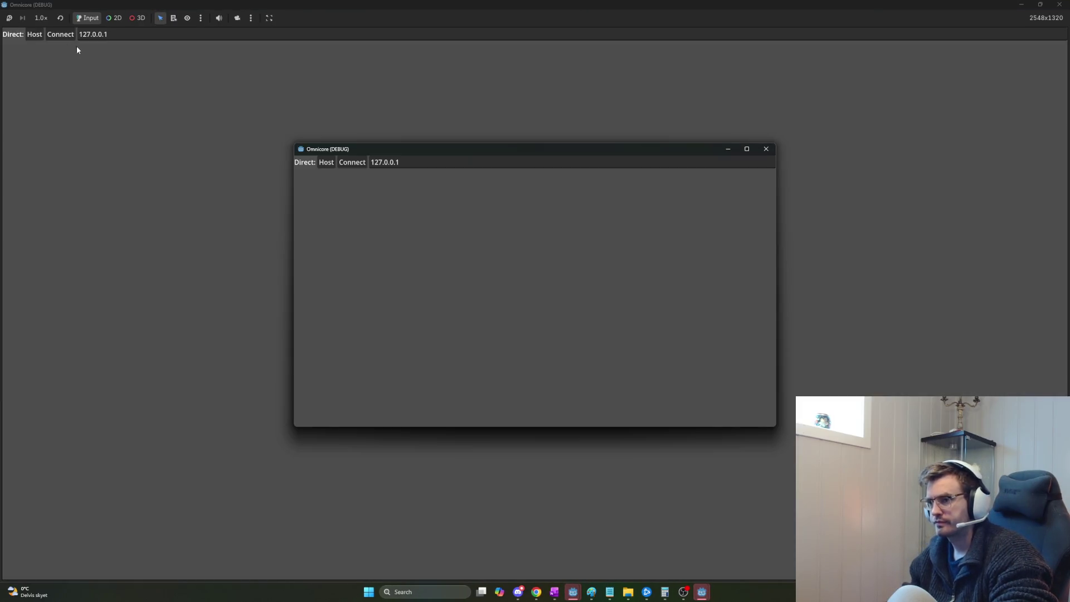
left_click(42, 35)
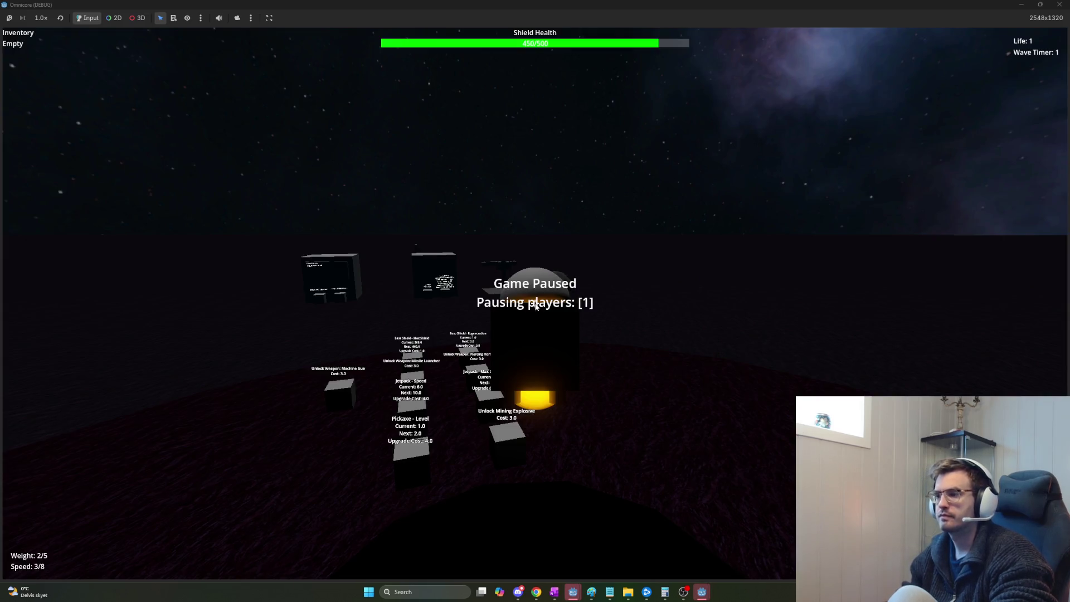
double_click(657, 12)
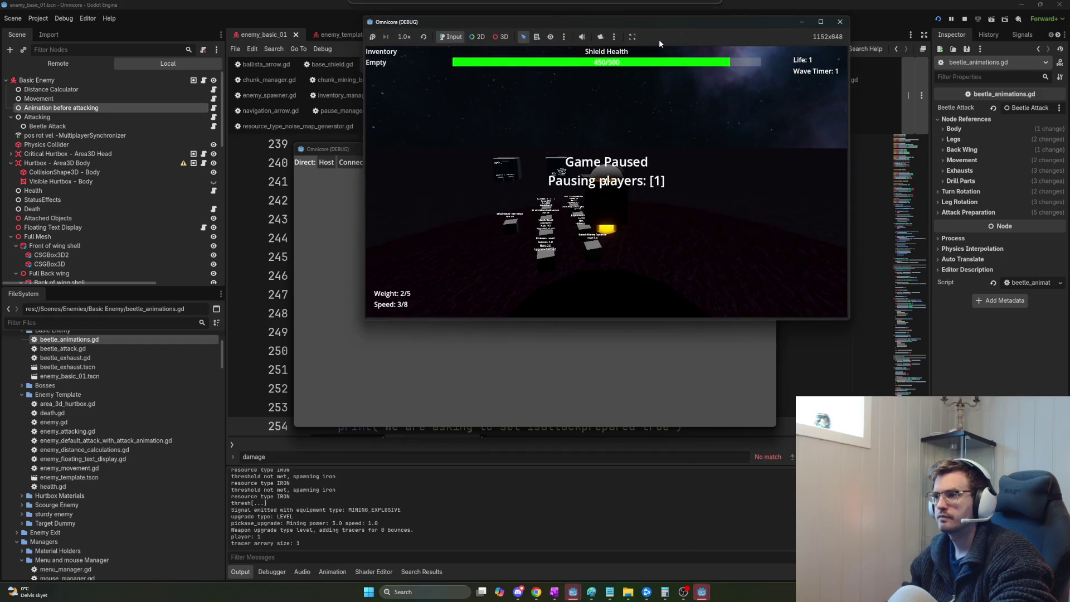
left_click(660, 188)
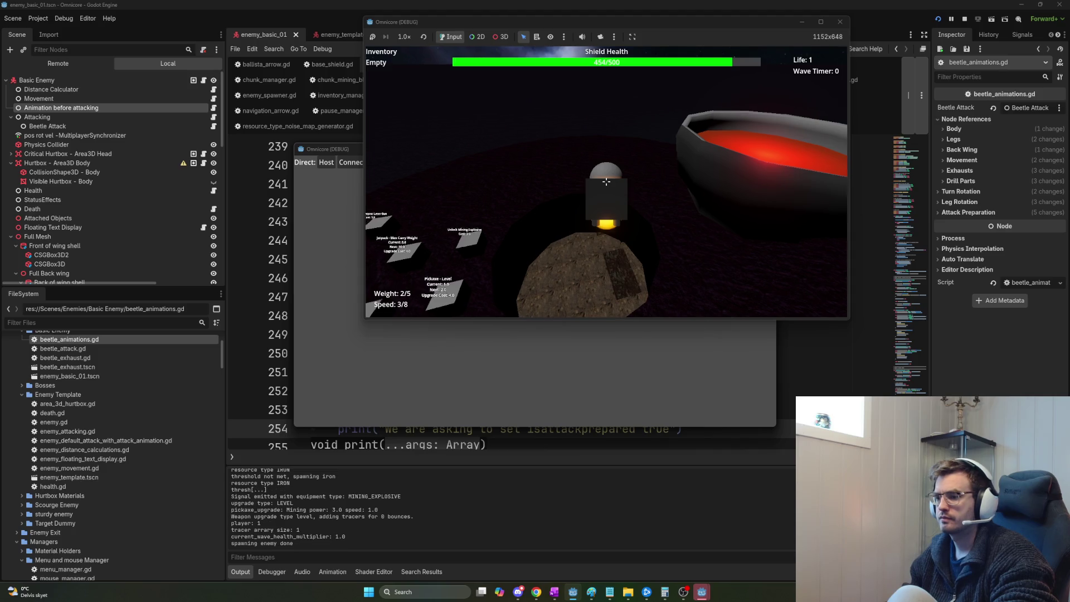
key("v")
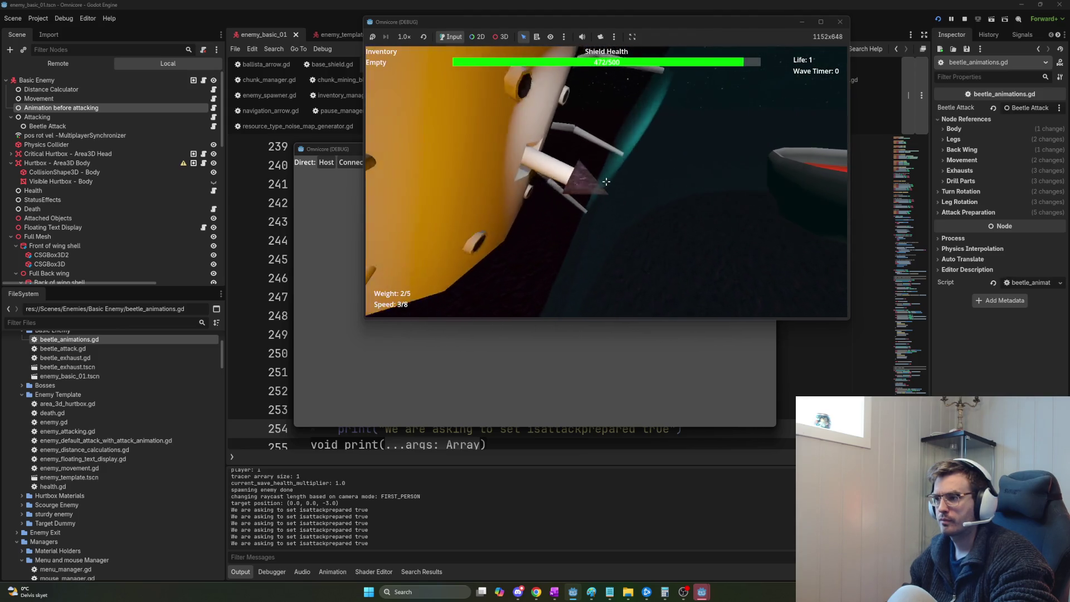
key("F8")
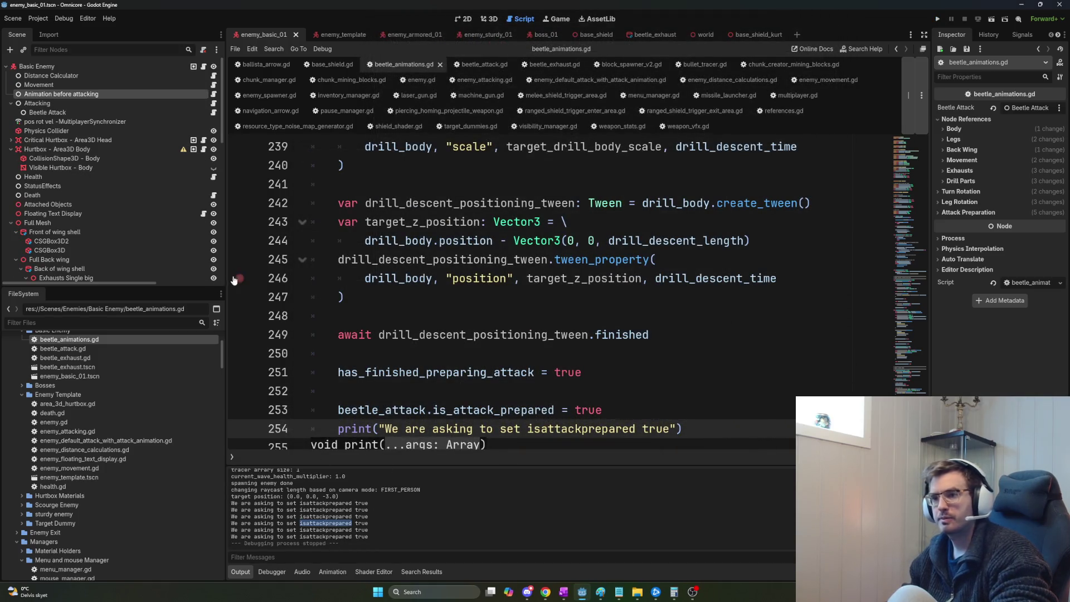
- In the Attacking node's script, trace attack_distance_from_shield into update_is_in_attack_range and is_in_attack_range
left_click(108, 103)
left_click(214, 104)
left_click(583, 240)
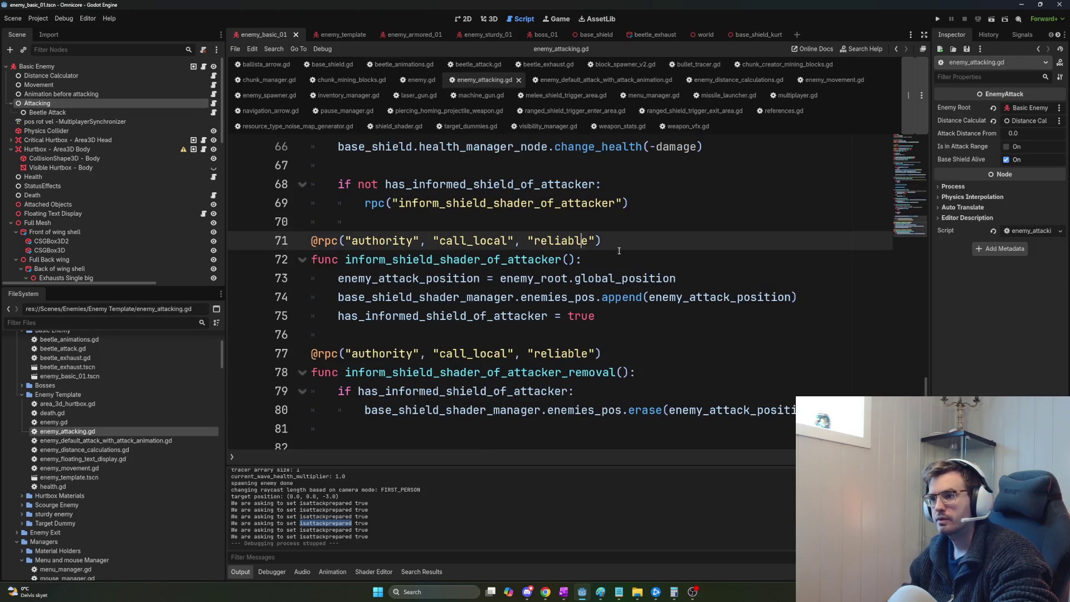
mouse_move(926, 388)
left_mouse_down()
mouse_move(948, 132)
mouse_move(947, 142)
left_mouse_up()
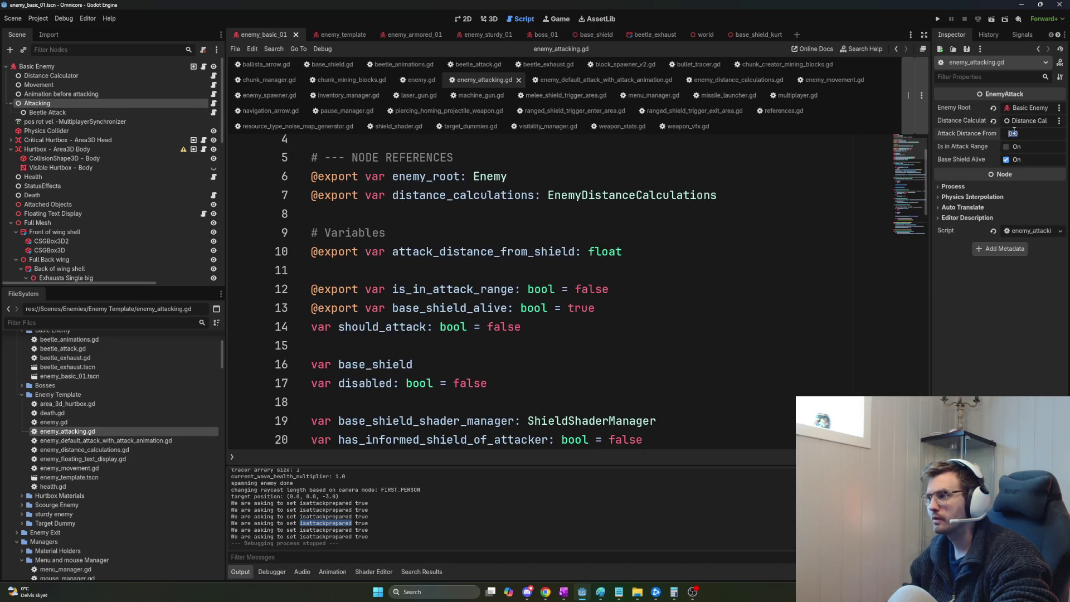
left_click(627, 268)
double_click(435, 251)
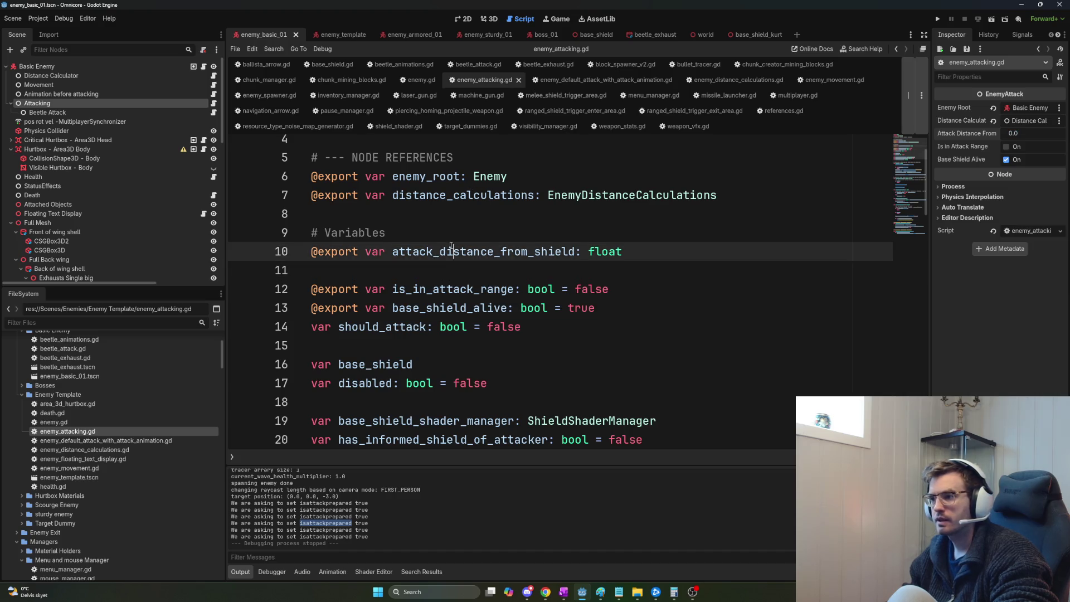
key("F3")
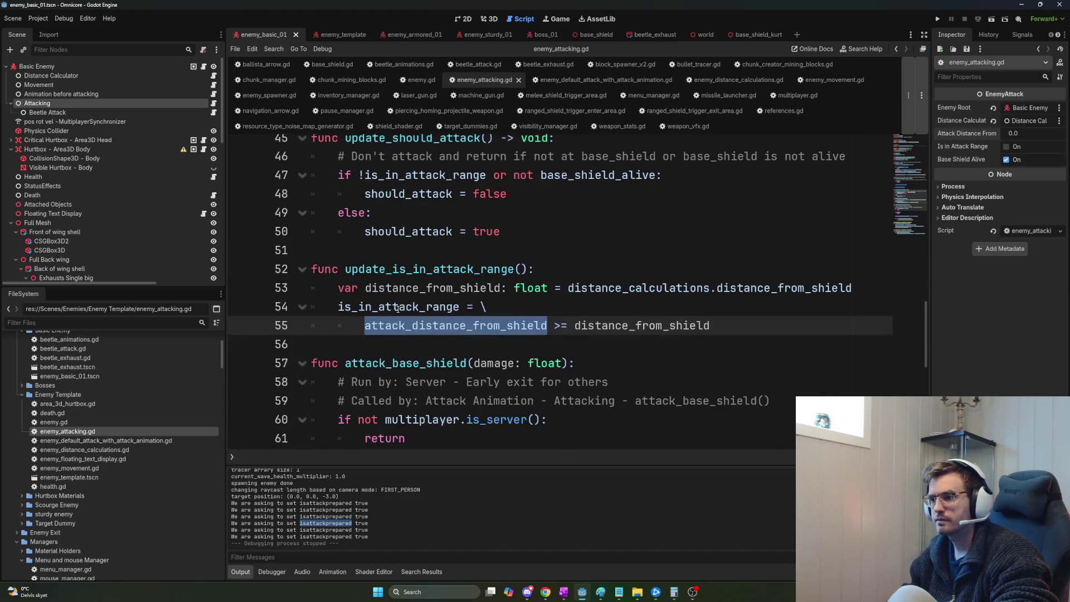
double_click(395, 269)
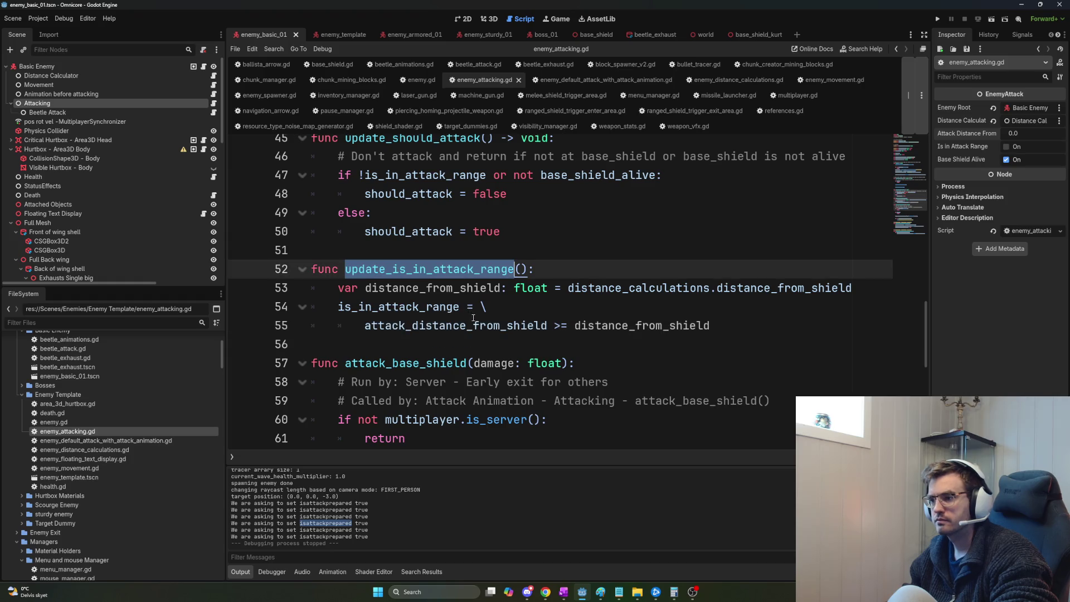
mouse_move(926, 335)
left_mouse_down()
mouse_move(931, 159)
mouse_move(931, 185)
left_mouse_up()
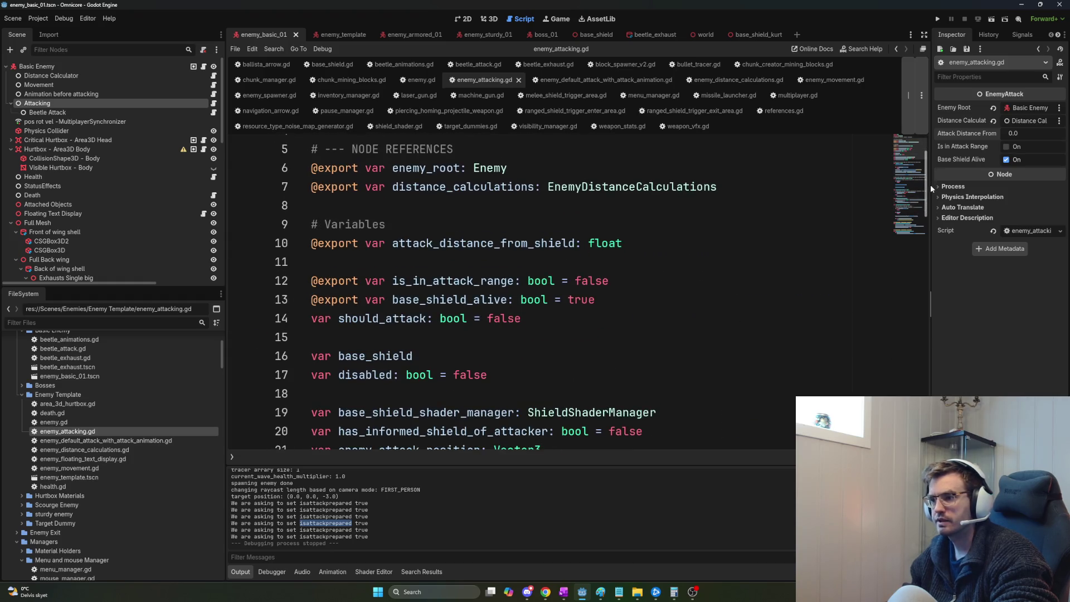
double_click(475, 282)
key("ctrl+c")
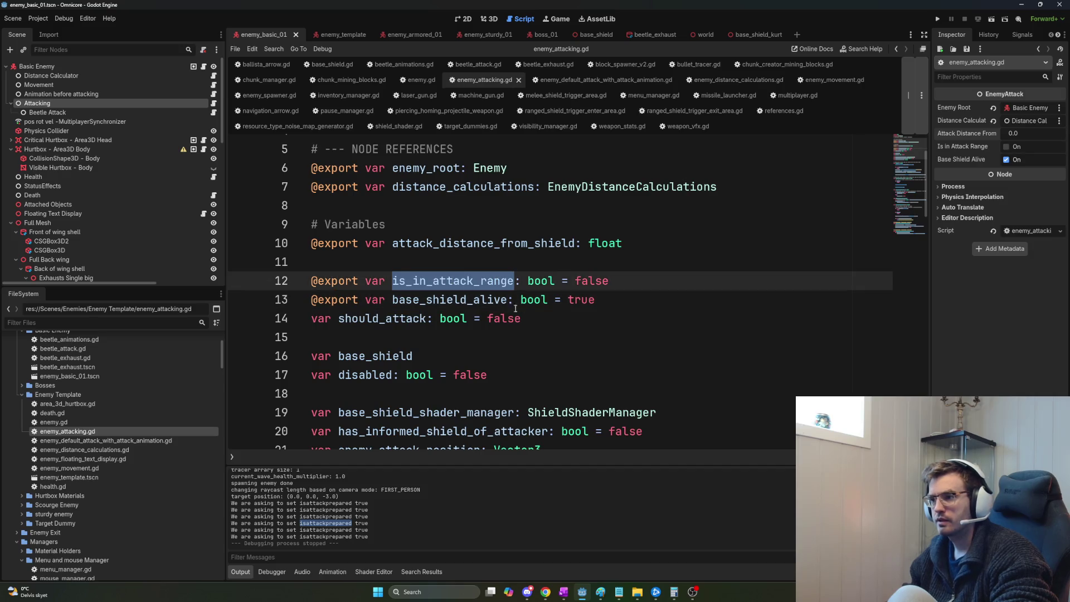
- Check is_attack_prepared and should_attack in beetle_attack.gd, then return to enemy_attacking.gd
left_click(213, 113)
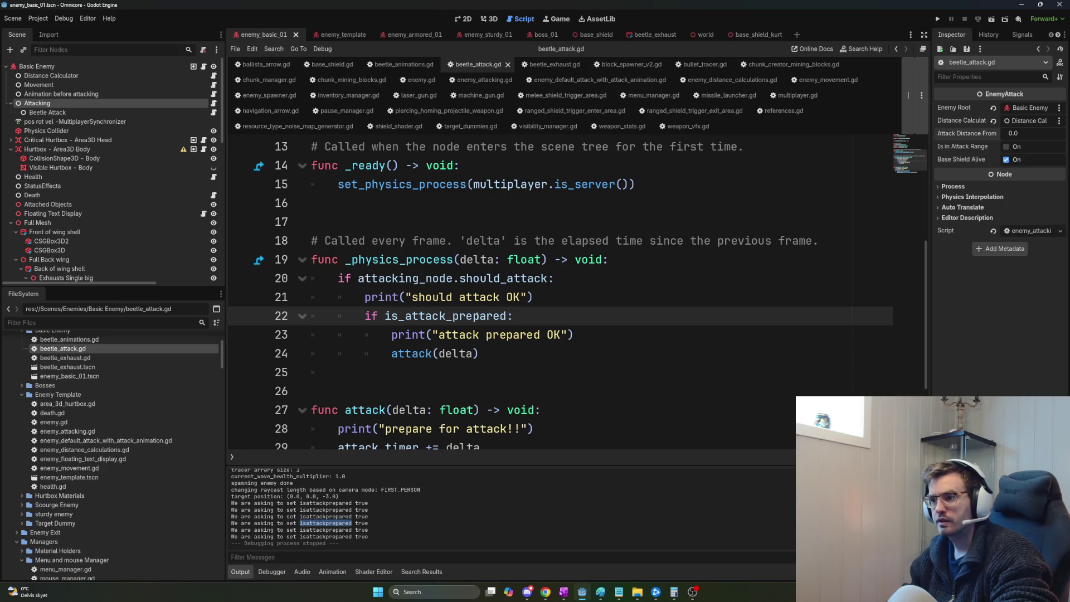
double_click(452, 316)
key("ctrl+v")
key("ctrl+z")
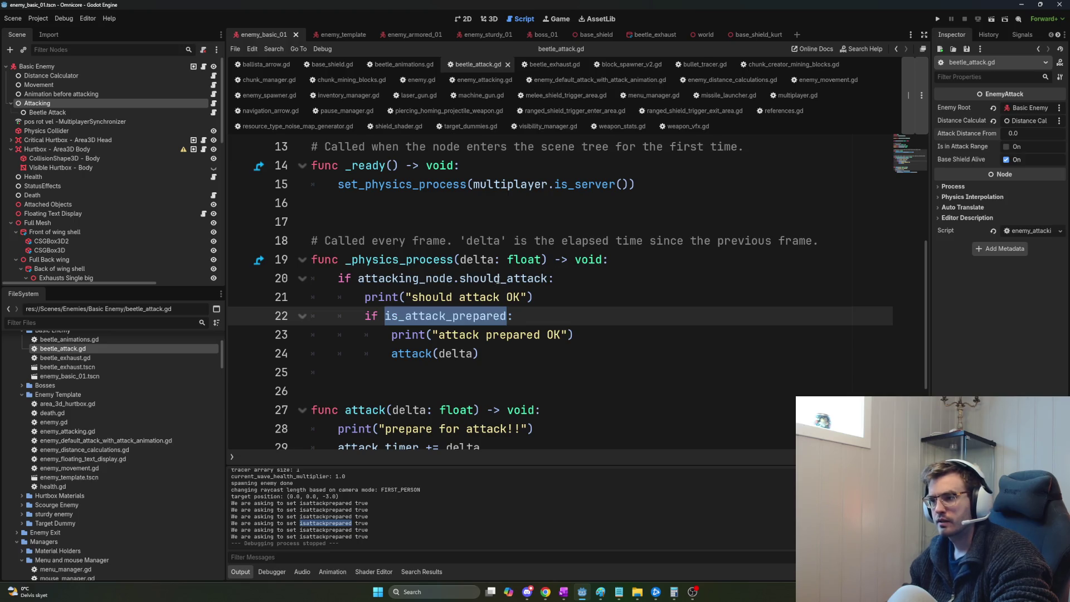
double_click(498, 279)
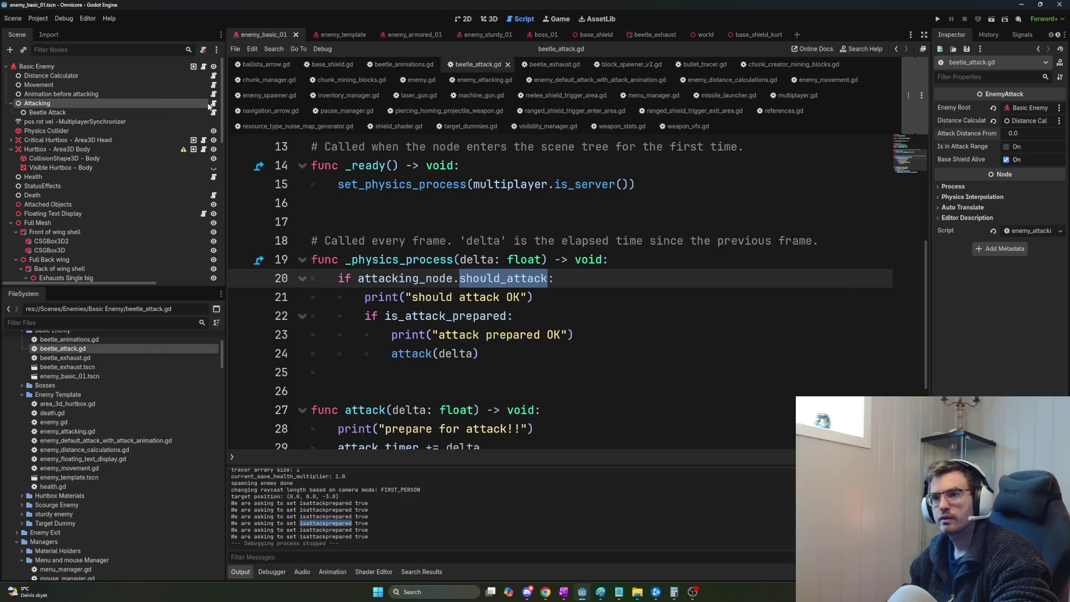
left_click(212, 104)
left_click(506, 220)
- Search enemy_attacking.gd for should_attack and review its assignments on lines 47-50
key("ctrl+f")
type("s")
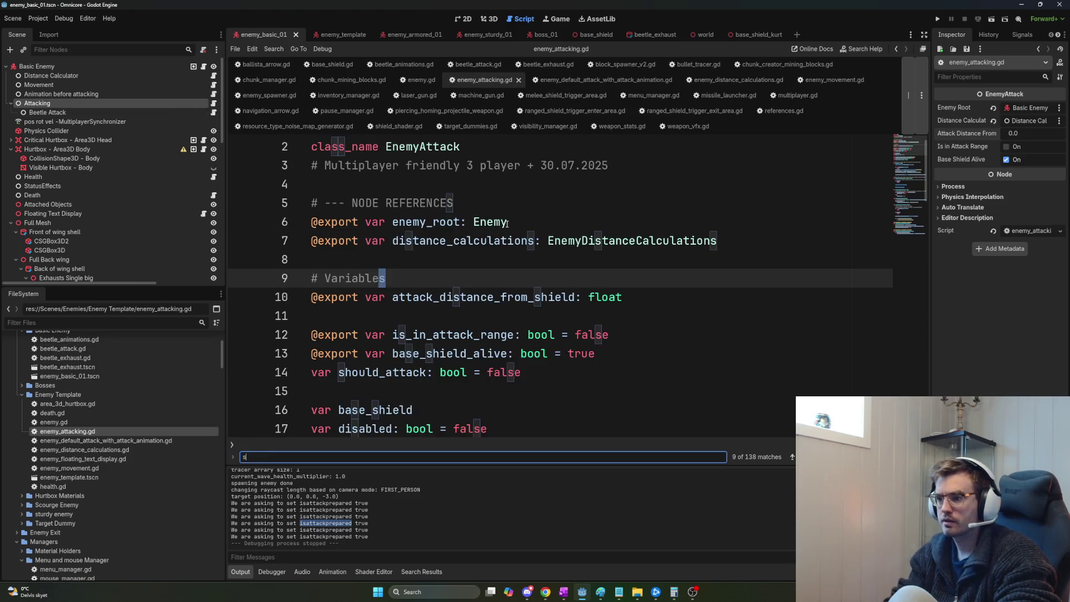
type("hould_attack")
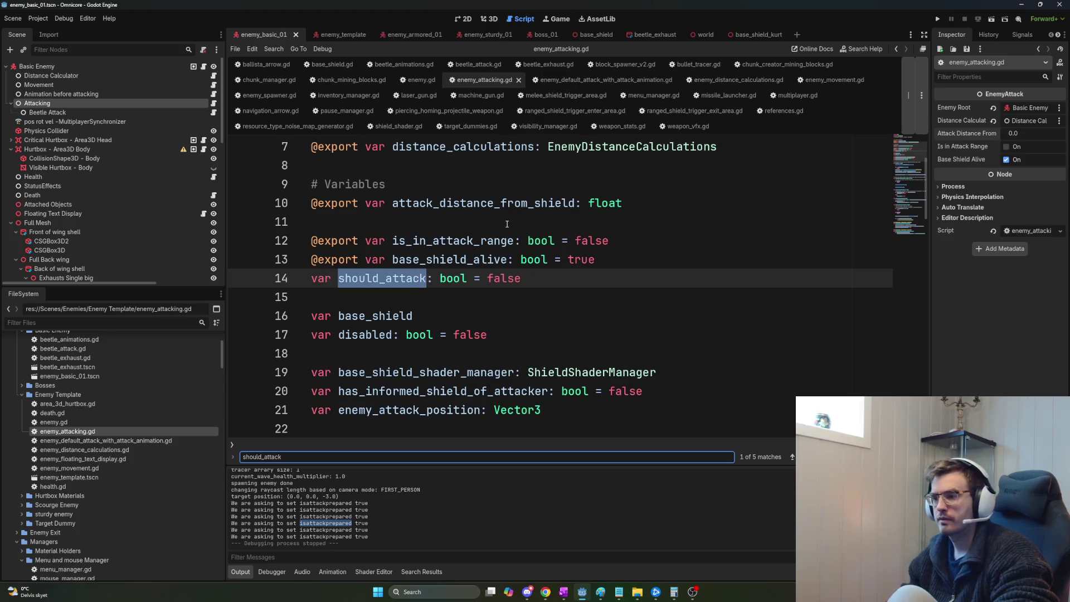
key("Return")
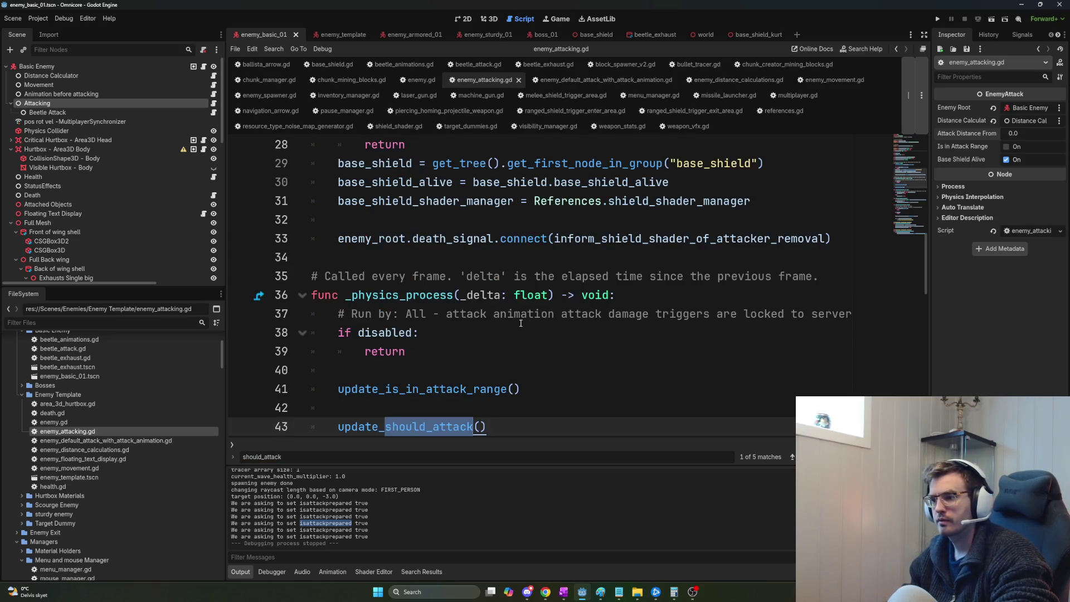
scroll(574, 332, "down", 2)
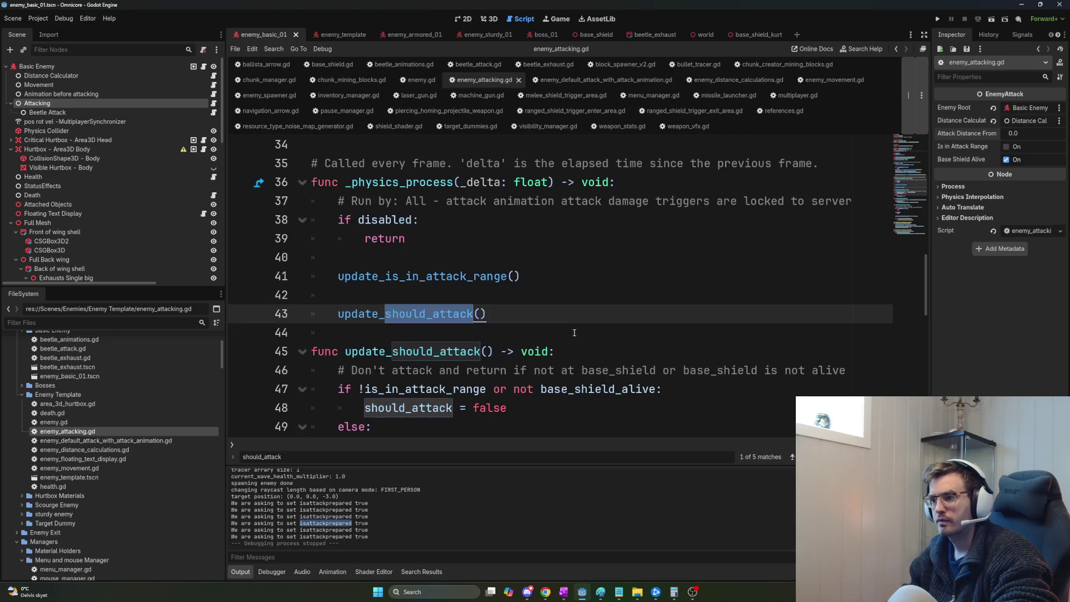
scroll(568, 332, "down", 1)
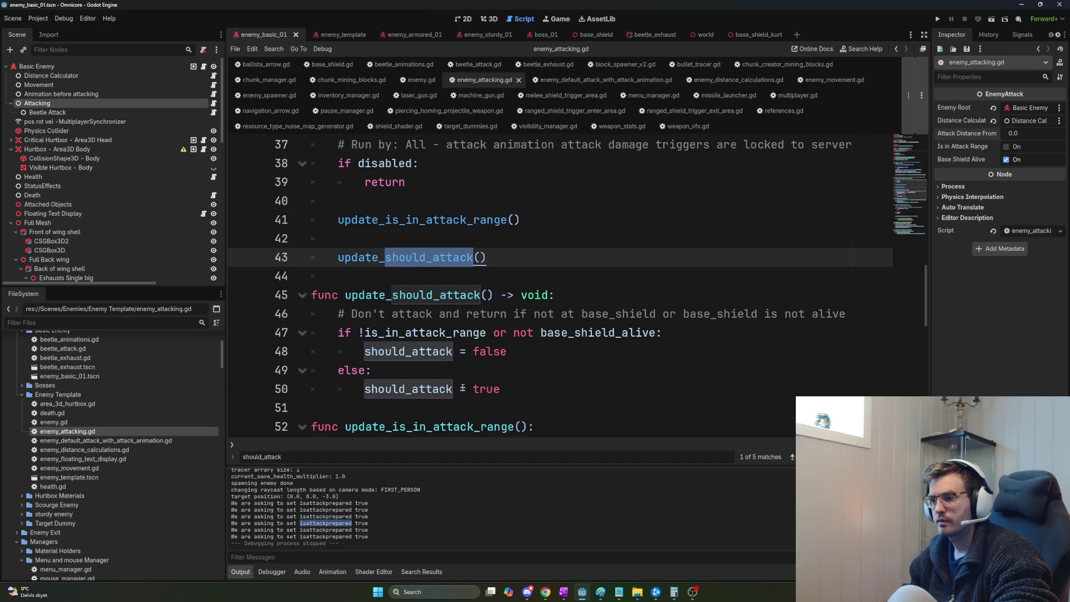
double_click(430, 389)
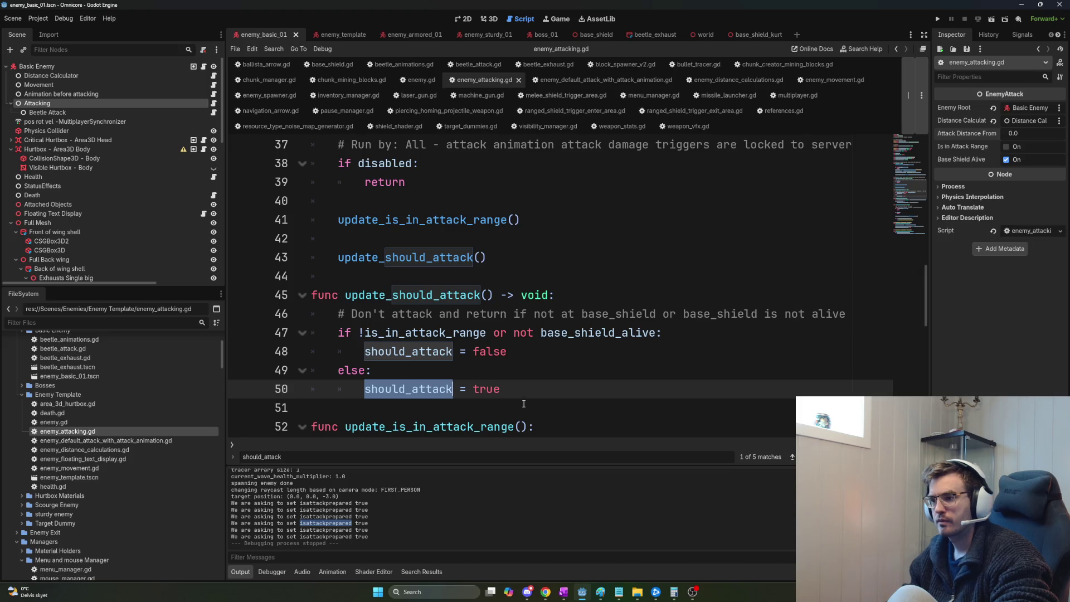
double_click(446, 220)
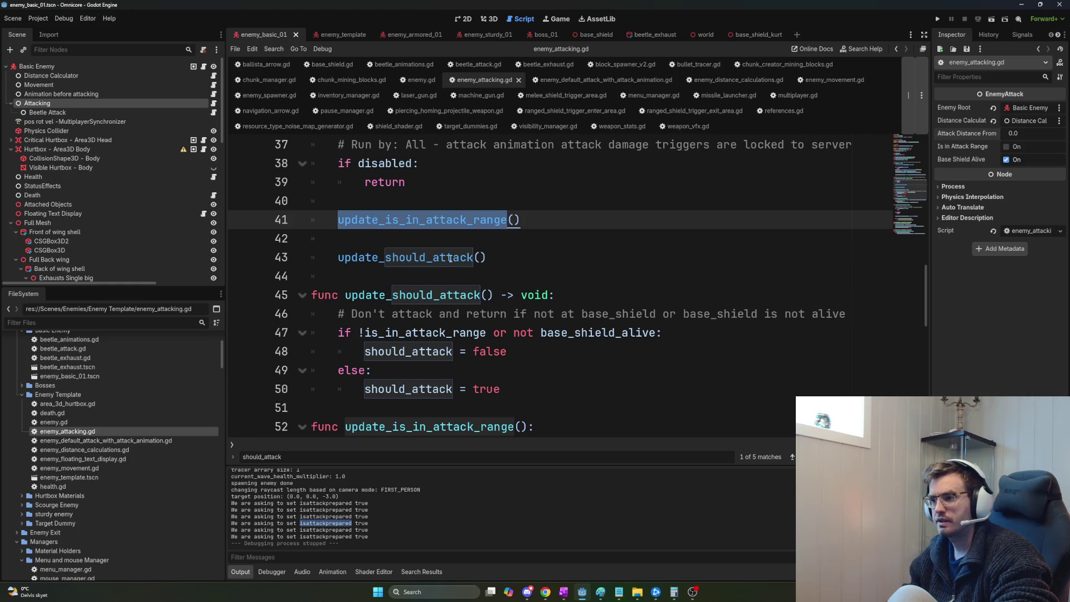
double_click(416, 352)
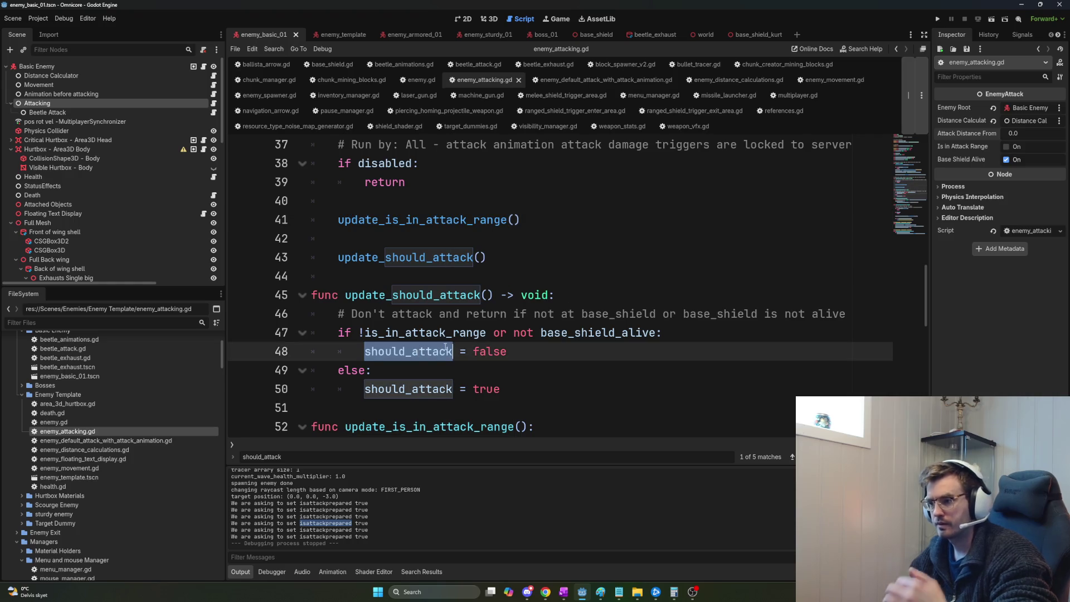
double_click(582, 329)
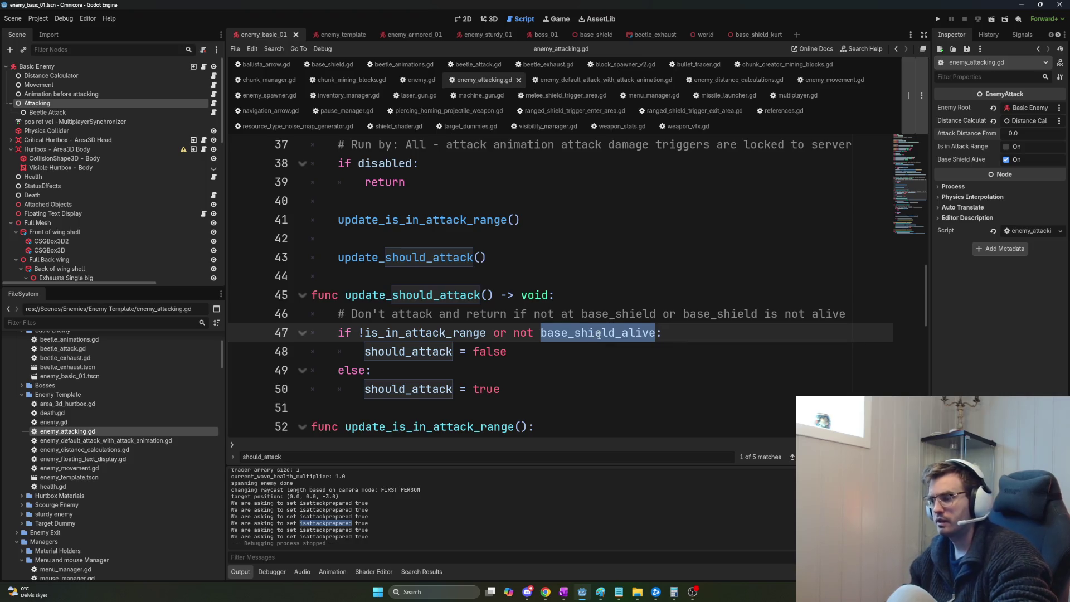
- Trace base_shield_alive from its declaration through its assignments, ending at line 55
left_click(595, 334, "ctrl")
key("ctrl+d")
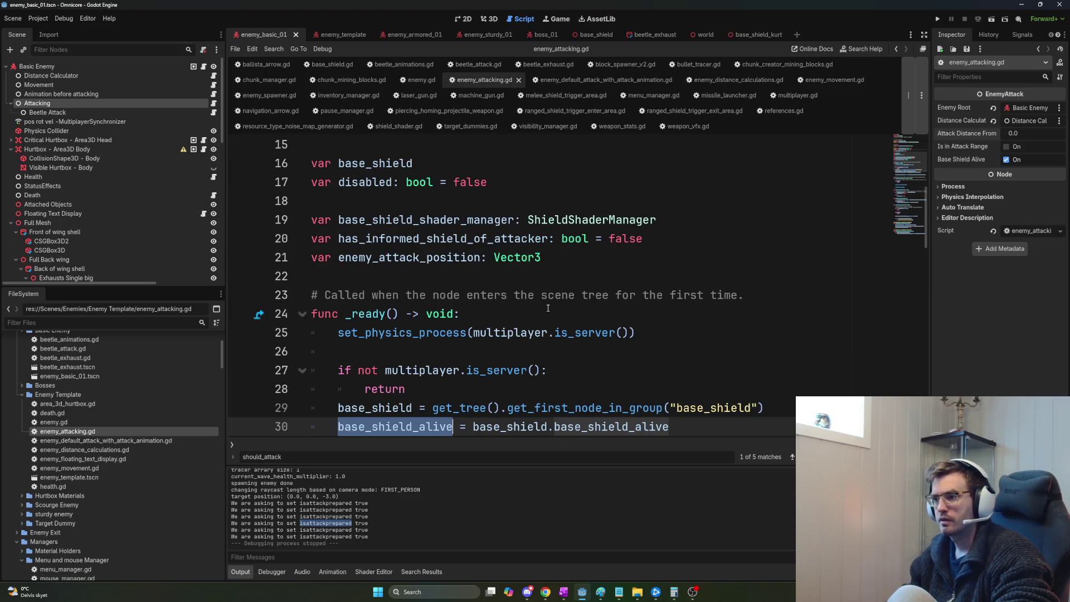
scroll(571, 322, "down", 1)
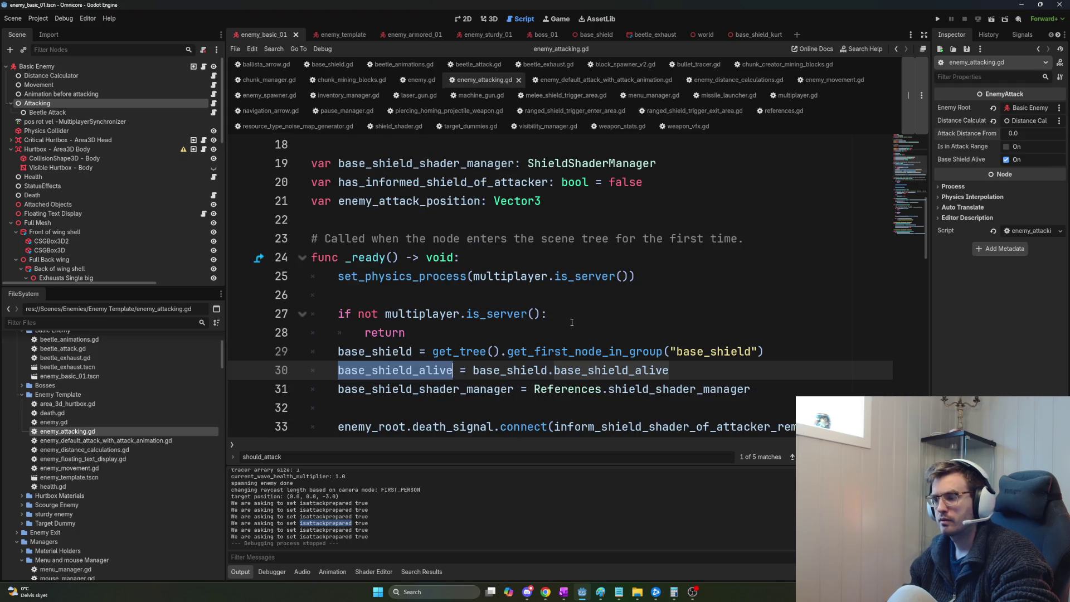
scroll(572, 322, "down", 3)
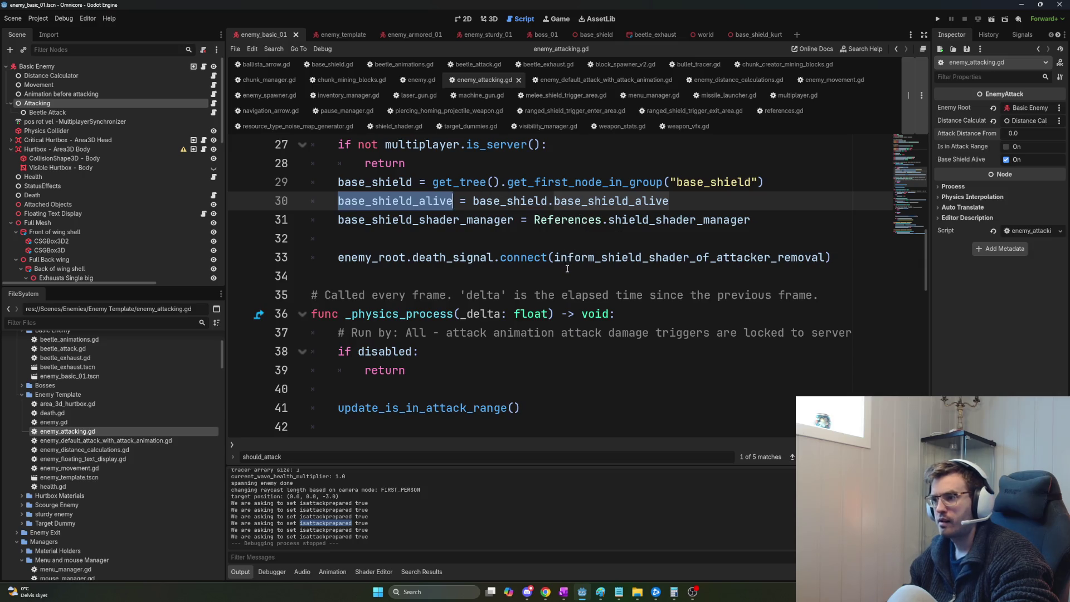
key("ctrl+d")
key("ctrl+d")
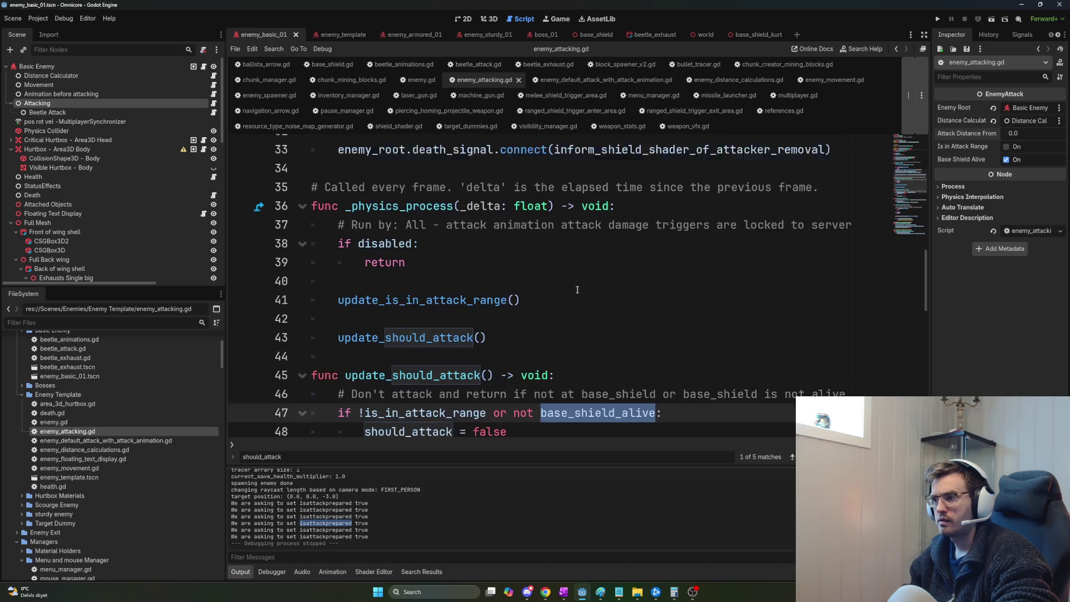
scroll(578, 292, "down", 3)
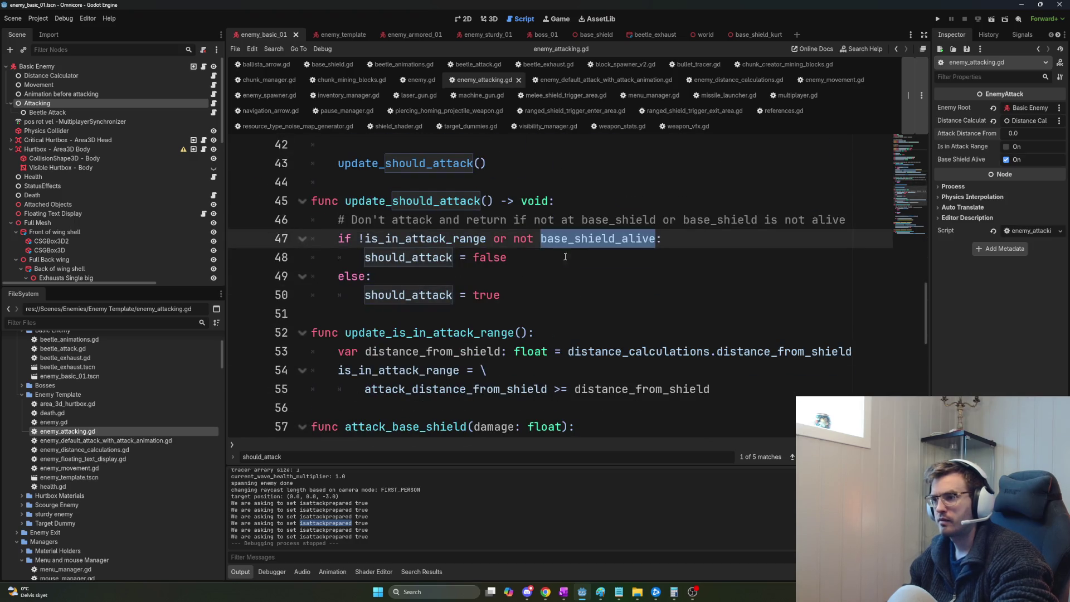
left_click(604, 261)
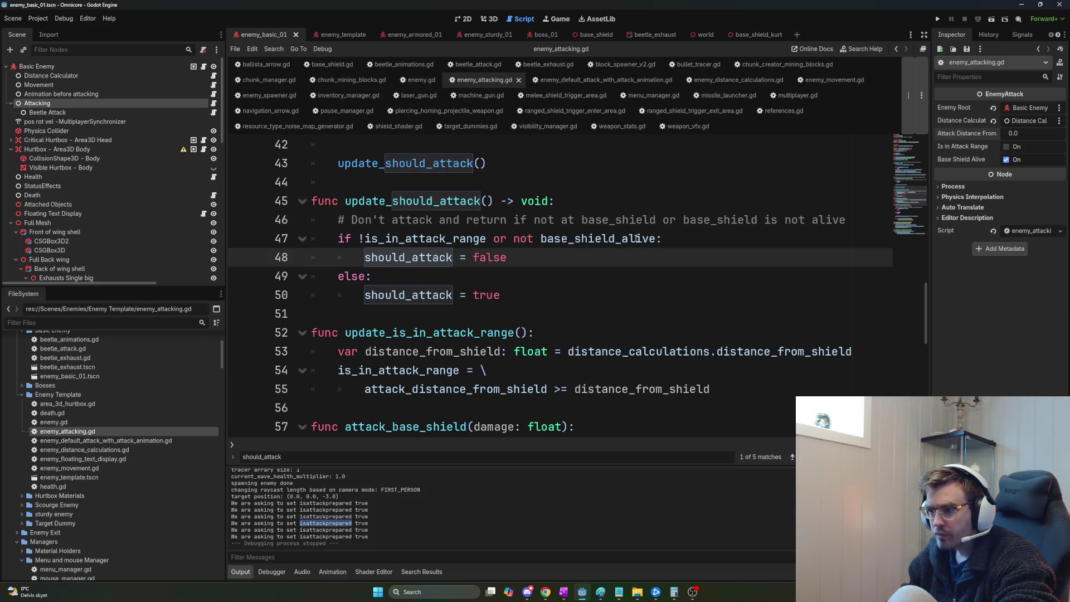
scroll(561, 264, "up", 1)
scroll(564, 286, "up", 1)
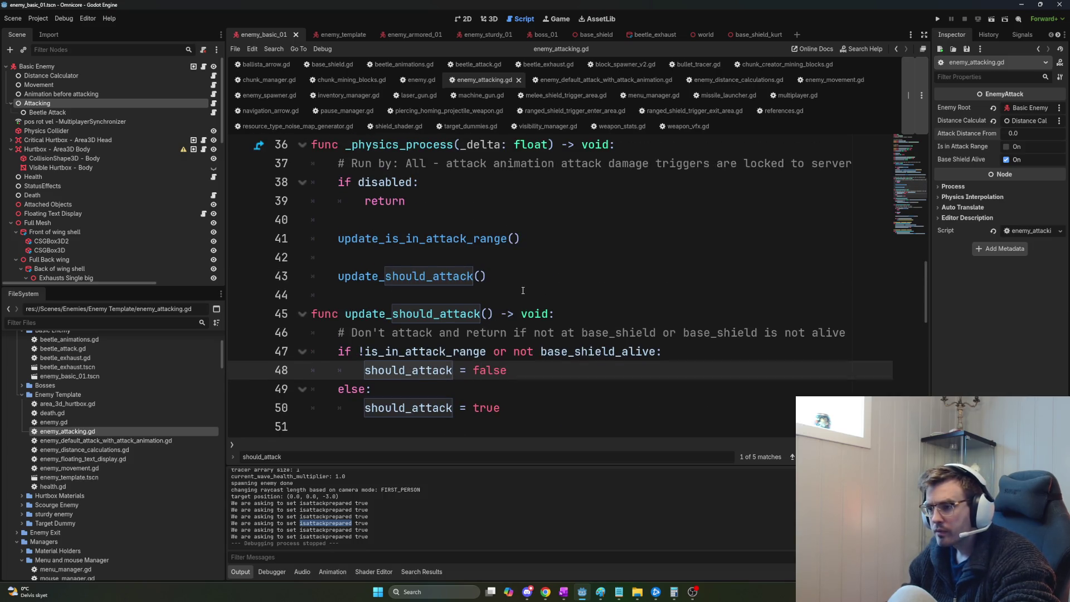
scroll(523, 290, "down", 1)
scroll(601, 306, "up", 2)
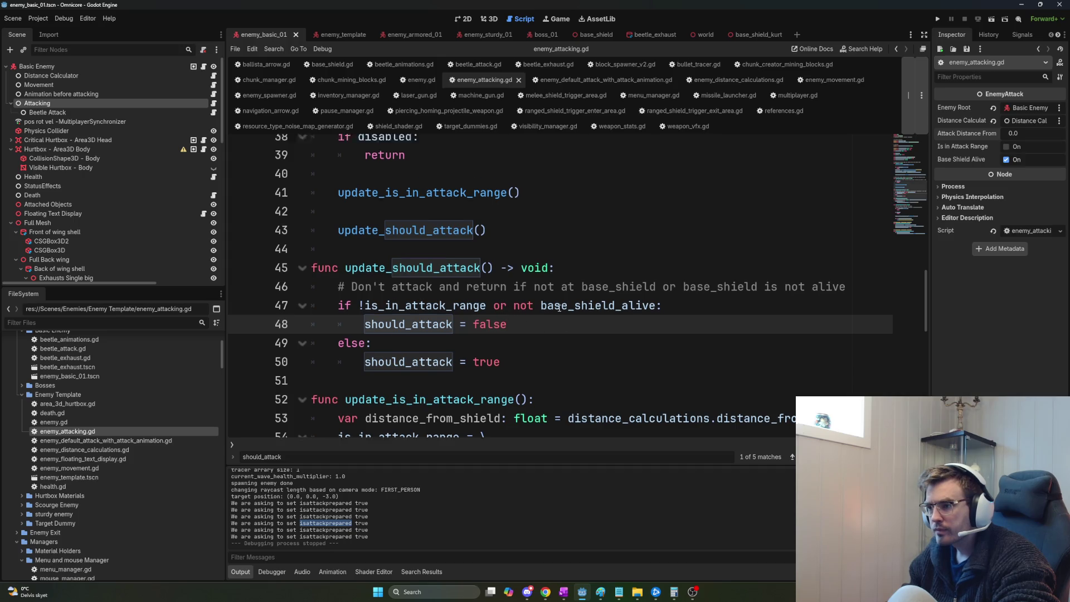
scroll(557, 310, "down", 4)
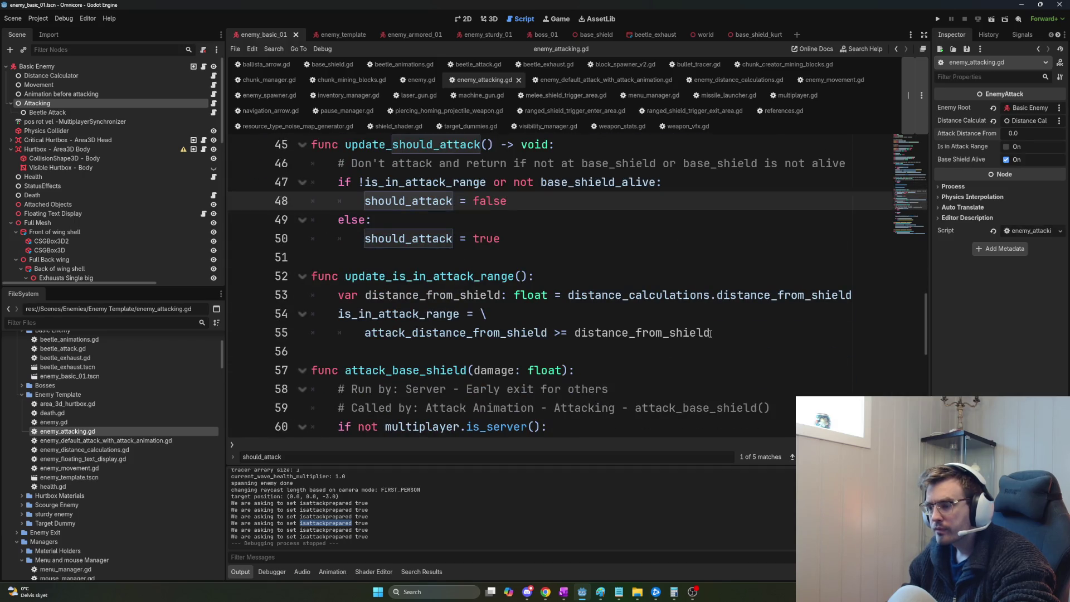
left_click(718, 333)
left_click(554, 315)
left_click(762, 338)
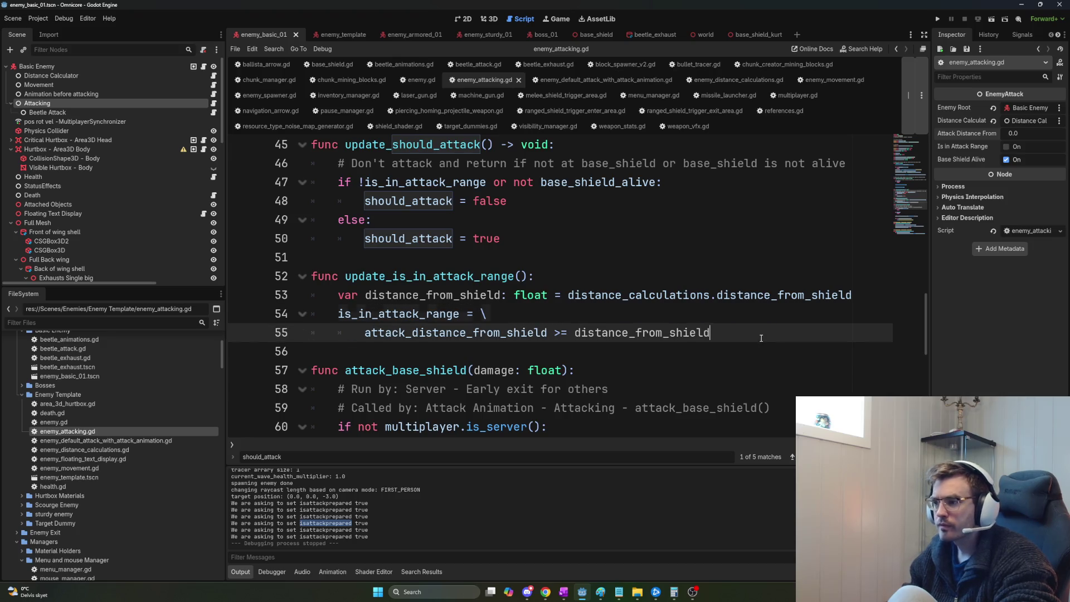
- Add is_in_attack_range to the line 57 print, then save and run the game
key("Return")
key("Return")
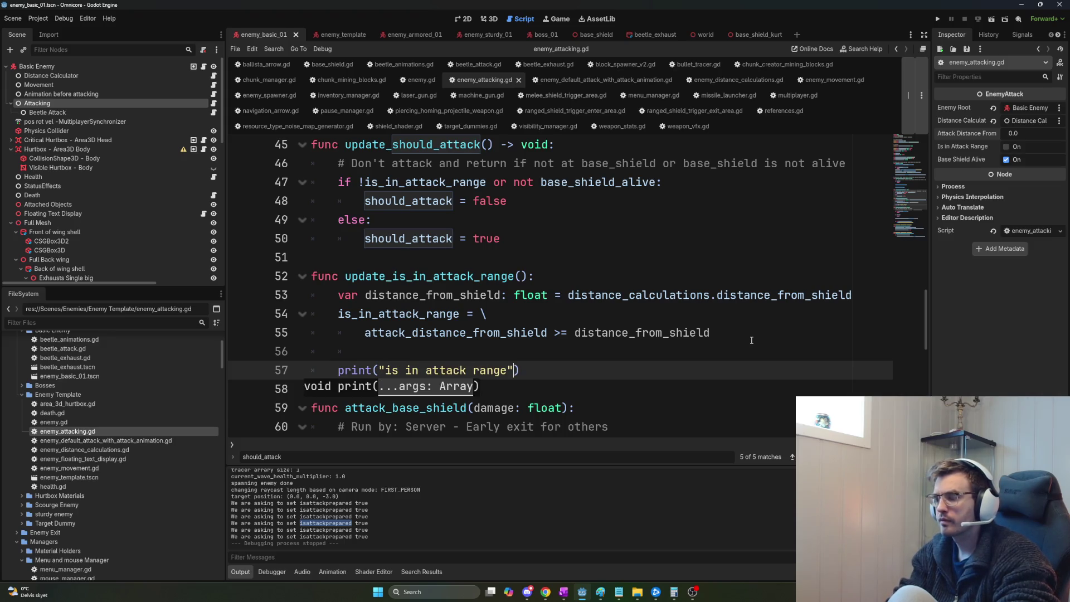
type("\", ")
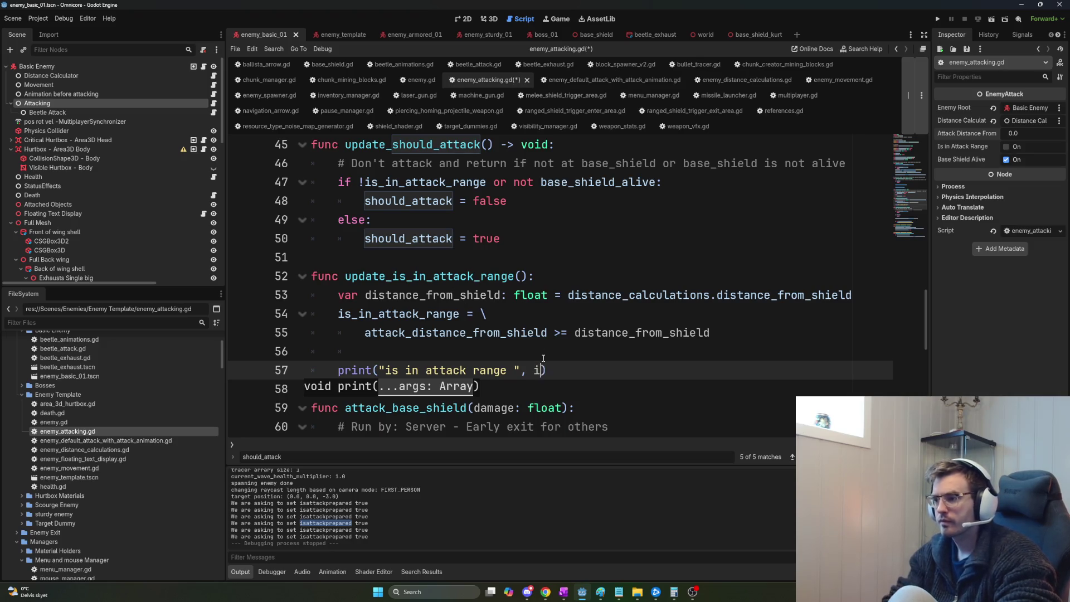
type("is_in_")
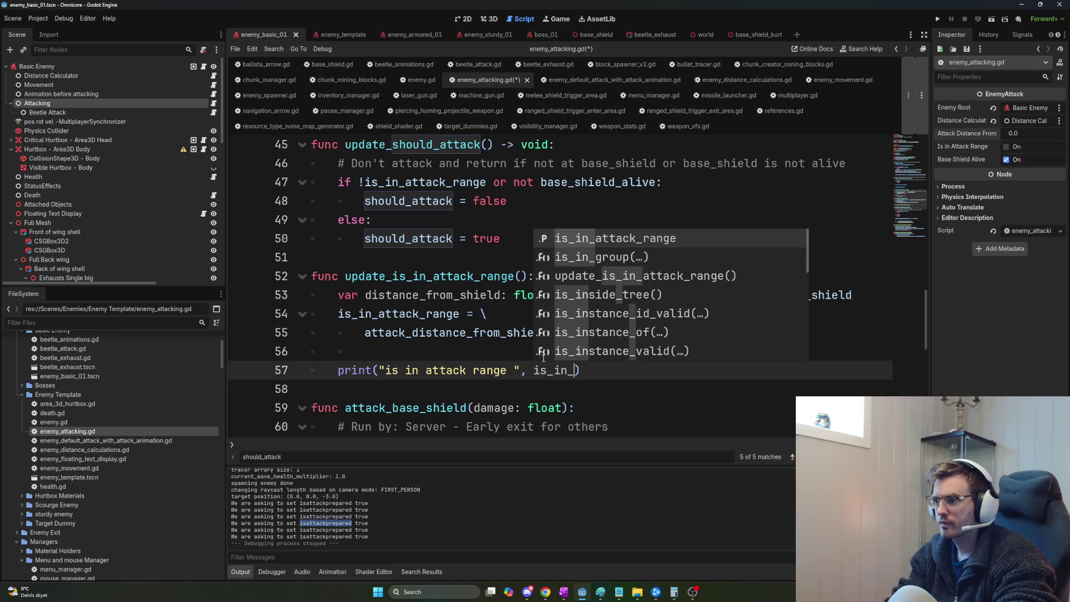
key("Return")
key("F5")
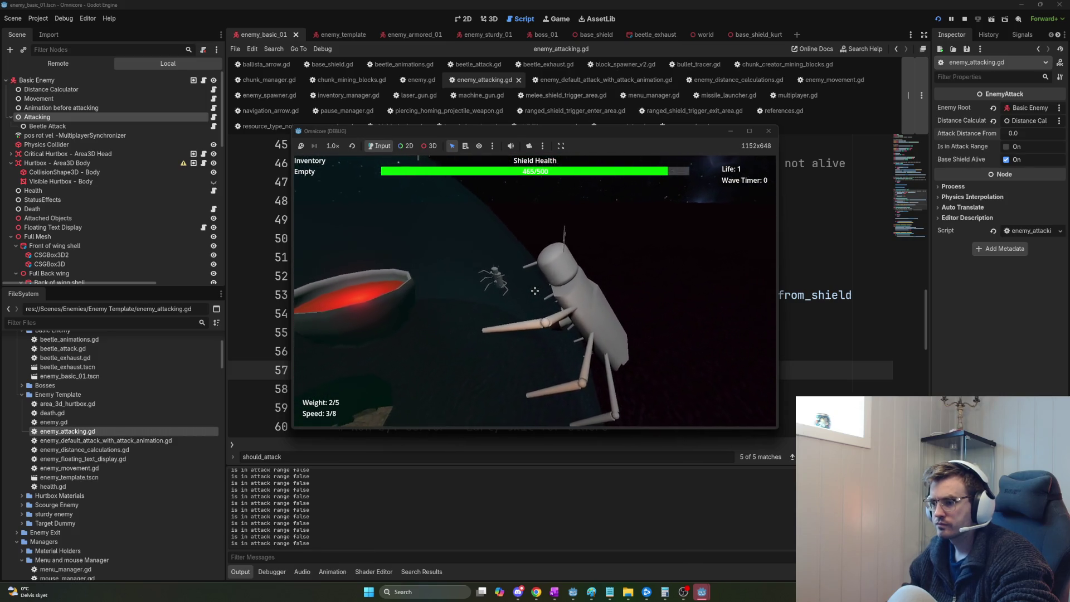
- Stop the test run after it logs 'is in attack range false' and return to the attack script
key("F8")
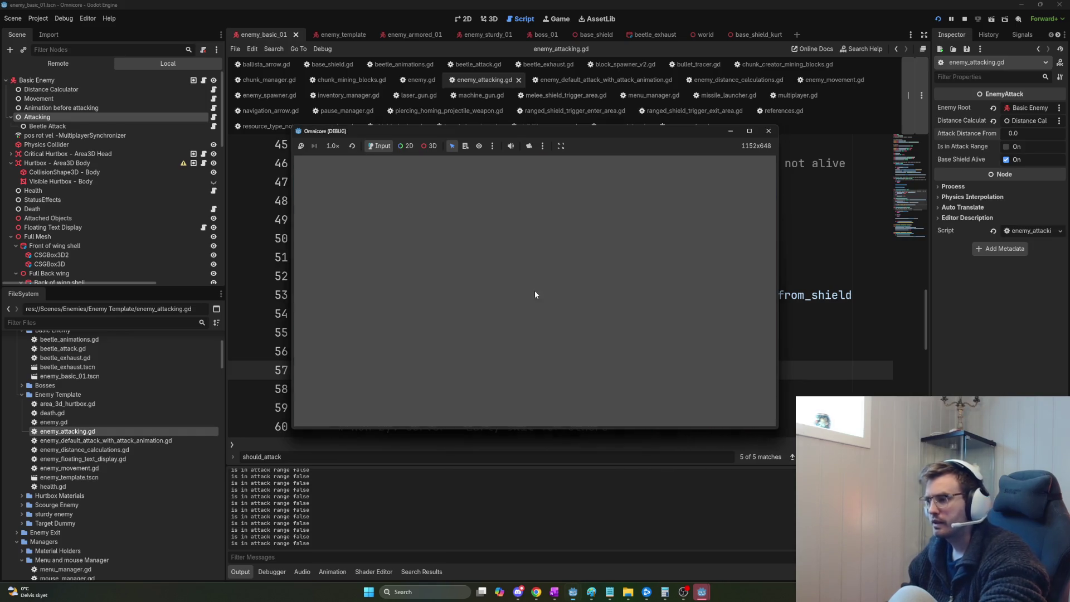
left_click(498, 228)
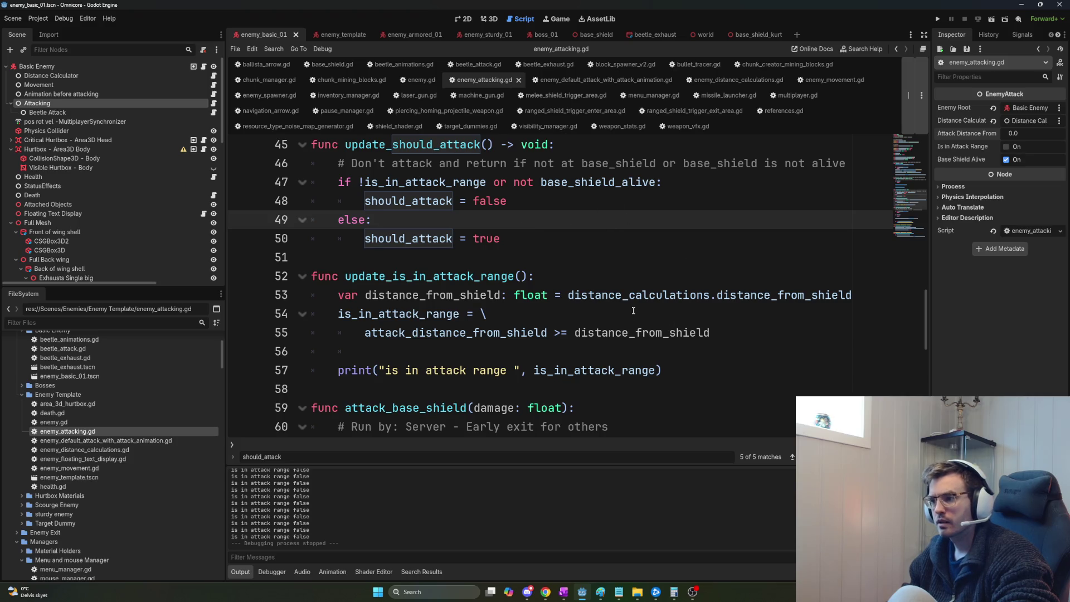
- Set the Attacking node's Attack Distance From Shield to 1.0 and rerun the game
left_click_drag(737, 329, 353, 309)
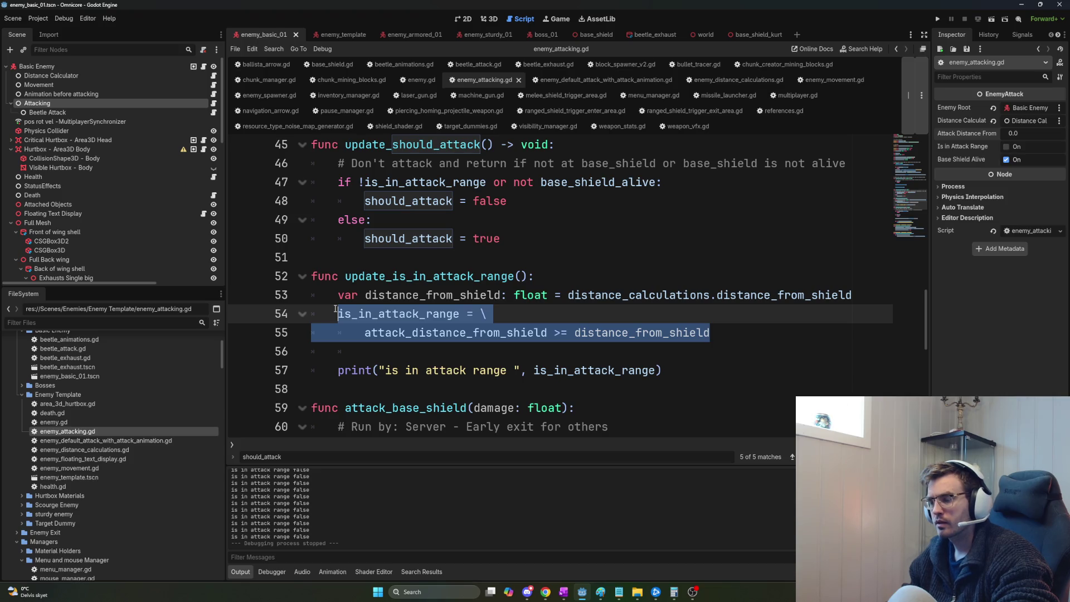
left_click(93, 88)
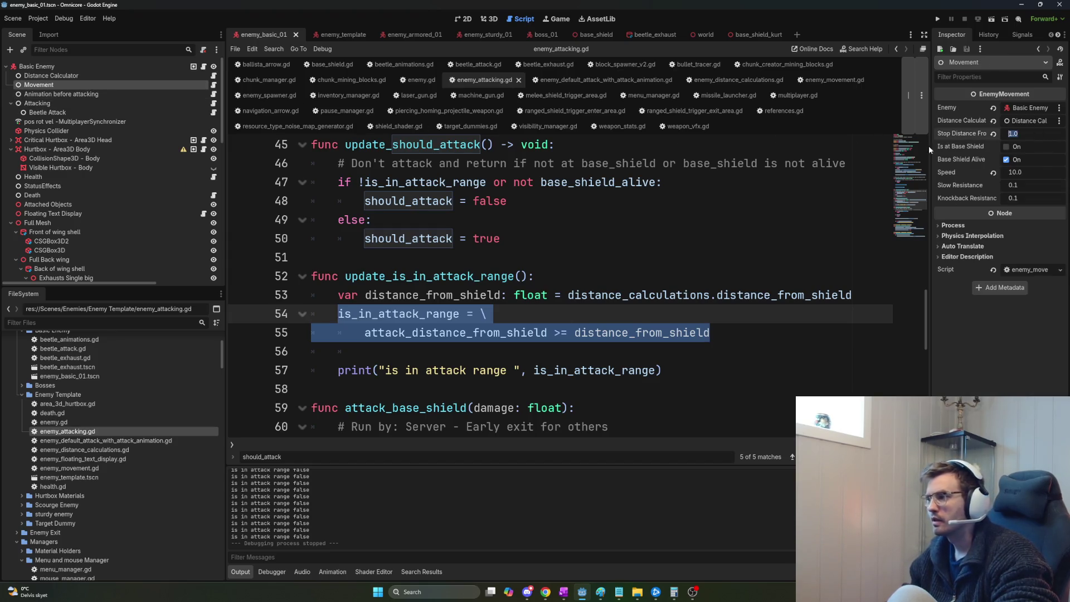
left_click(85, 103)
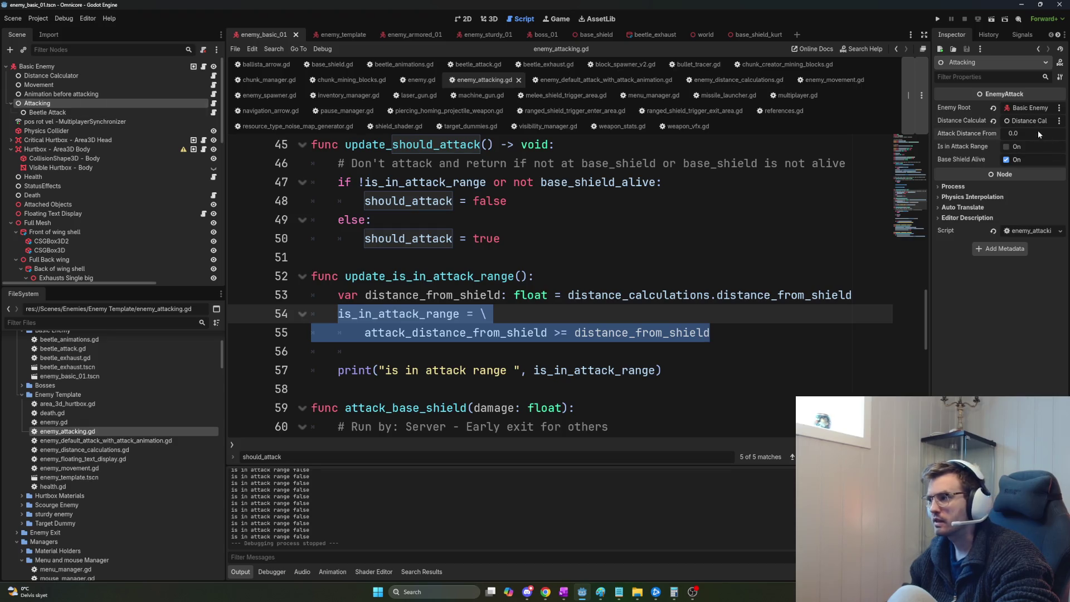
key("F5")
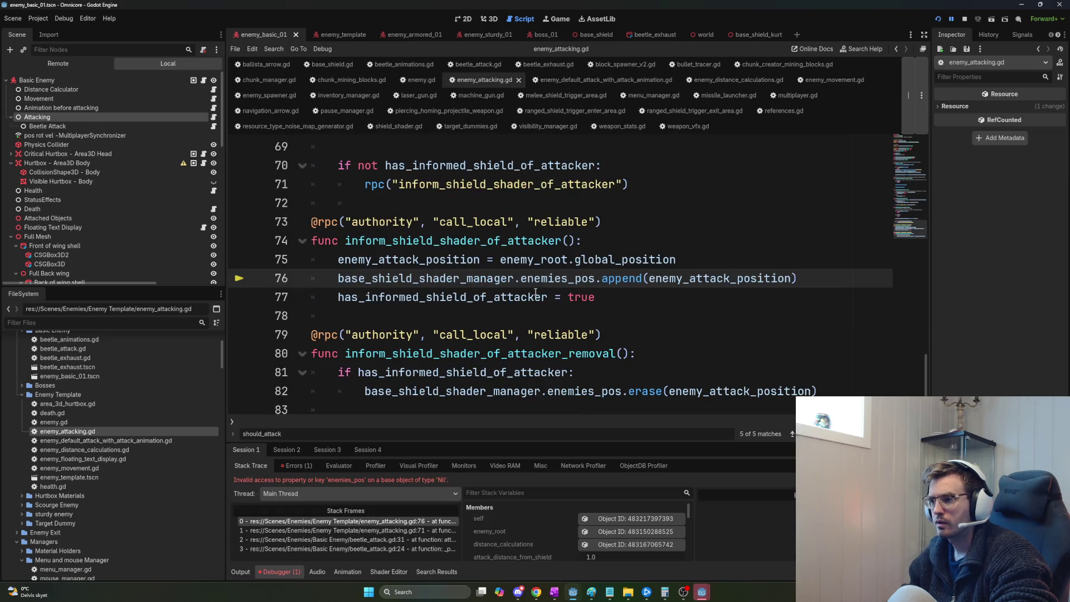
- Check the Nil enemies_pos error at line 76 and the Attacking node, then show the 3D view
mouse_move(535, 293)
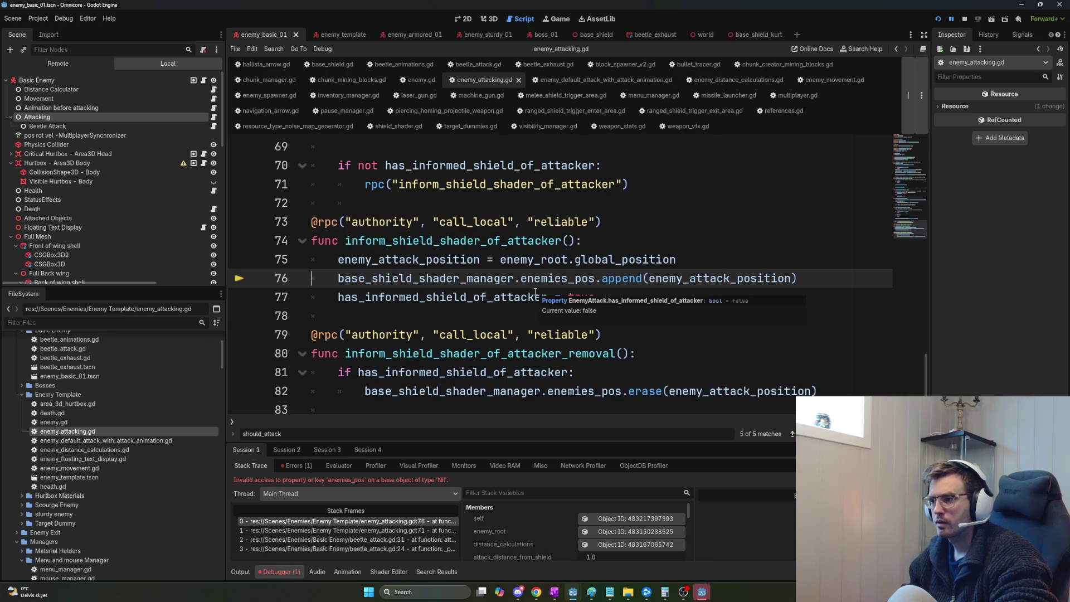
double_click(350, 480)
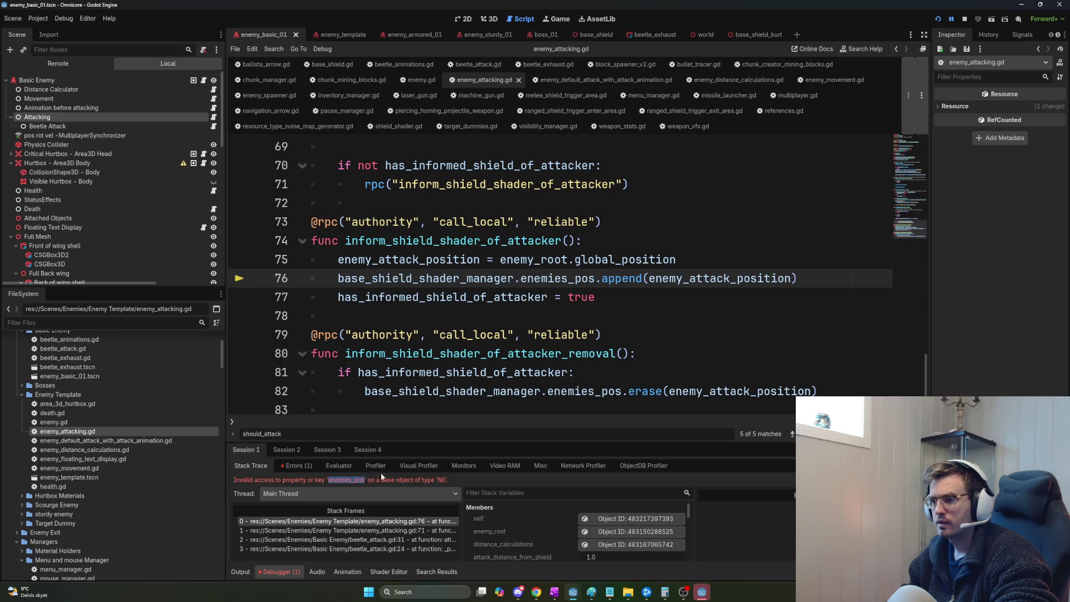
left_click(75, 126)
left_click(74, 118)
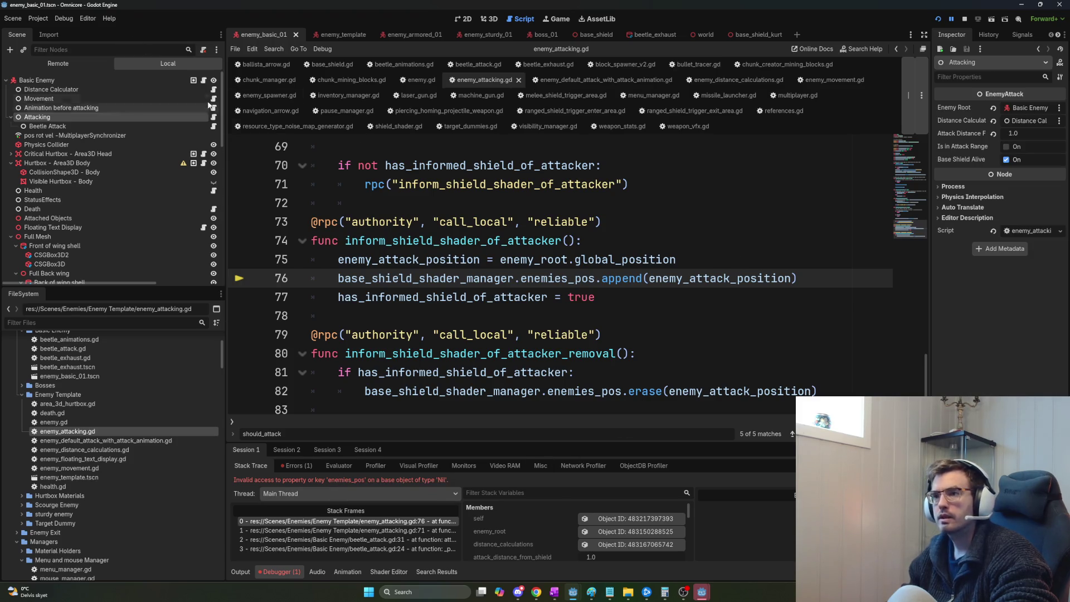
mouse_move(329, 35)
key("ctrl+F2")
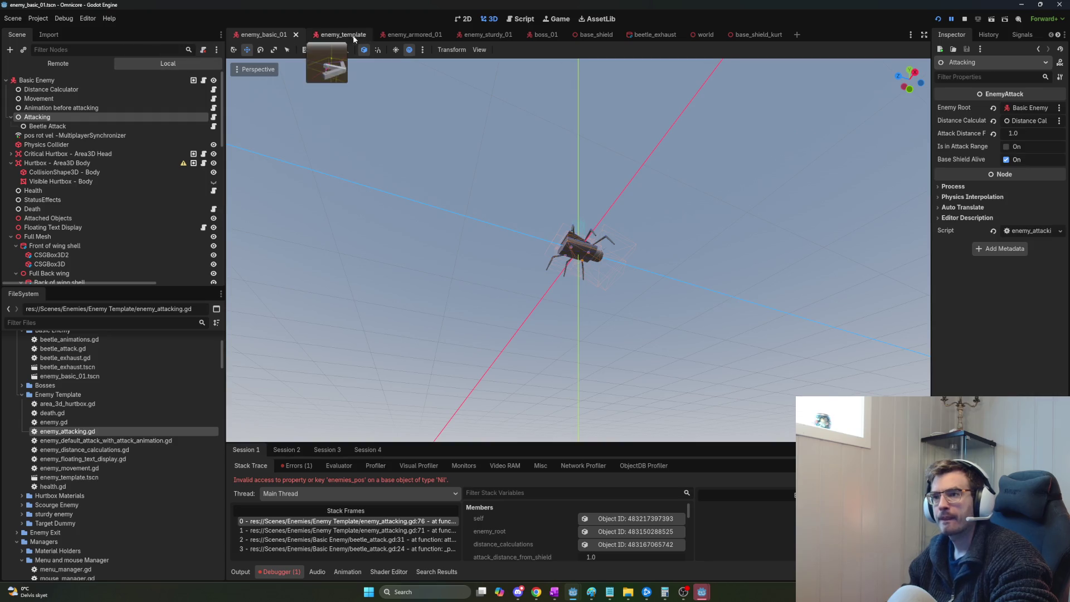
- In the world scene, filter the Scene tree for 'shield' and hide Base Shield
left_click(703, 35)
key("BackSpace")
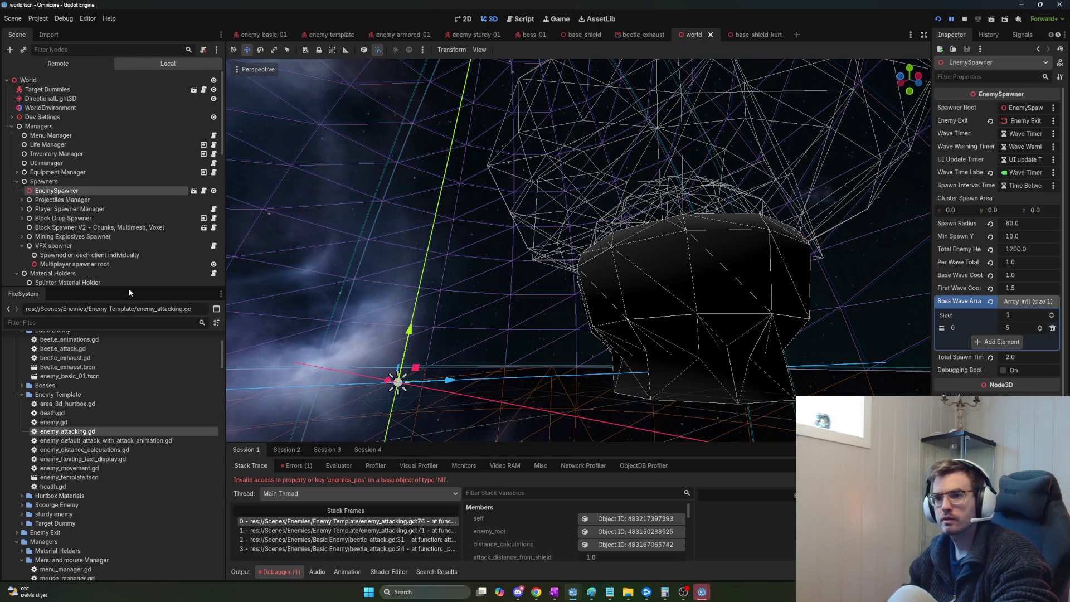
type("shield")
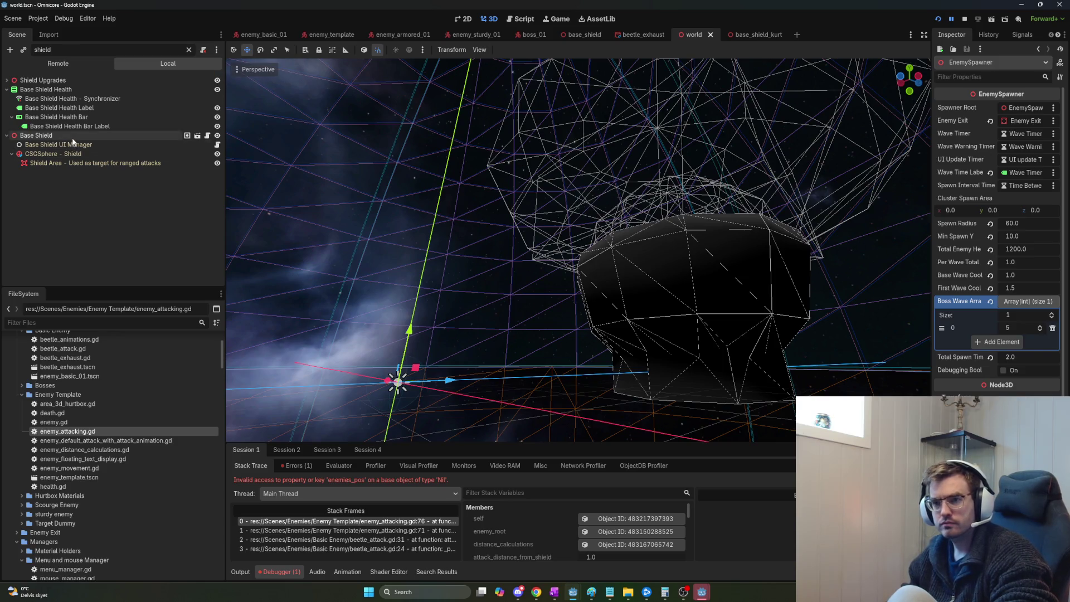
left_click(218, 137)
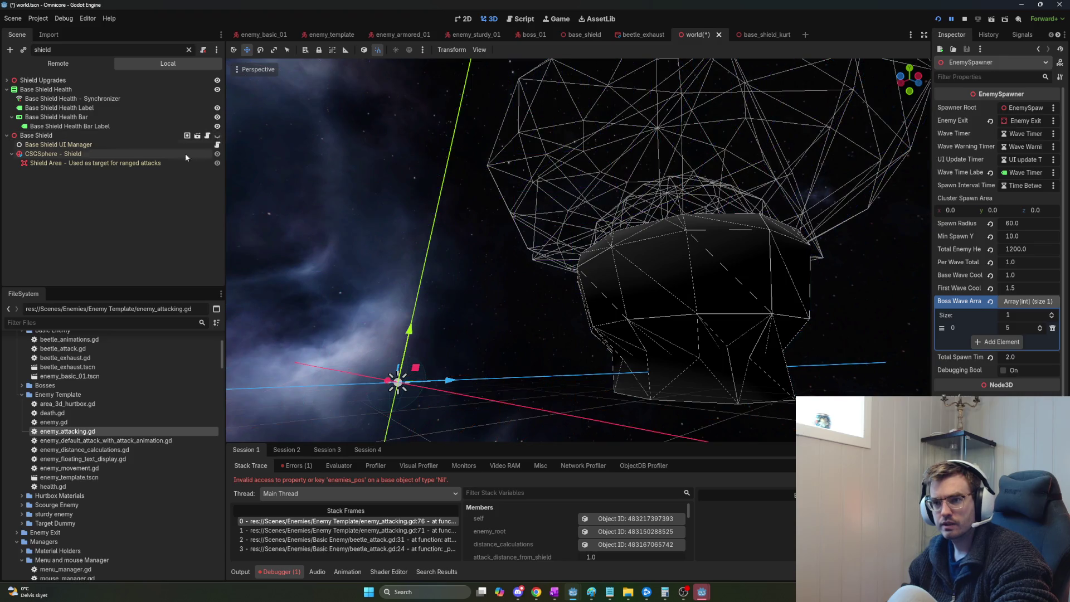
- Add an instance of base_shield_kurt.tscn to the world scene
left_click(52, 323)
type("base shield")
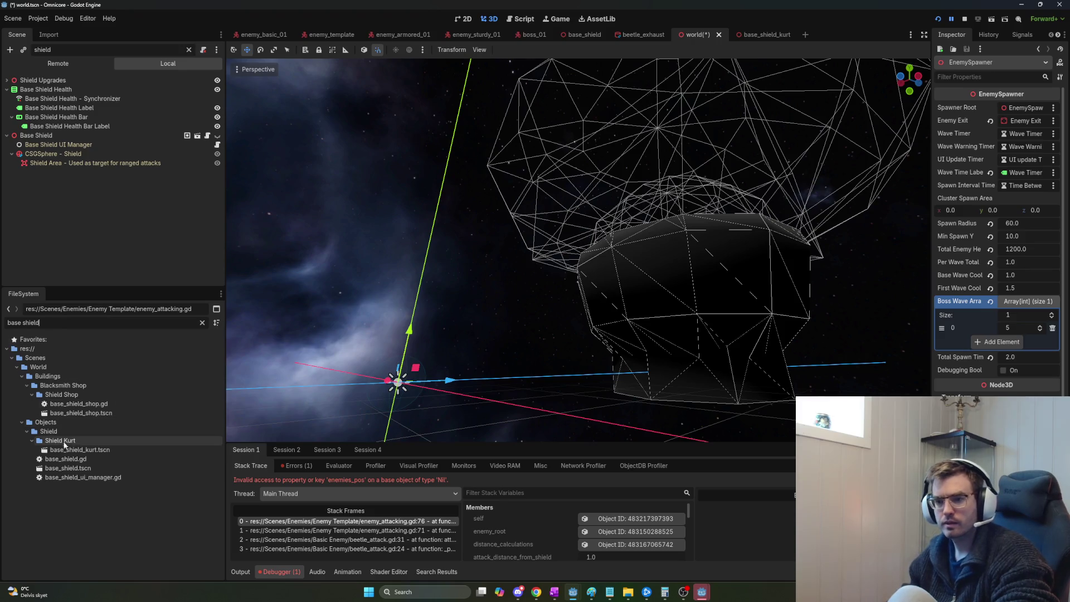
mouse_move(79, 449)
left_mouse_down()
mouse_move(40, 135)
mouse_move(48, 139)
left_mouse_up()
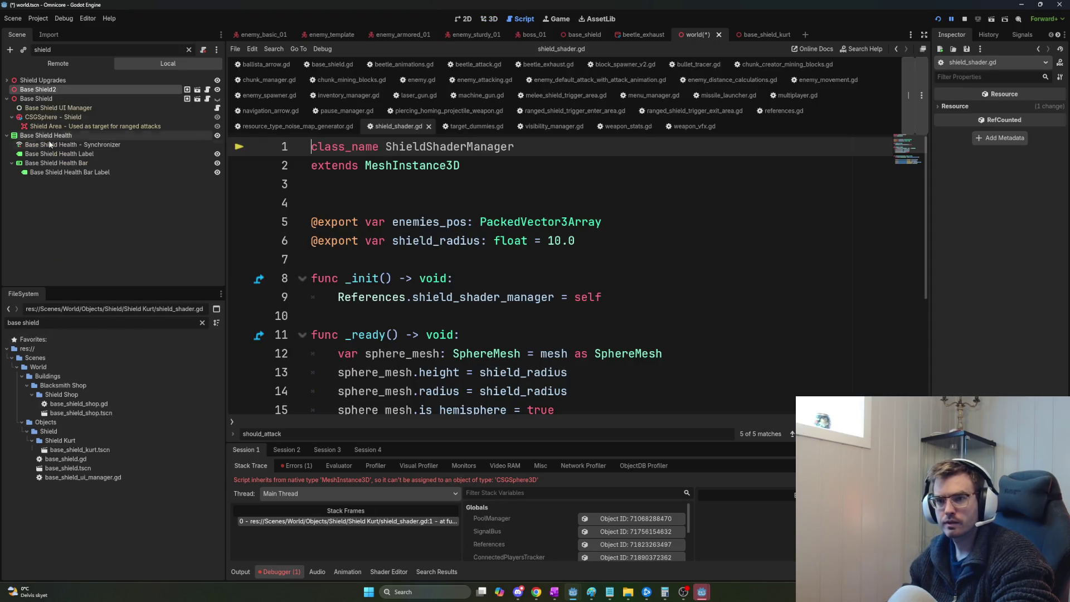
- Rename the Base Shield2 node to 'Base Shield Kurt'
double_click(60, 91)
type("Base Shield Kurt")
key("Return")
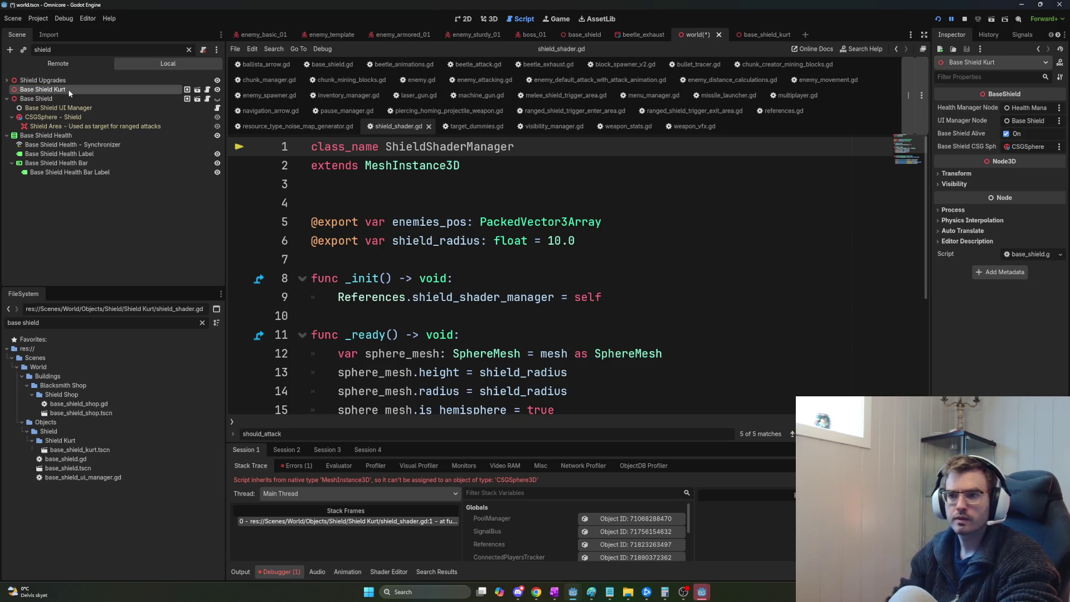
- Review the old Base Shield's script, including class_name BaseShield and the References.base_shield assignment
left_click(8, 98)
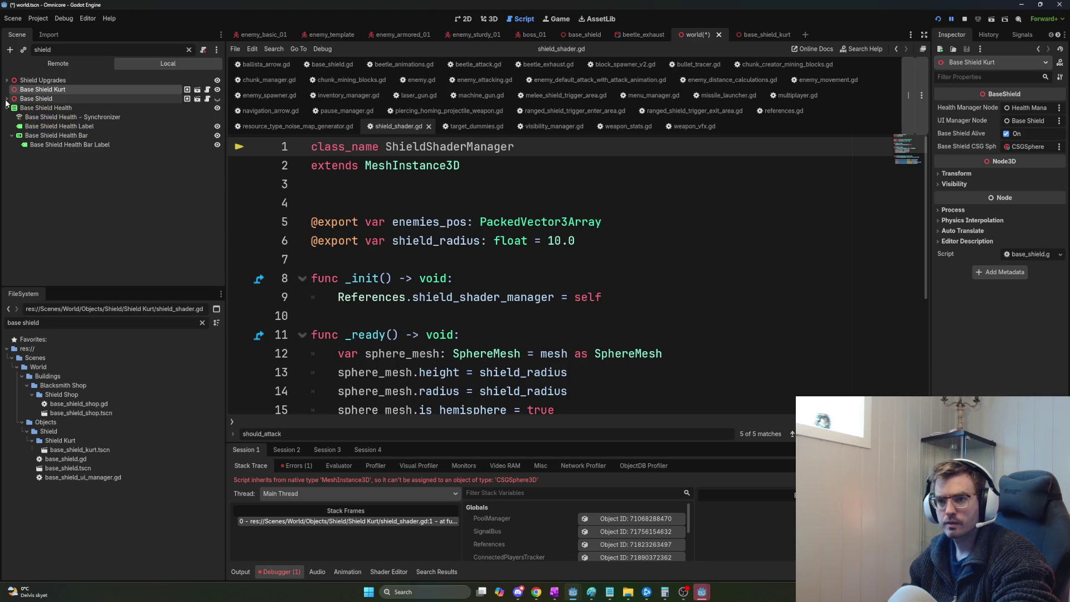
left_click(130, 99)
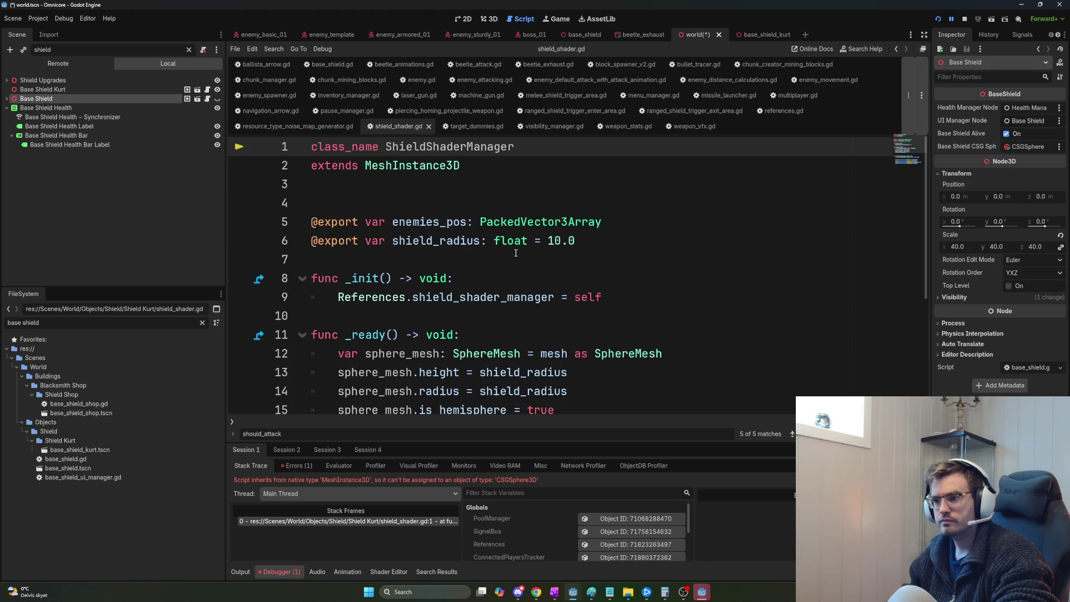
scroll(502, 248, "down", 3)
scroll(523, 251, "up", 3)
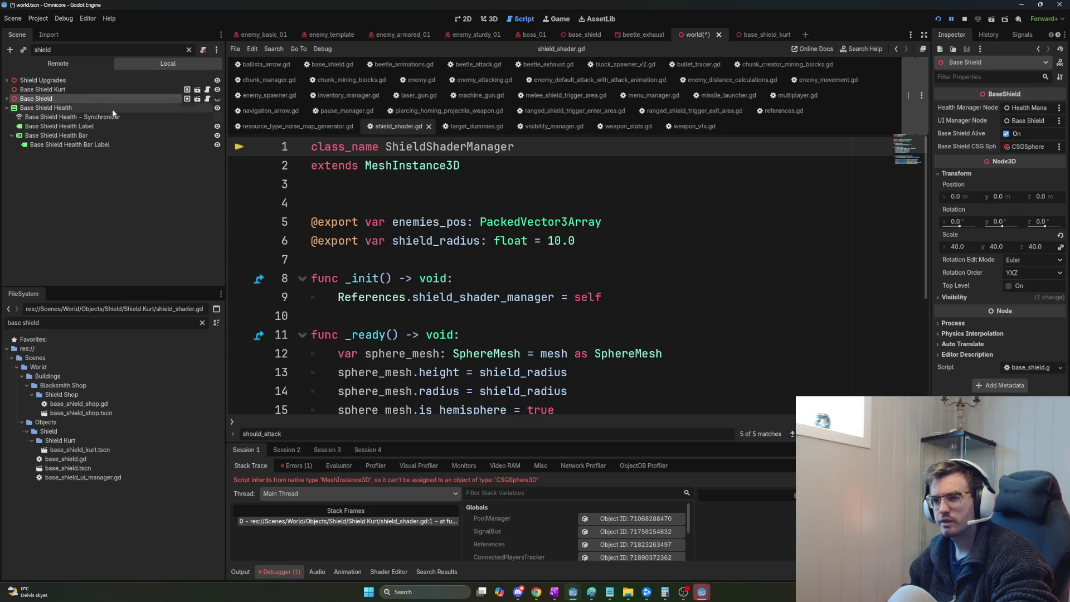
double_click(86, 97)
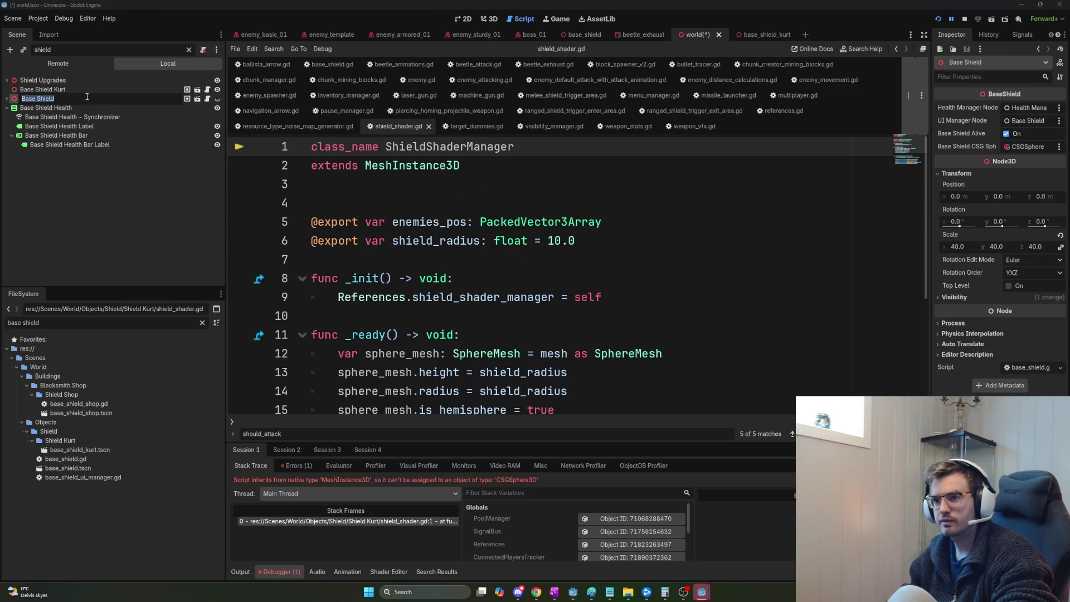
left_click(207, 99)
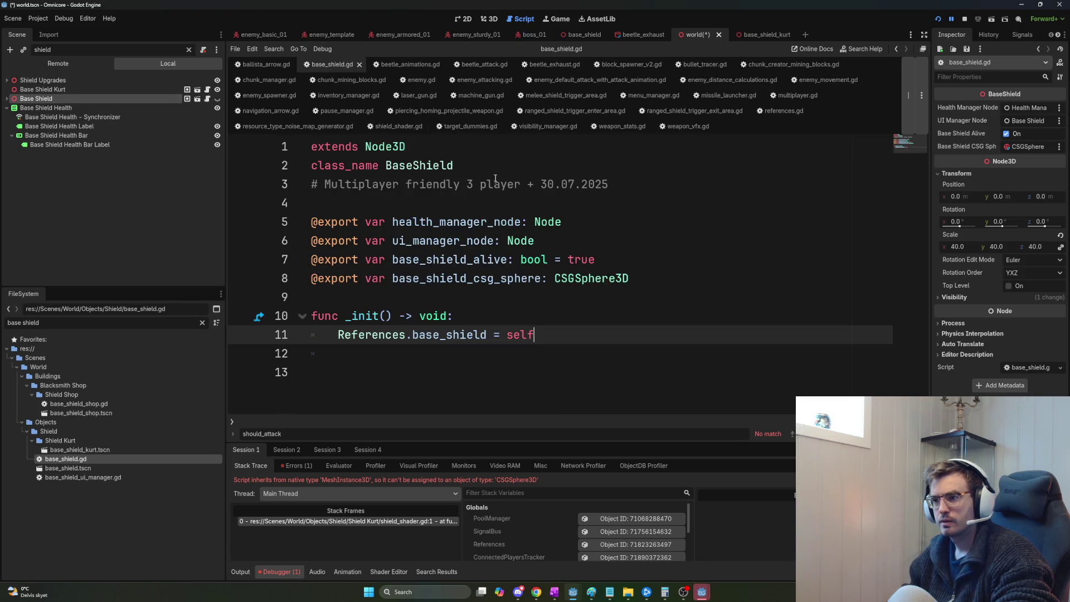
left_click_drag(488, 165, 291, 161)
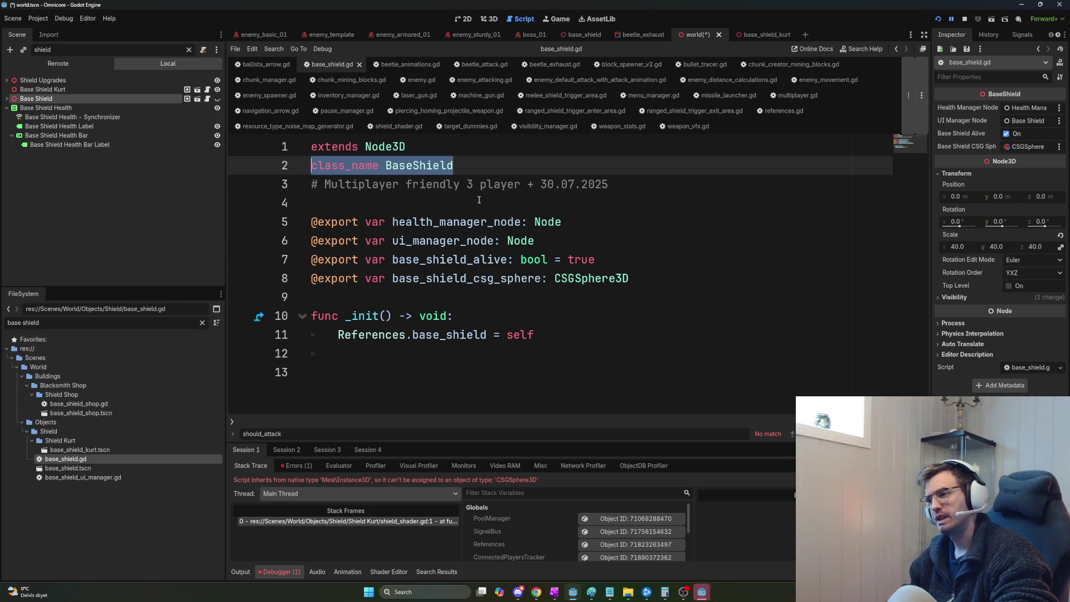
left_click_drag(537, 335, 331, 341)
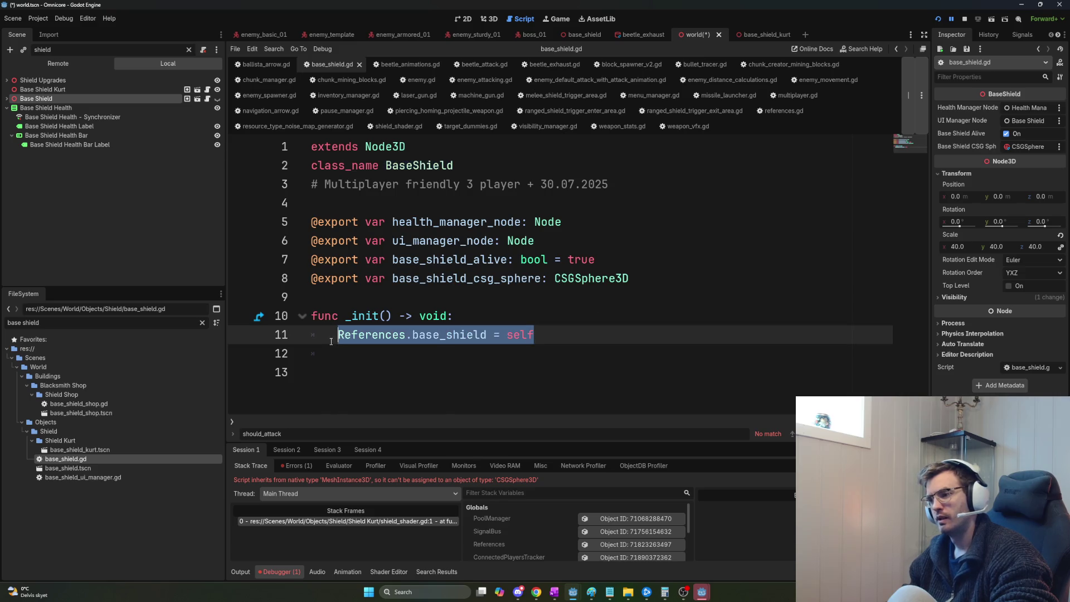
left_click(332, 341)
mouse_move(357, 340)
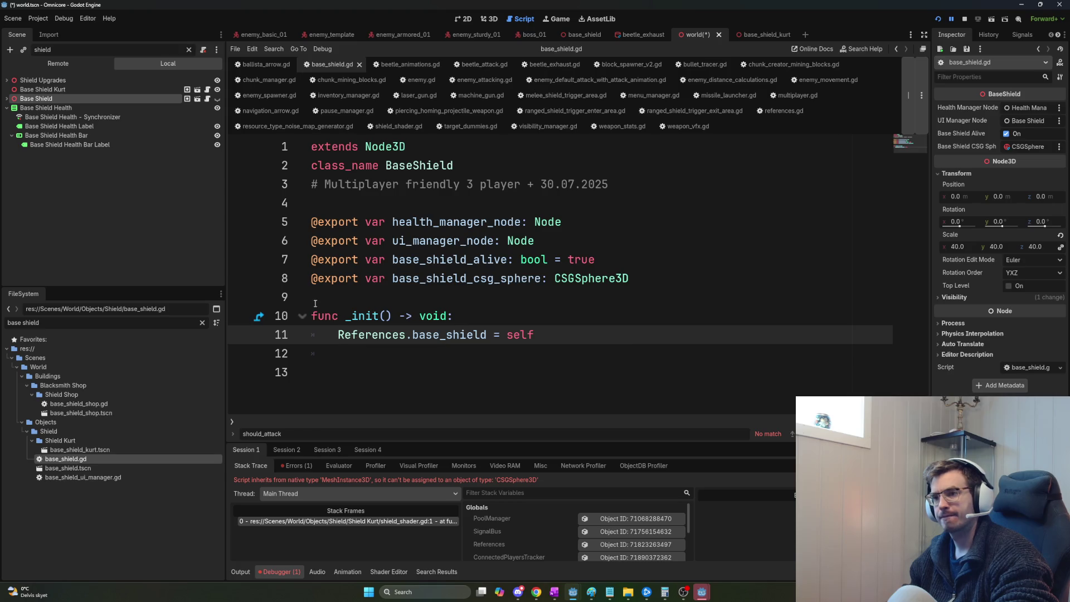
- Delete the old Base Shield node and view Base Shield Kurt in 3D
left_click(95, 98)
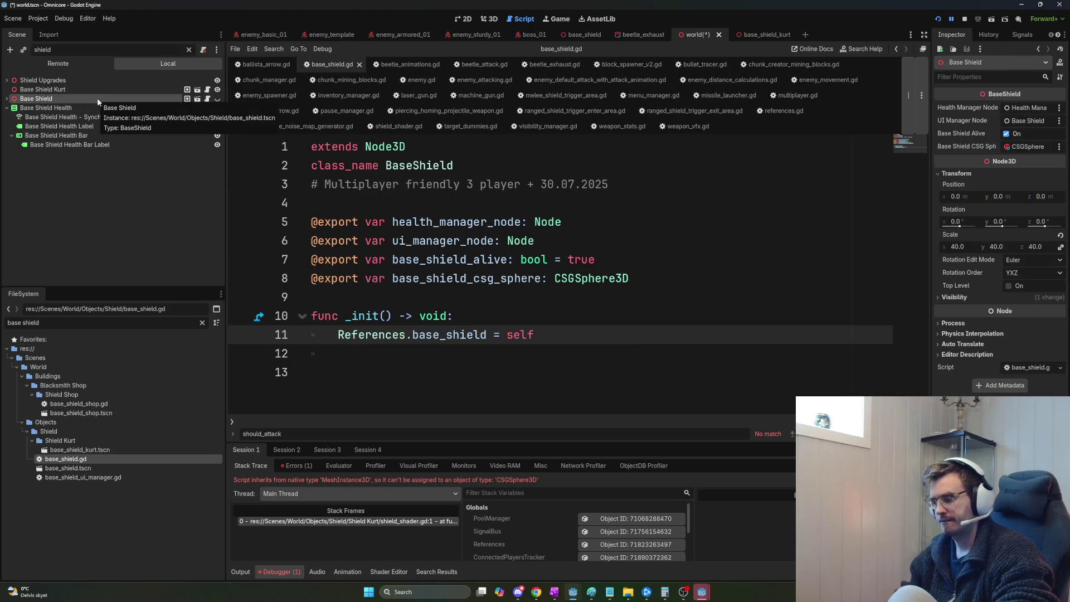
key("Delete")
key("Return")
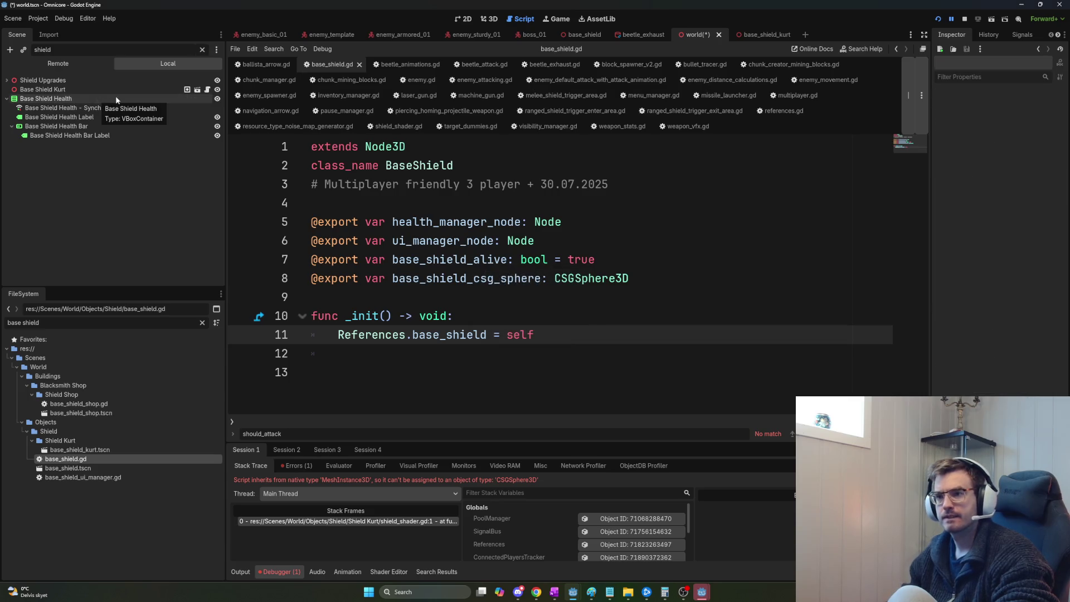
left_click(100, 90)
left_click(491, 19)
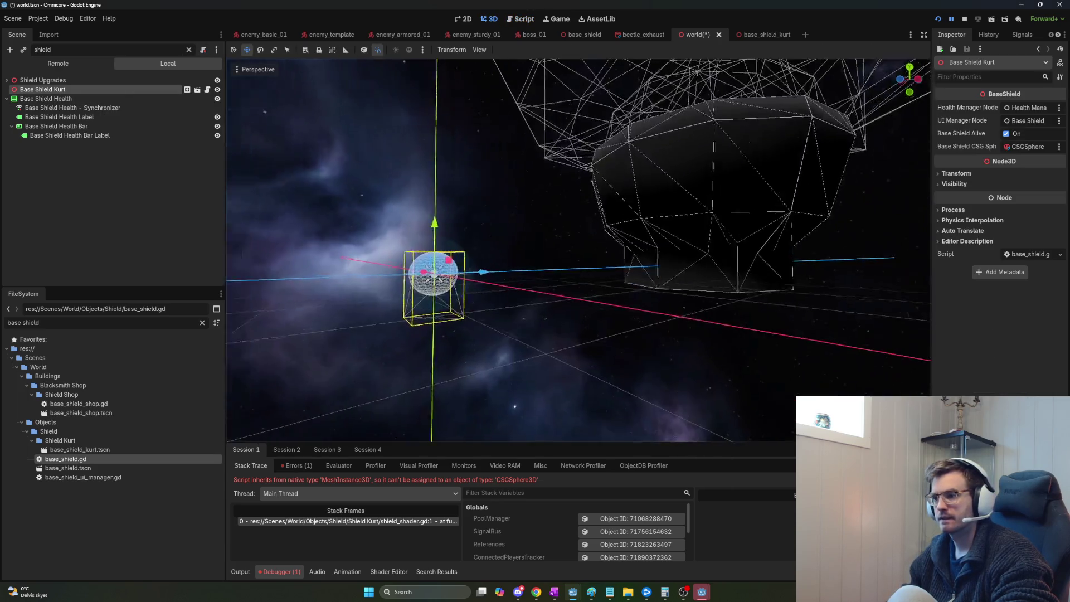
- Set Base Shield Kurt's Transform scale to 40, then save and run the game
scroll(611, 142, "up", 5)
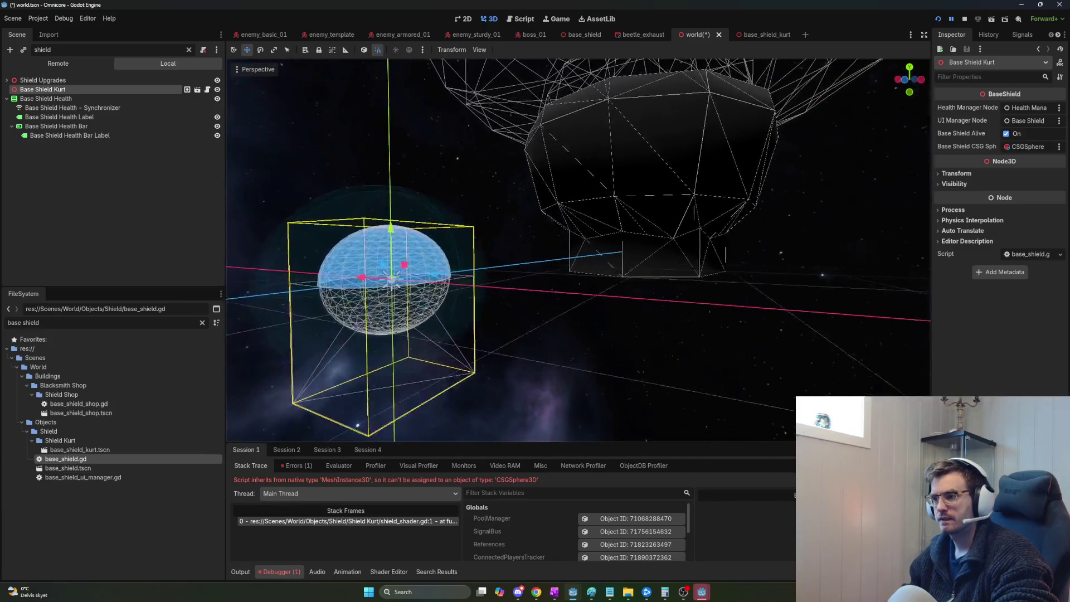
scroll(578, 250, "up", 8)
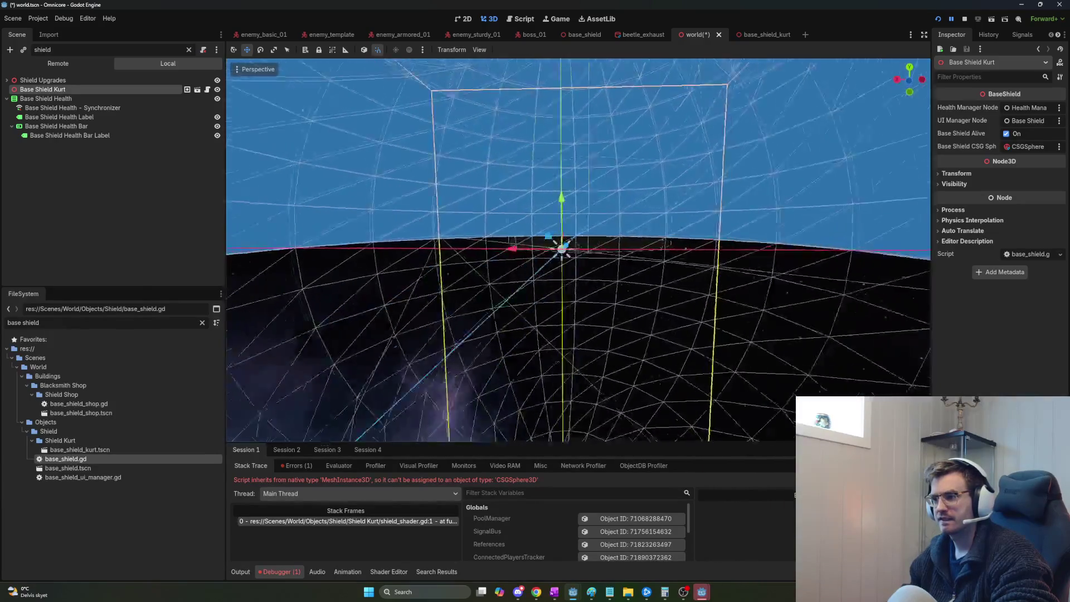
scroll(579, 250, "down", 5)
scroll(579, 250, "up", 6)
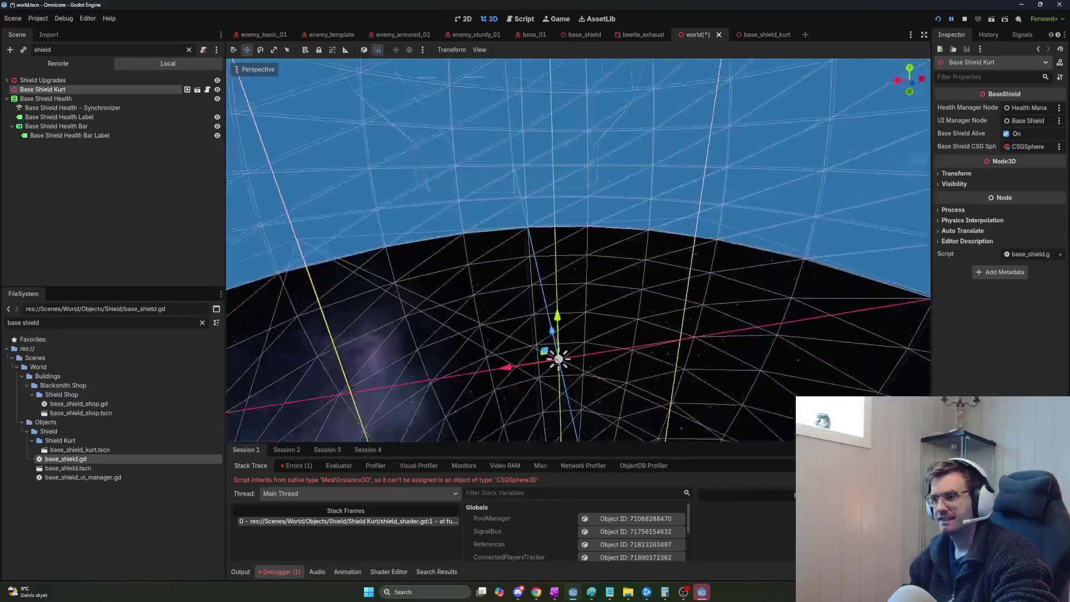
scroll(579, 250, "down", 5)
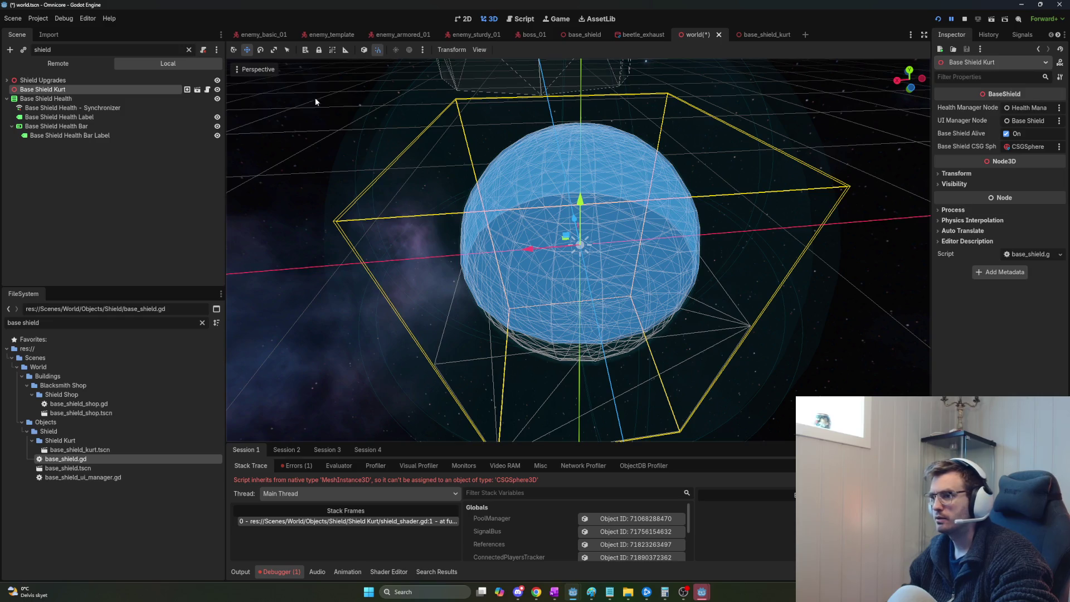
left_click(955, 174)
left_click(955, 246)
type("40")
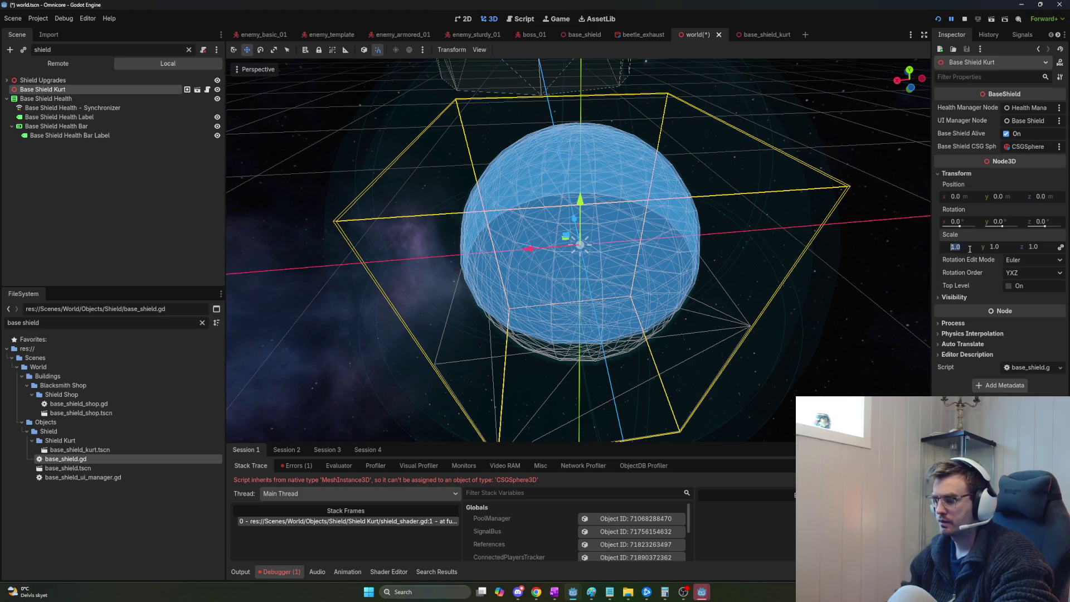
key("Return")
key("F5")
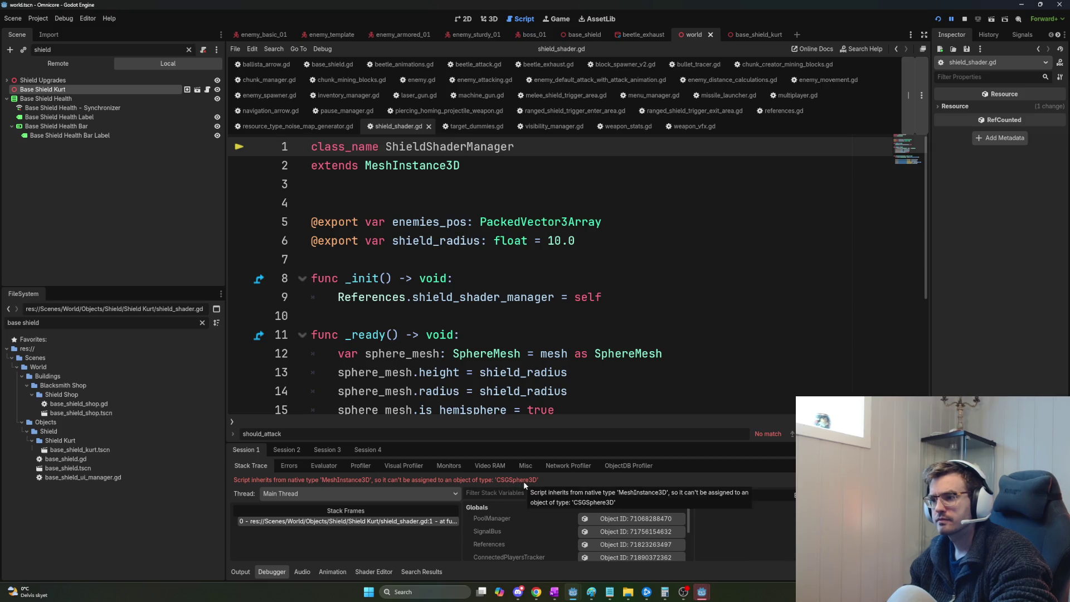
- Open base_shield_kurt and inspect the CSGSphere - Shield node that carries the ShieldShaderManager script
double_click(412, 166)
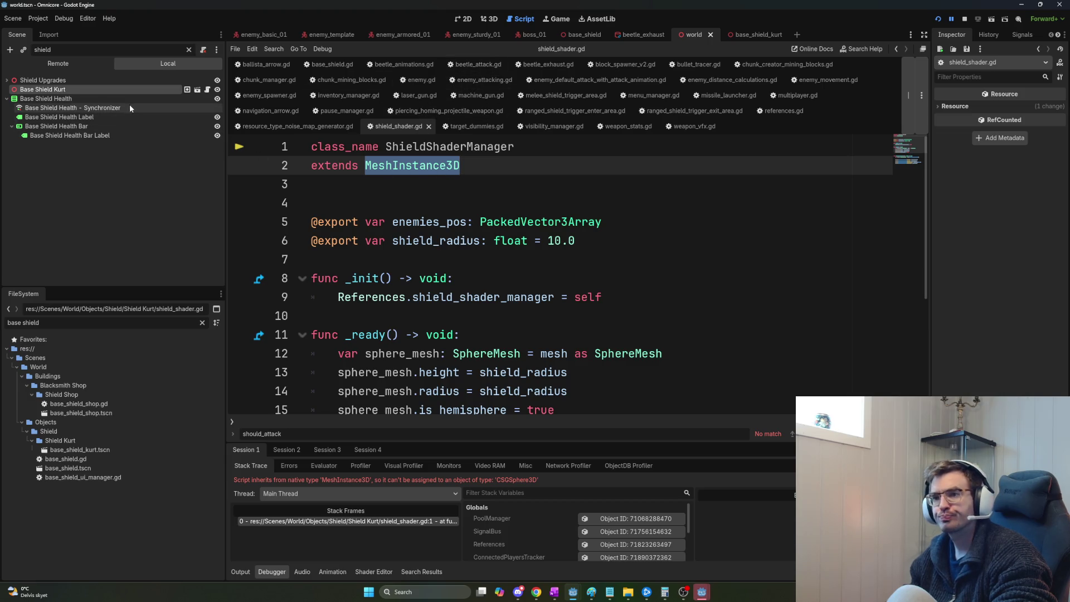
left_click(747, 34)
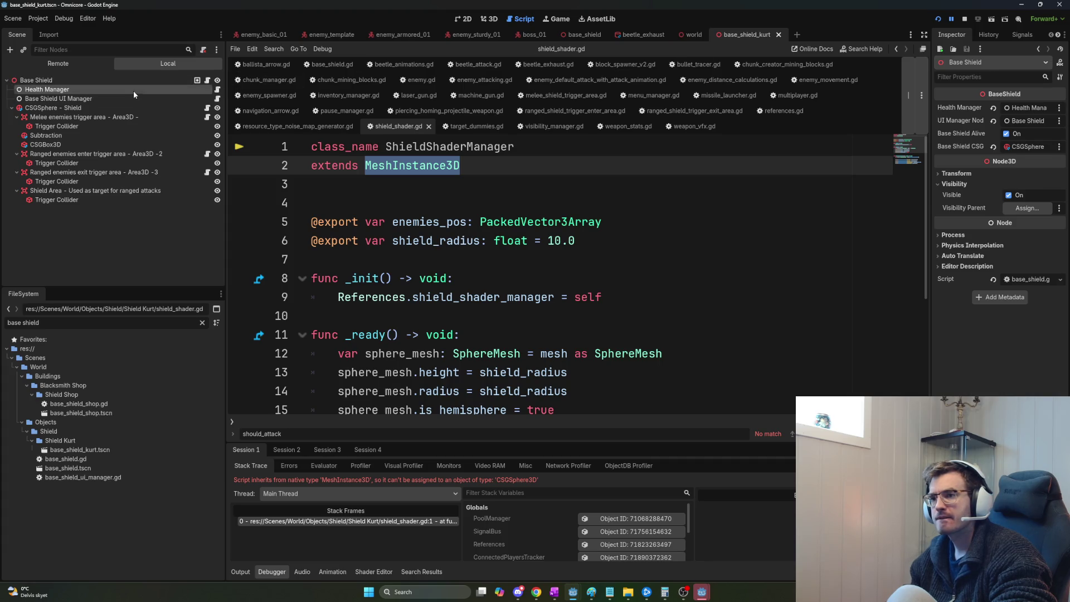
left_click(180, 108)
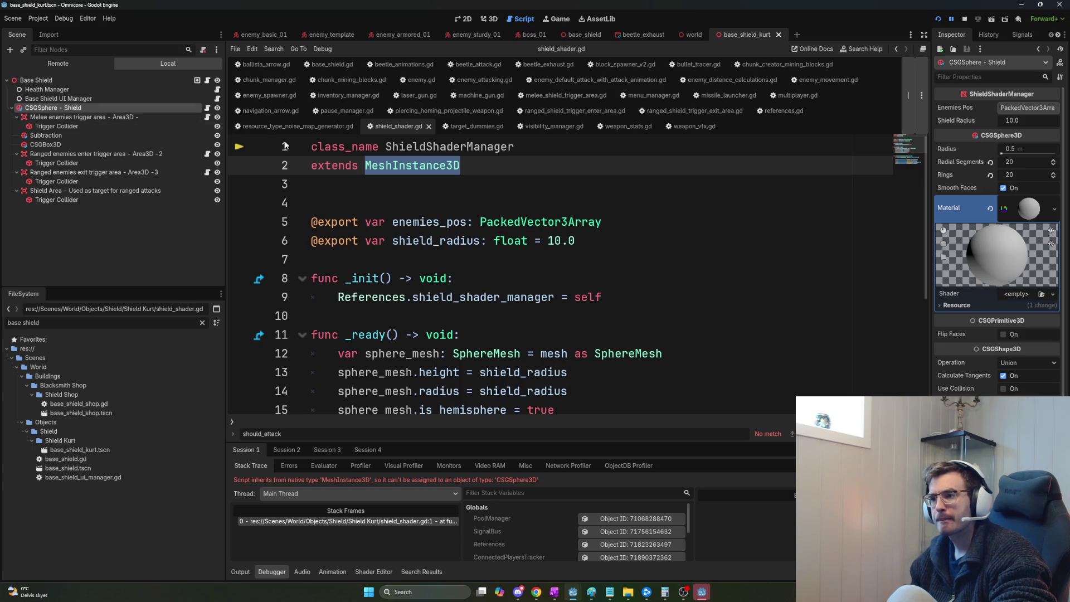
mouse_move(452, 171)
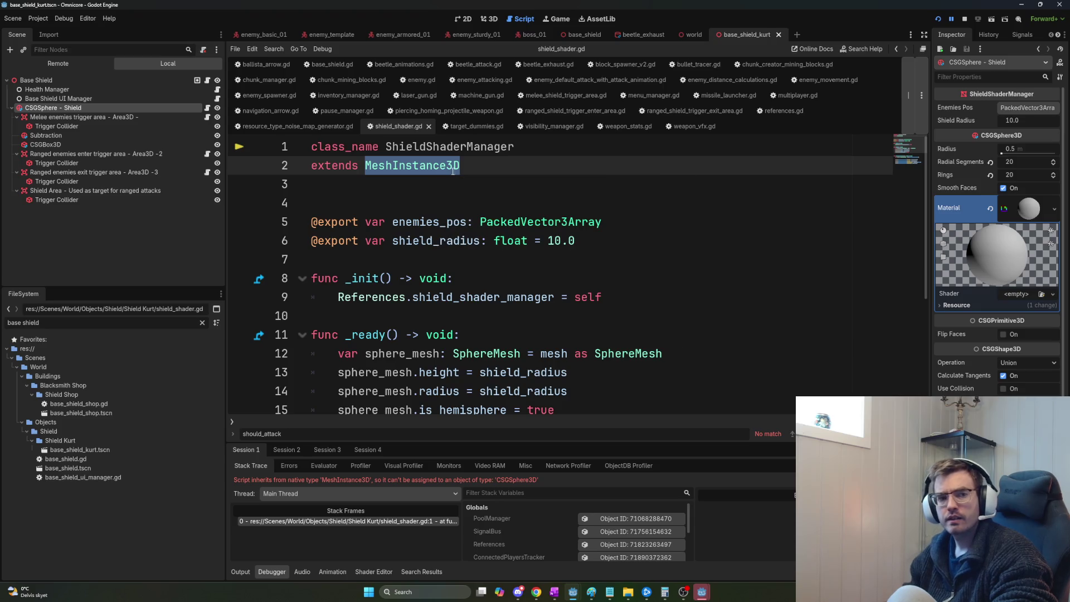
left_click(525, 174)
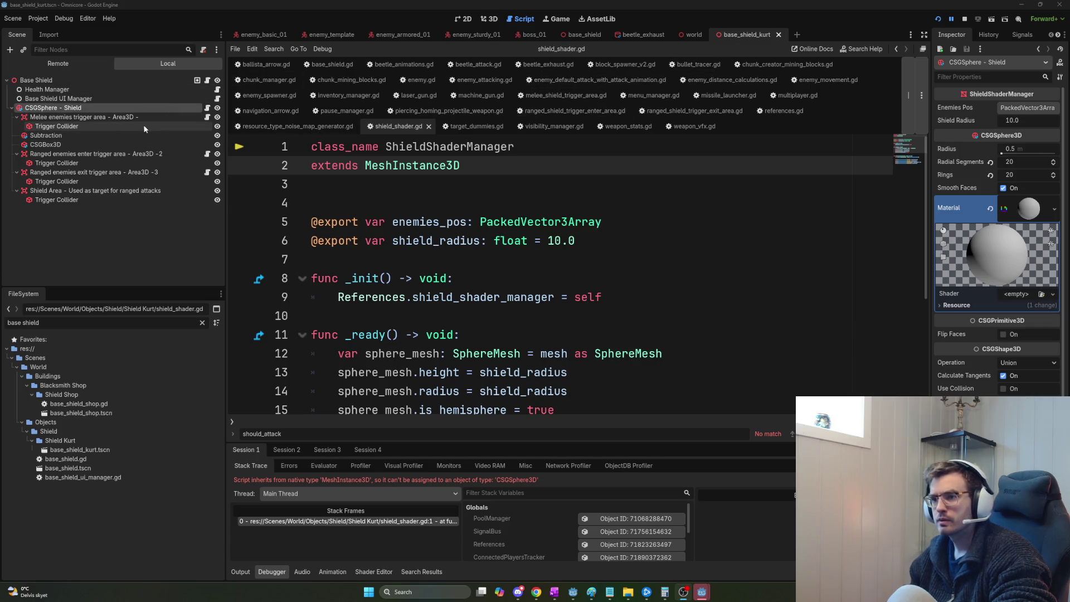
left_click(121, 117)
left_click(55, 108)
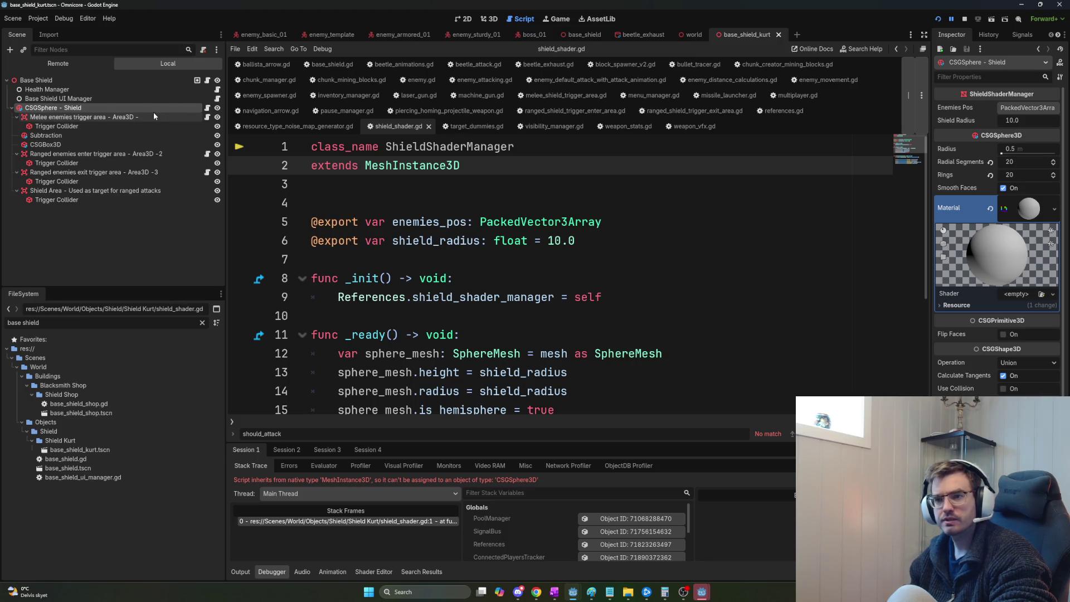
double_click(150, 108)
key("Escape")
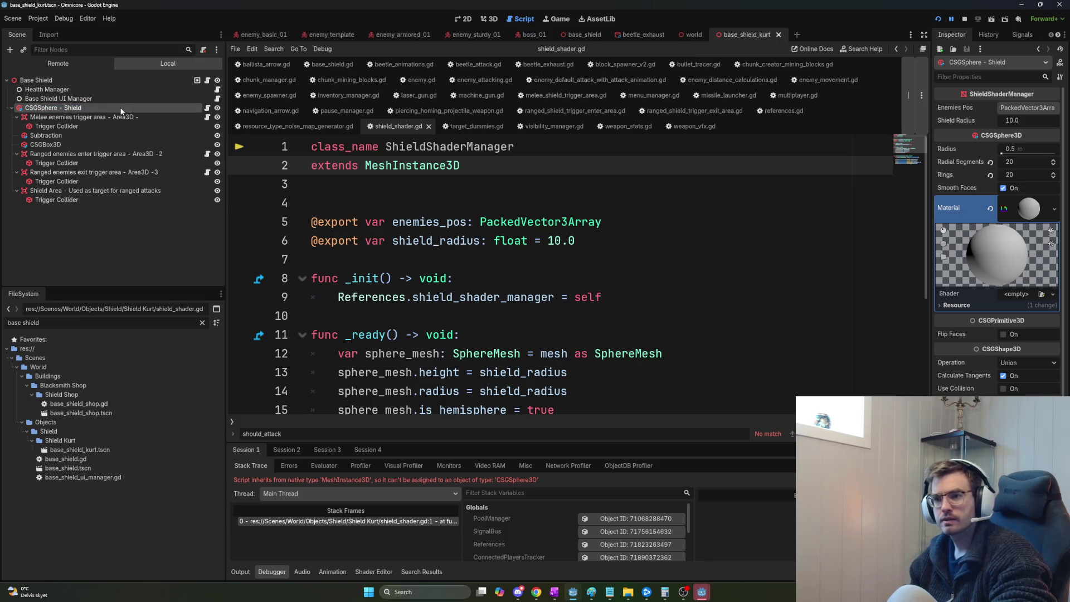
- Change the CSGSphere - Shield node's type from CSGSphere3D to MeshInstance3D
right_click(121, 109)
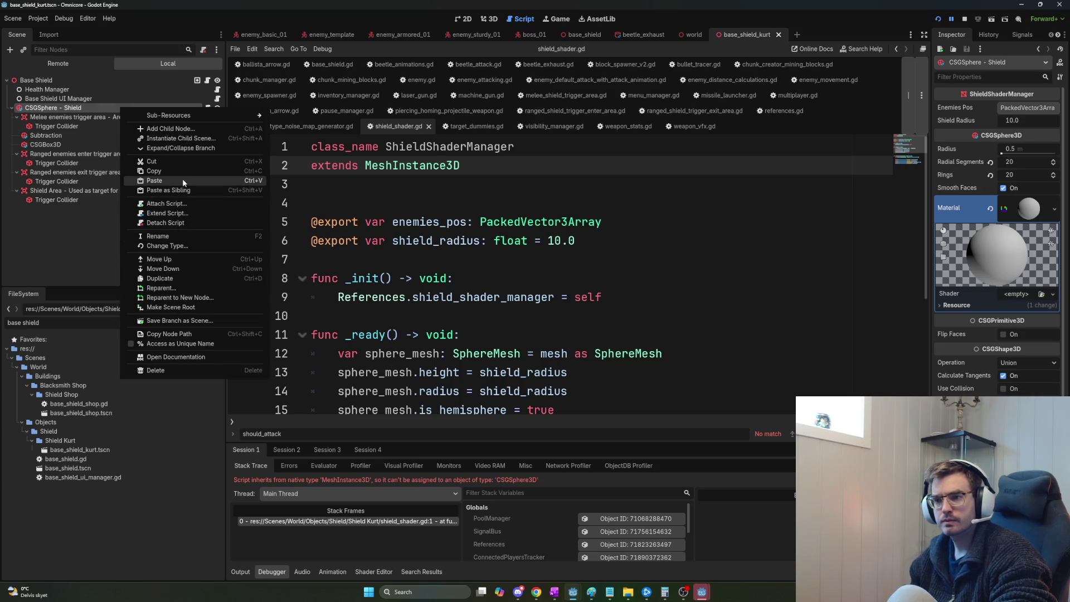
left_click(172, 248)
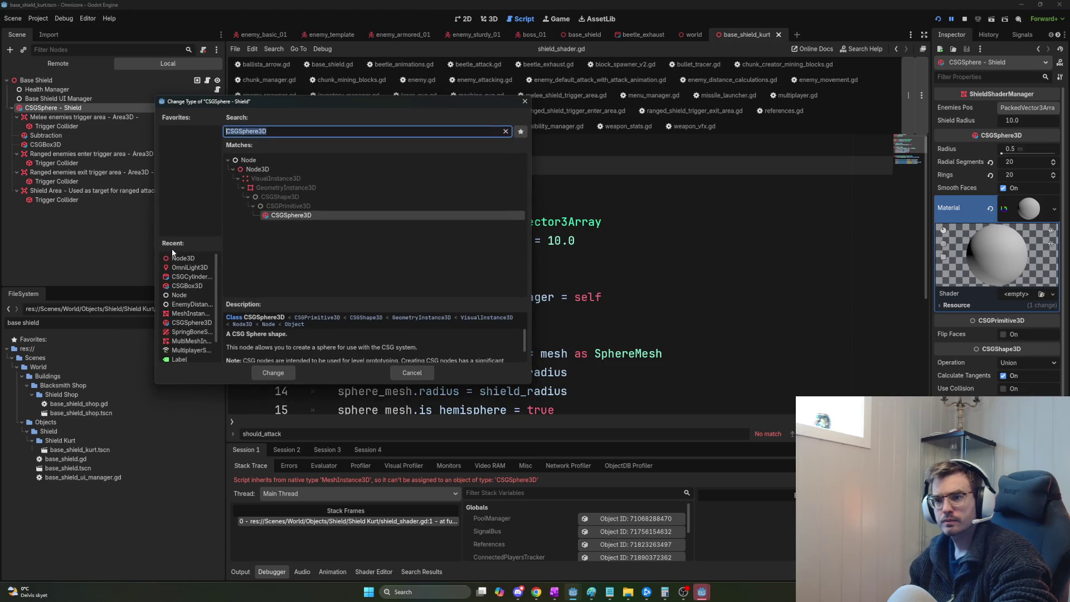
type("MeshInstance")
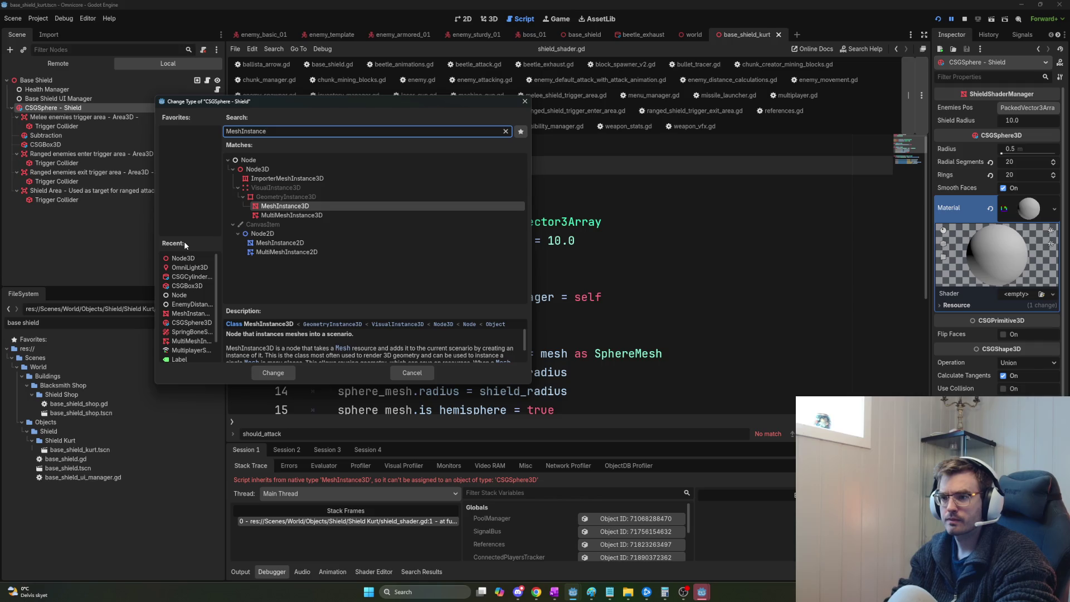
key("Return")
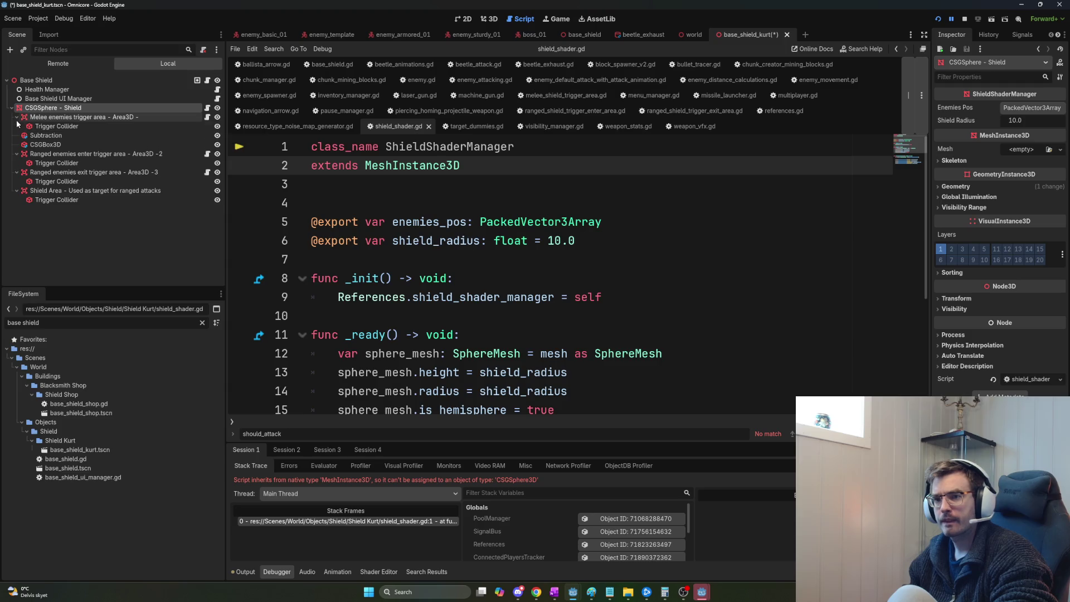
left_click(44, 136)
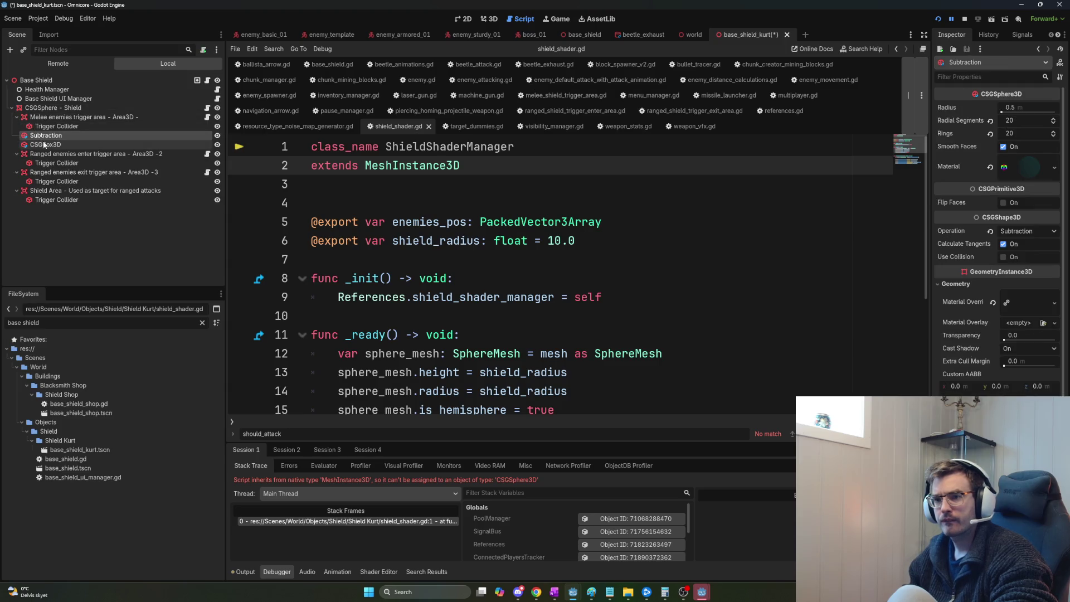
- Delete the Subtraction and CSGBox3D nodes and collapse the trigger areas in the Scene tree
left_click(44, 145, "shift")
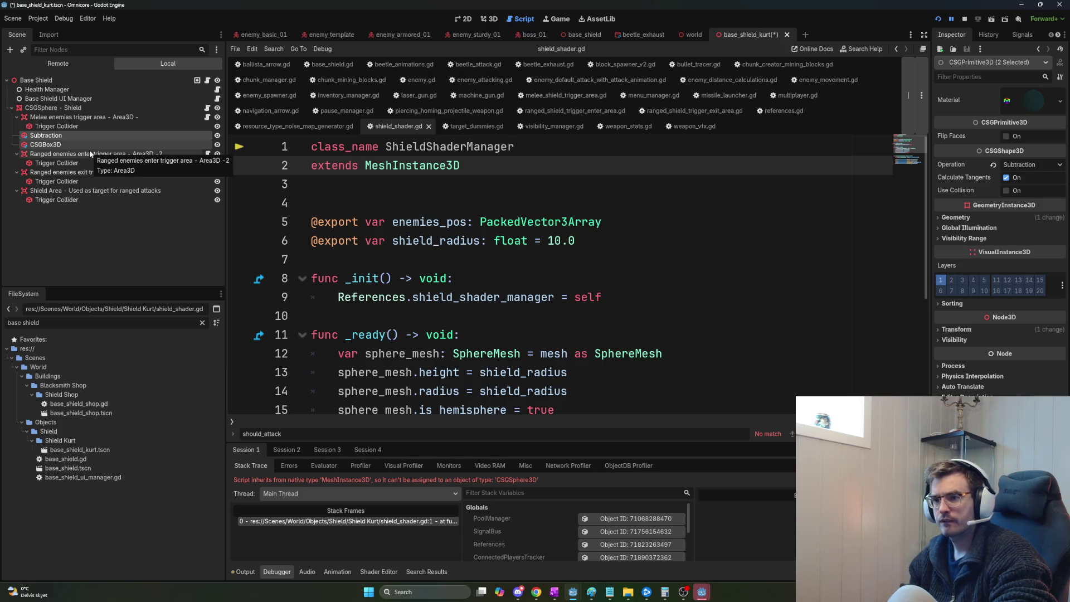
key("Delete")
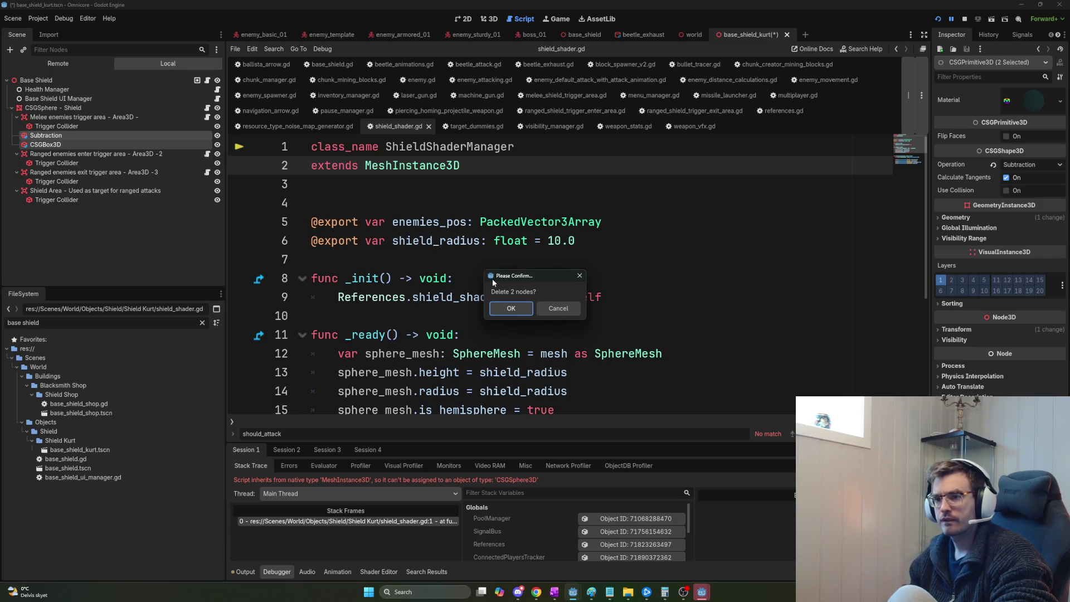
left_click(509, 310)
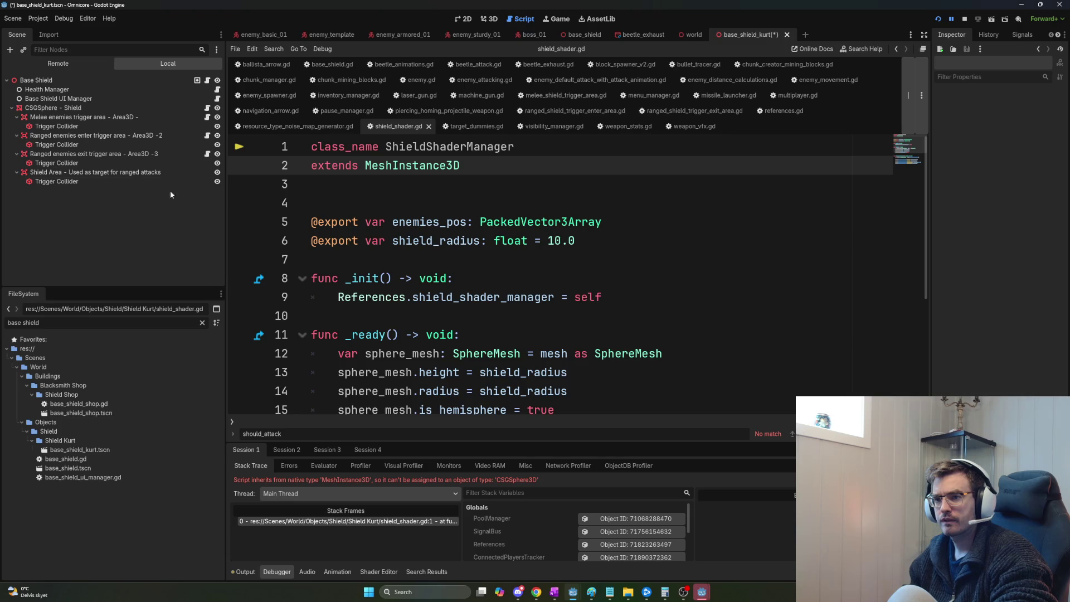
left_click(17, 173)
left_click(17, 154)
left_click(17, 135)
left_click(17, 117)
- Give the Shield node a new SphereMesh with a new material
left_click(91, 108)
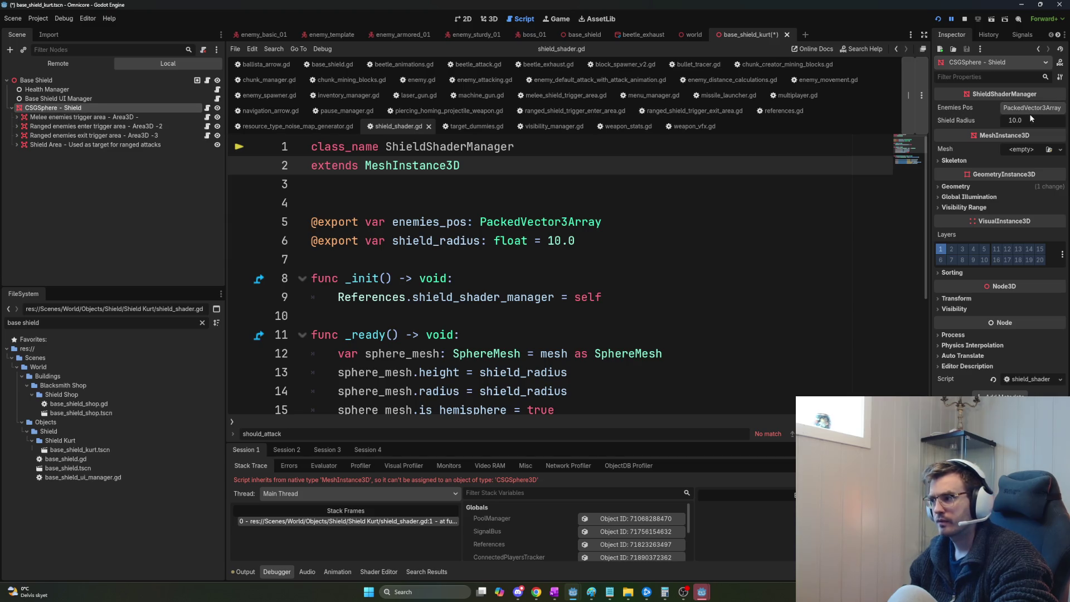
left_click(1030, 149)
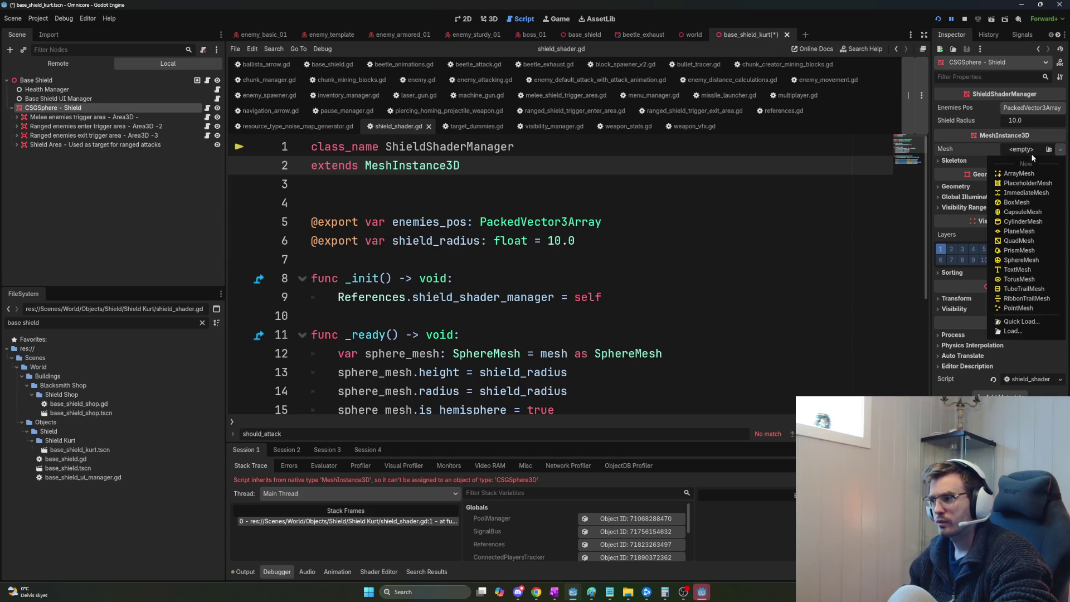
key("Escape")
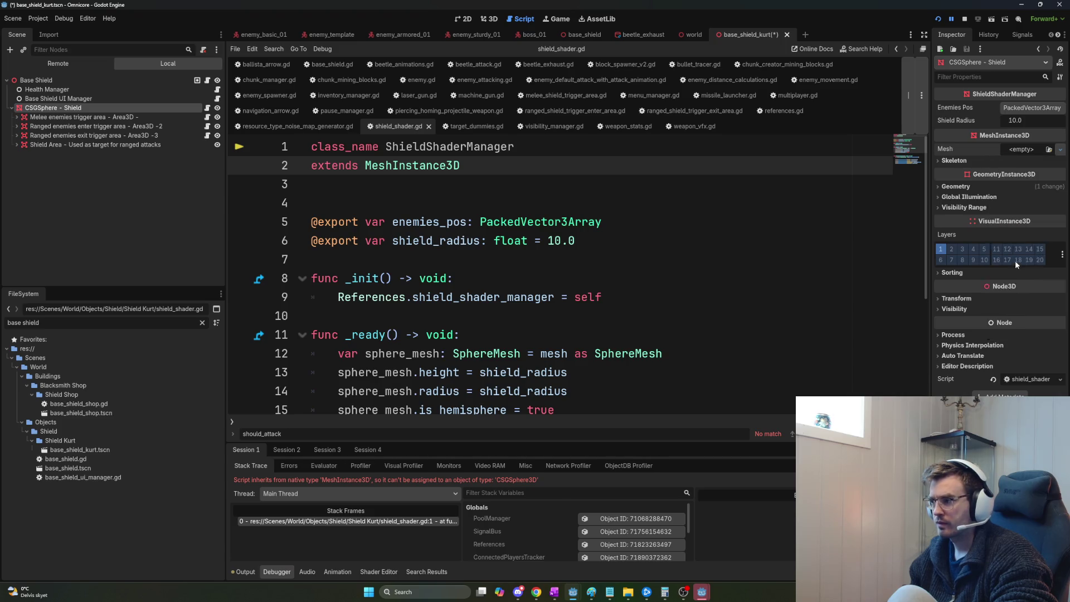
left_click(1031, 149)
left_click(1042, 189)
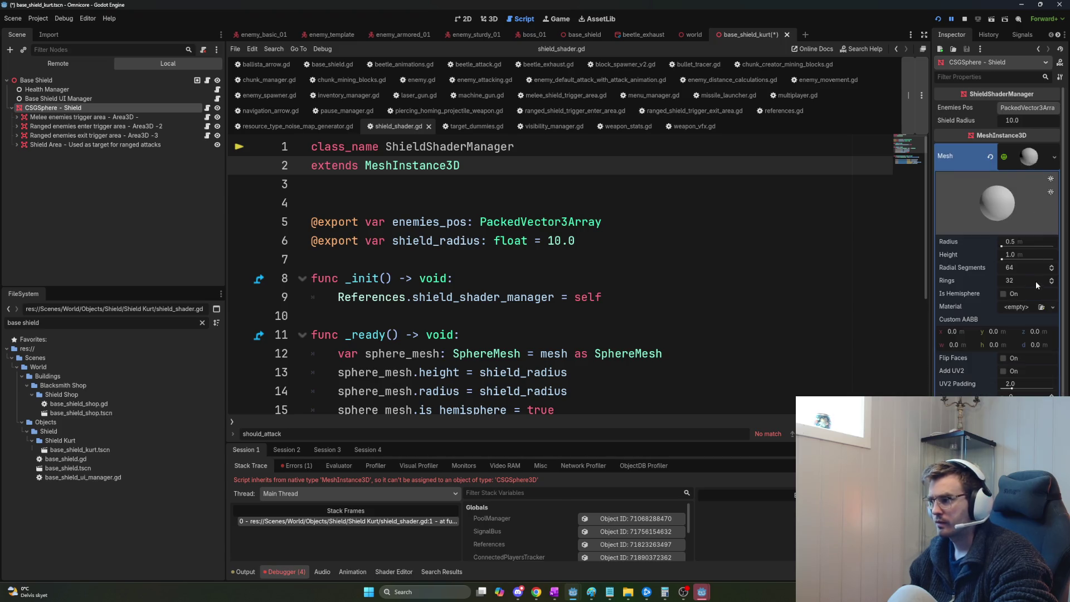
left_click(1015, 307)
left_click(1005, 353)
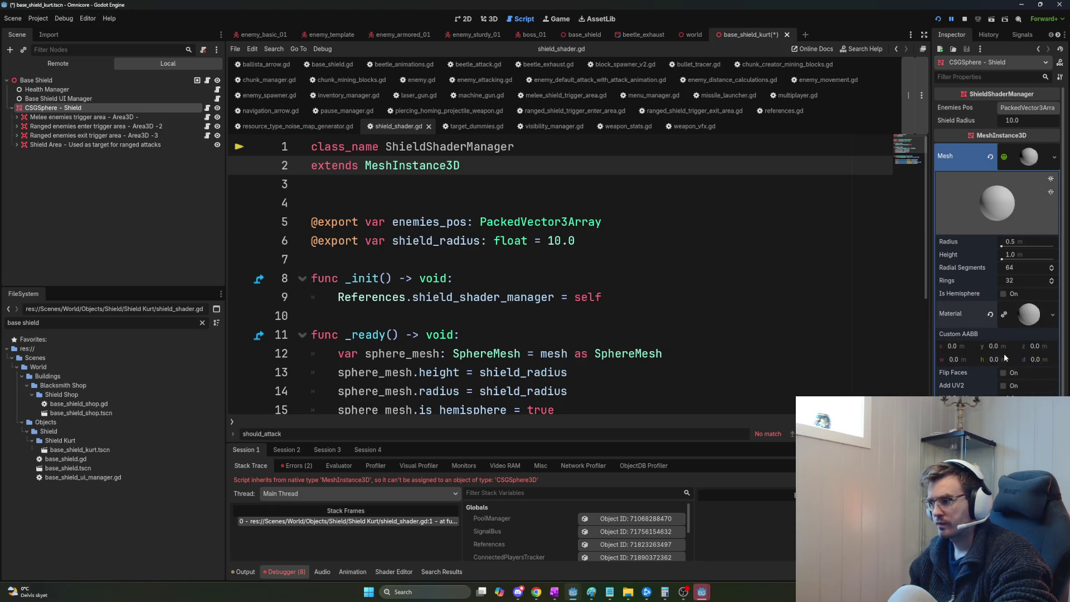
left_click(1029, 315)
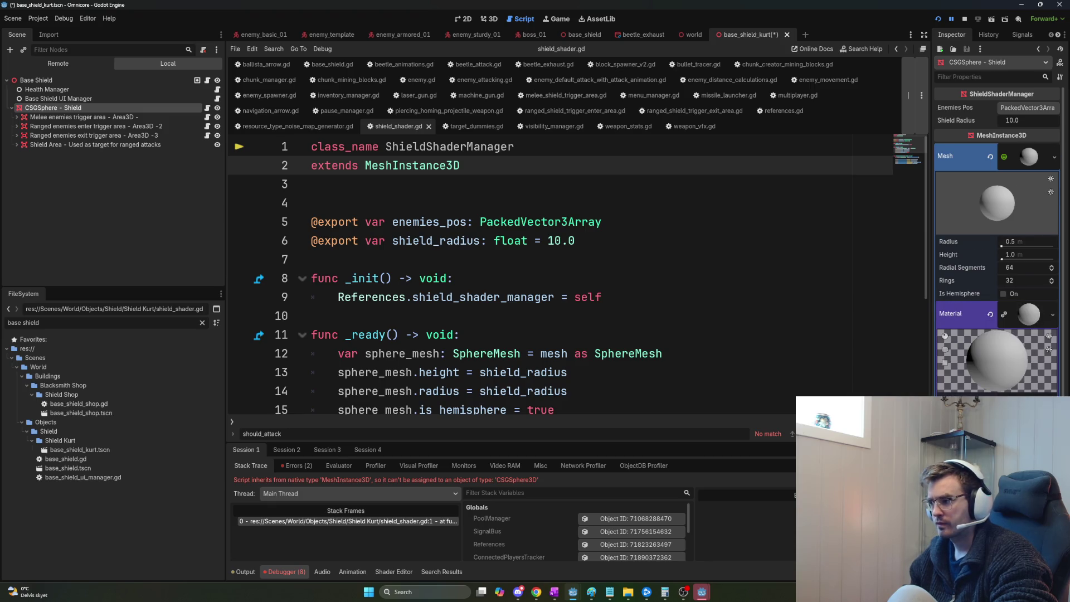
- Filter the FileSystem by 'shader' and assign shield.gdshader to the Shield mesh's material
left_click(102, 460)
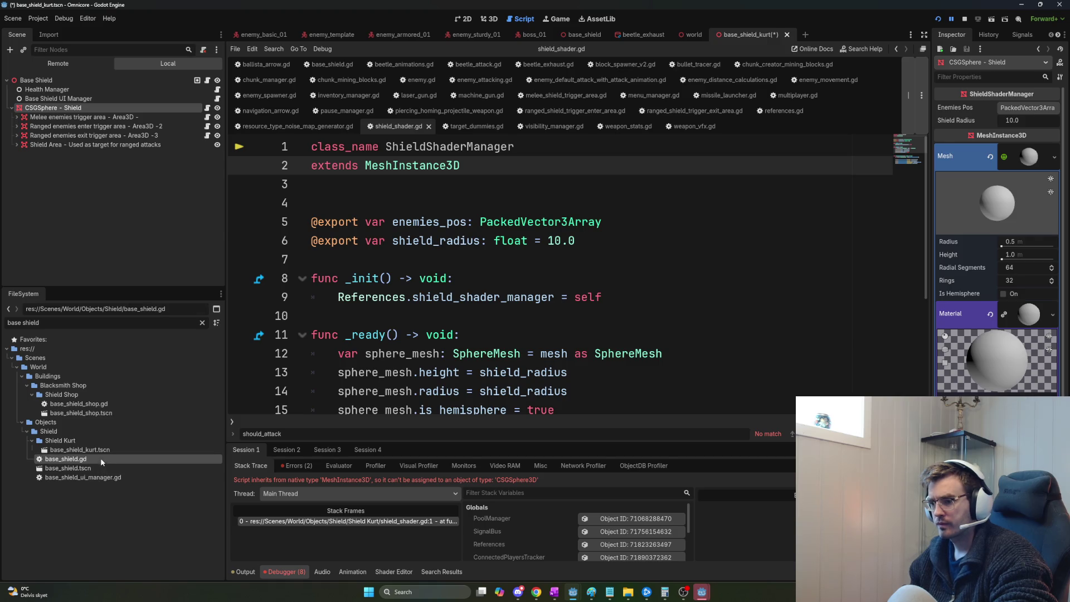
triple_click(26, 324)
type("shader")
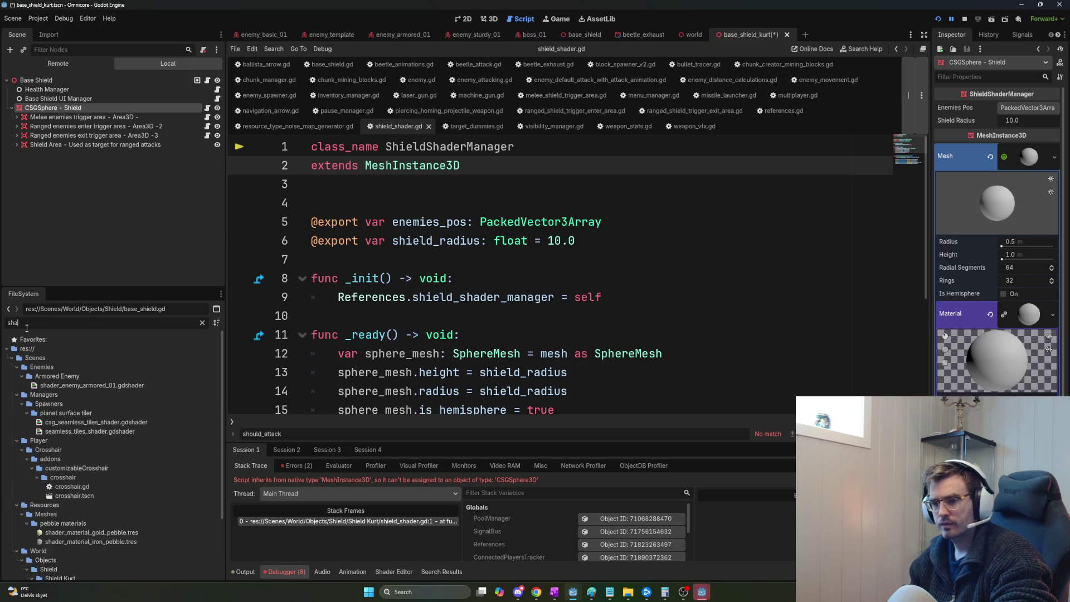
mouse_move(86, 533)
left_mouse_down()
mouse_move(904, 502)
mouse_move(1023, 331)
mouse_move(1021, 350)
left_mouse_up()
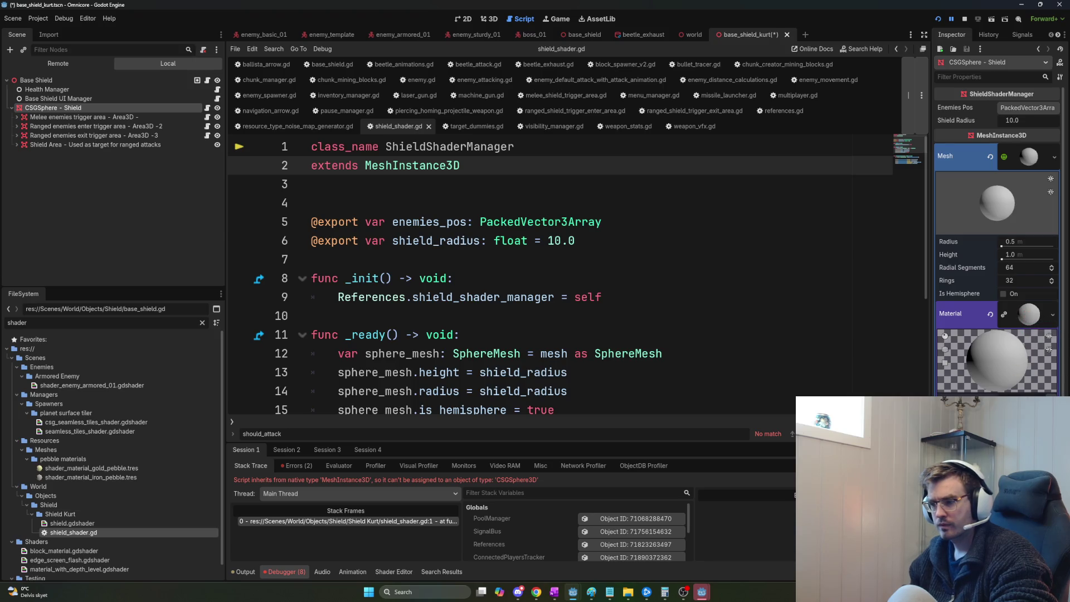
mouse_move(72, 523)
left_mouse_down()
mouse_move(502, 496)
mouse_move(1003, 424)
left_mouse_up()
left_click_drag(1029, 315, 1030, 315)
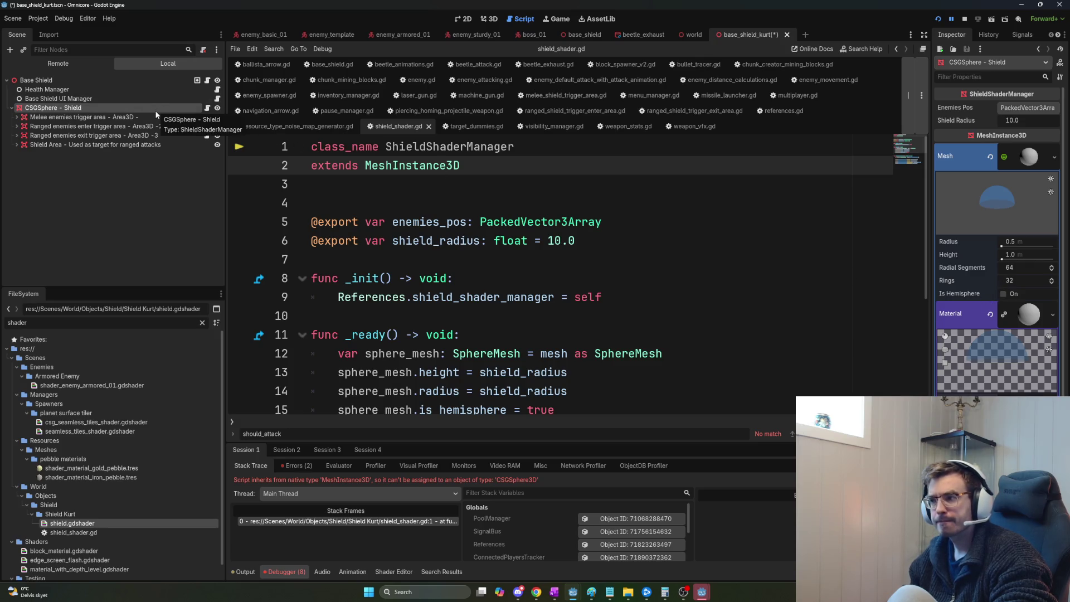
left_click(94, 81)
- Save base_shield_kurt, then run the world scene with F5 and host a game session
key("ctrl+s")
left_click(489, 18)
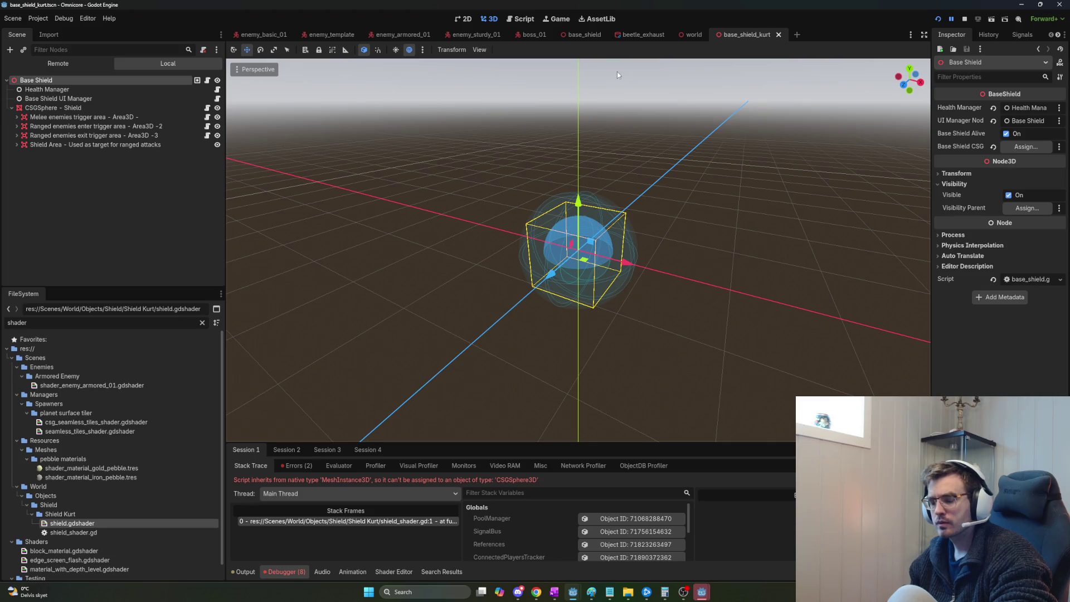
left_click(693, 35)
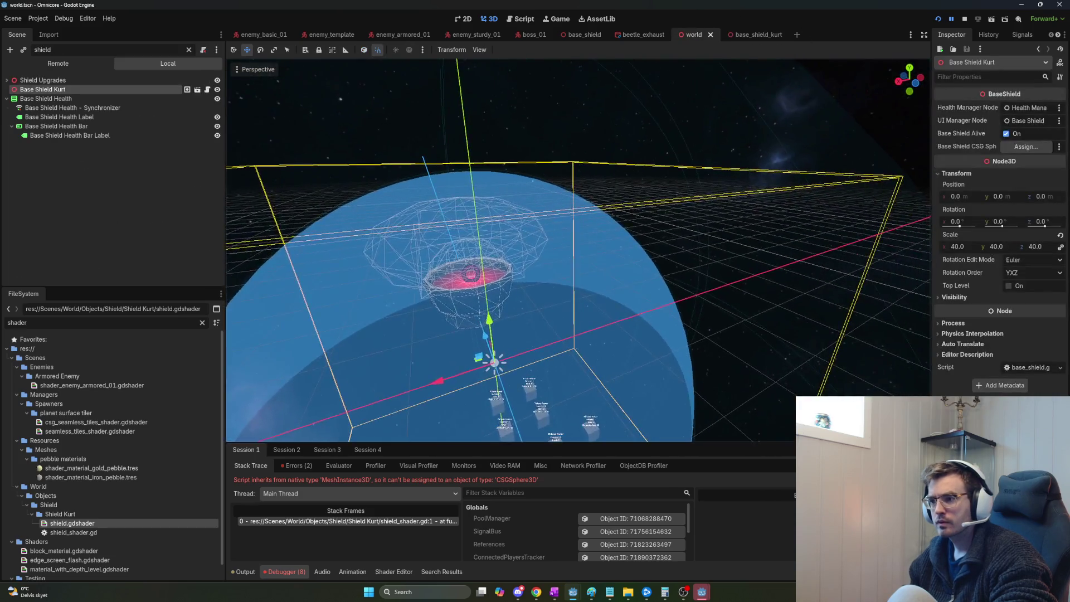
key("F5")
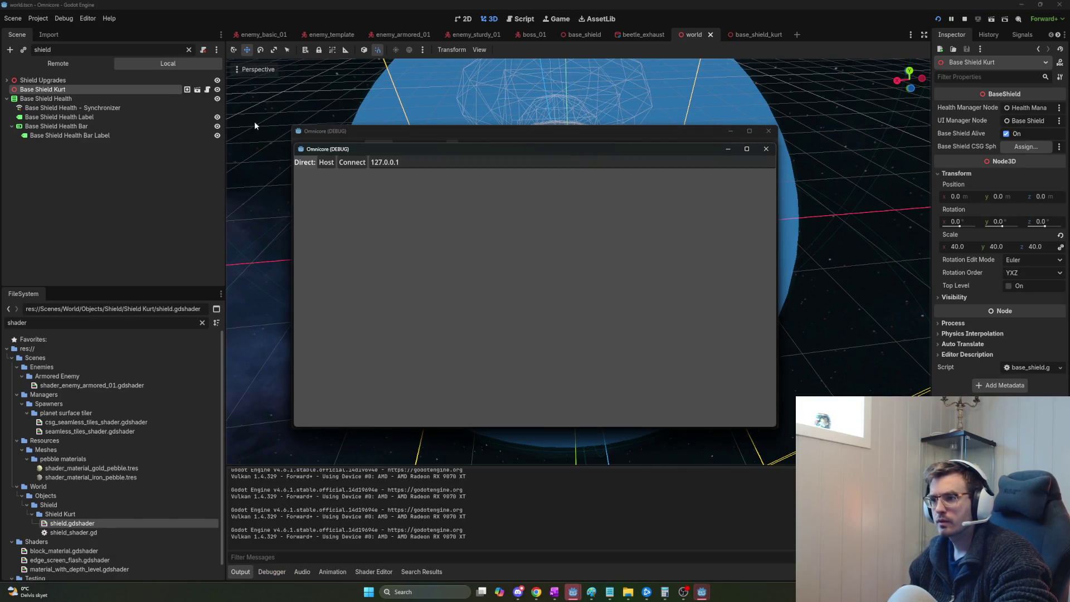
left_click(326, 162)
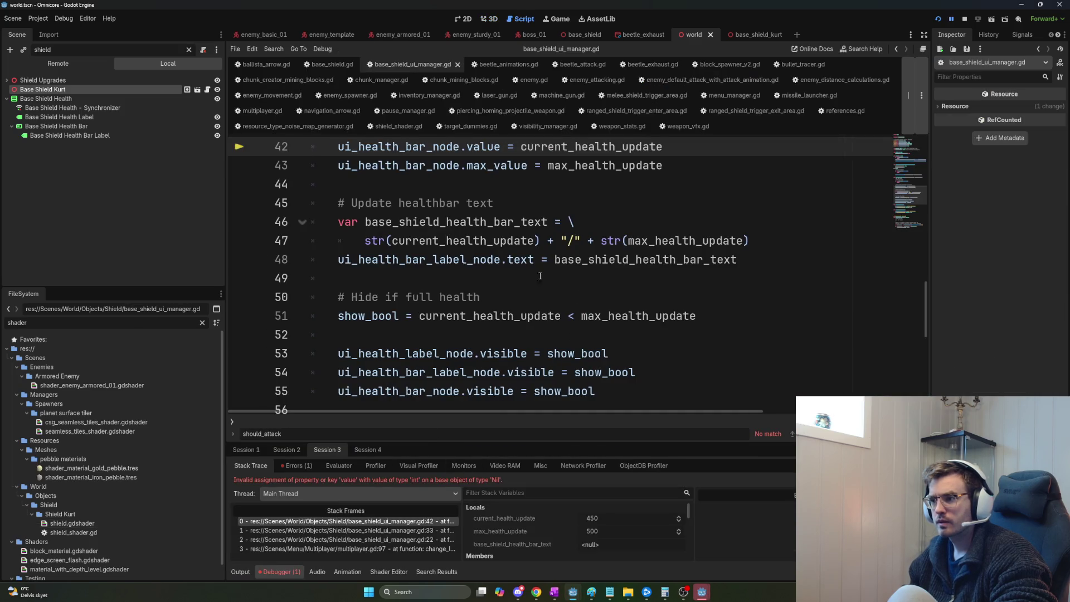
- Inspect the Nil ui_health_bar_node error at line 42 of base_shield_ui_manager.gd
scroll(541, 275, "up", 2)
mouse_move(591, 275)
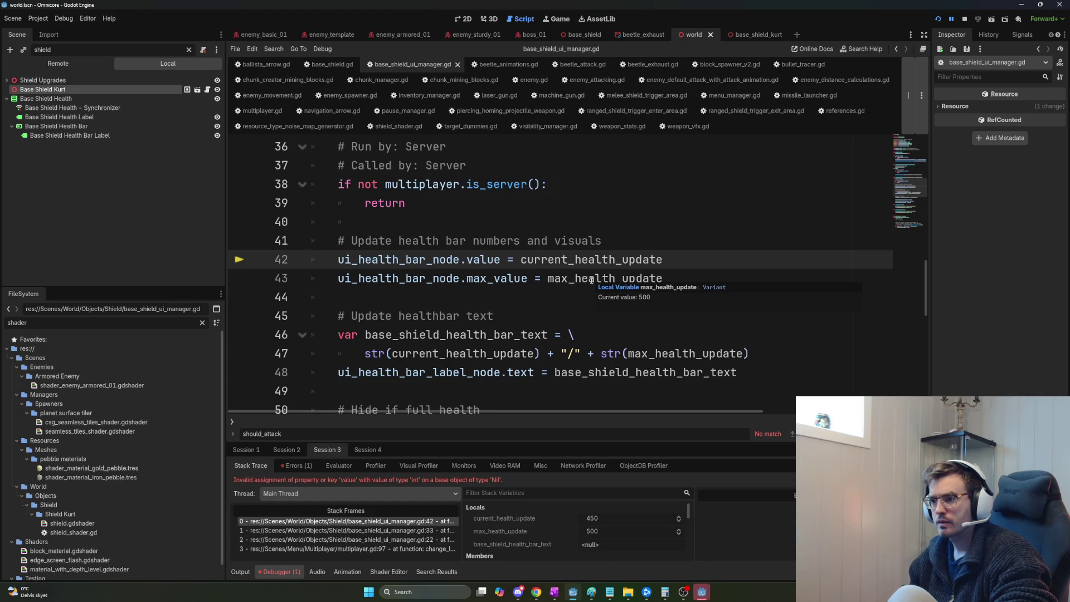
scroll(593, 282, "up", 3)
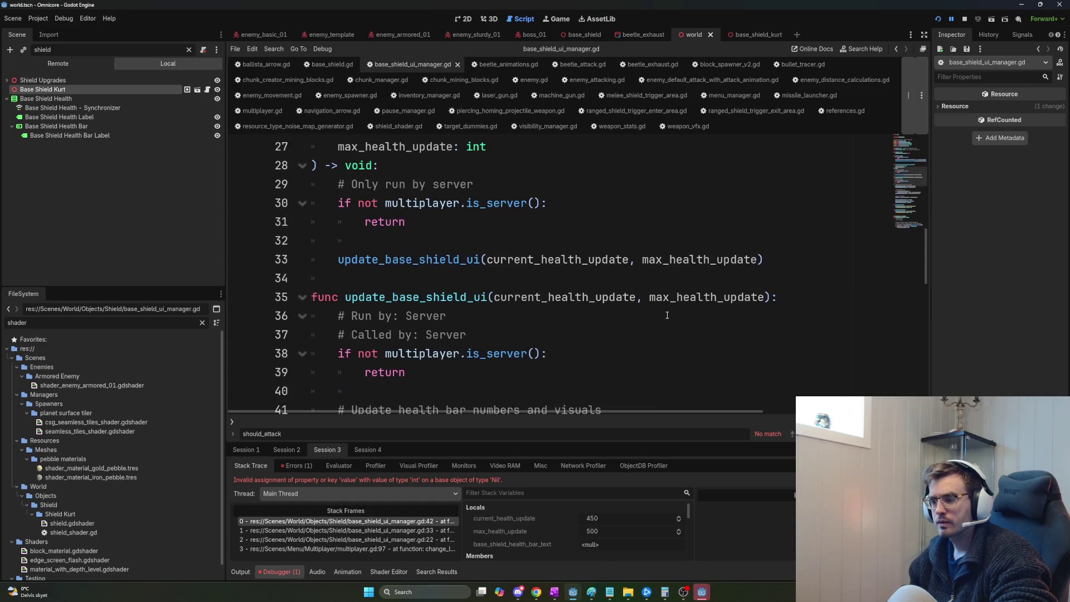
scroll(645, 302, "down", 2)
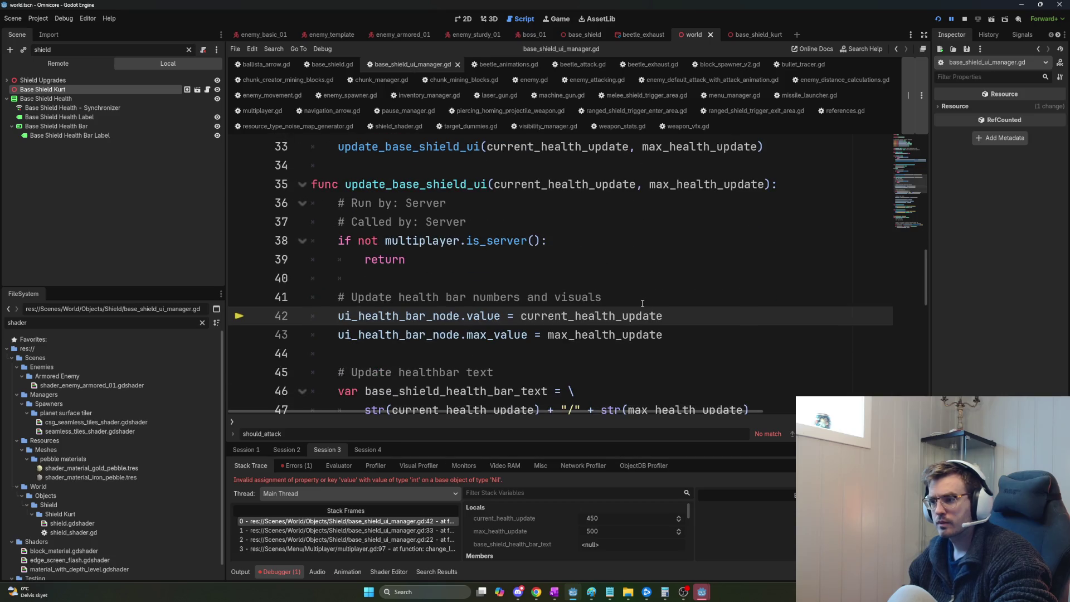
double_click(428, 314)
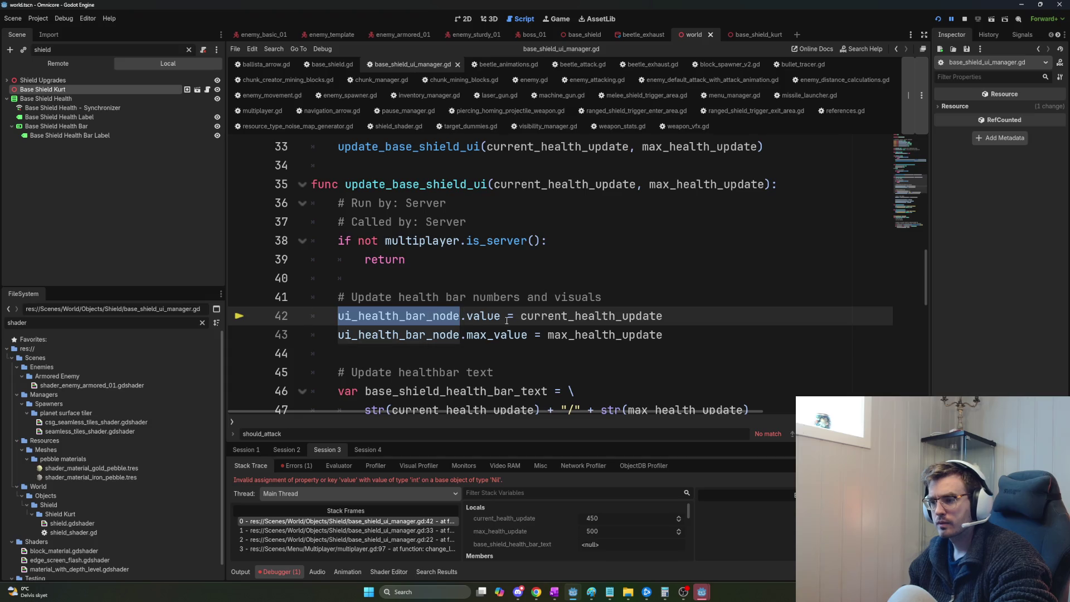
mouse_move(498, 316)
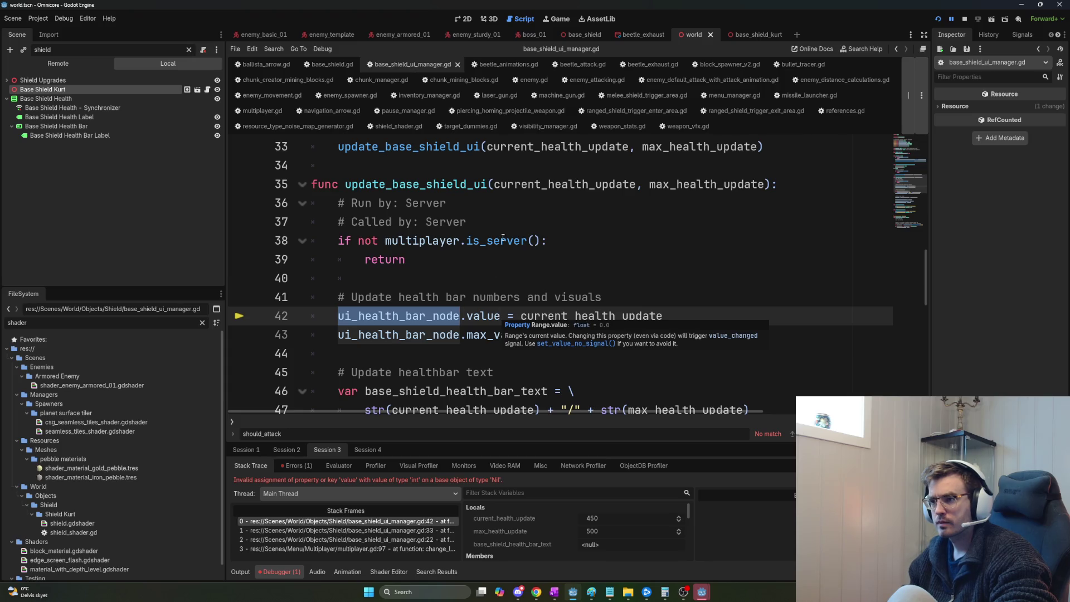
left_click(755, 35)
left_click(693, 35)
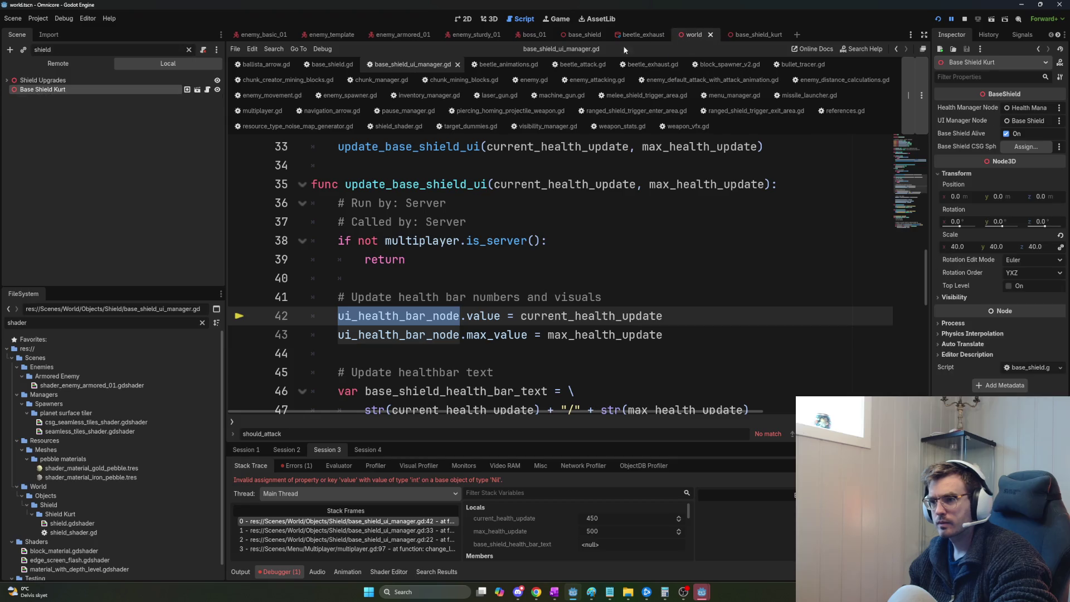
- Clear the Scene filter, reopen base_shield_kurt and scroll the script to its ui_health_bar_node declaration
left_click(128, 49)
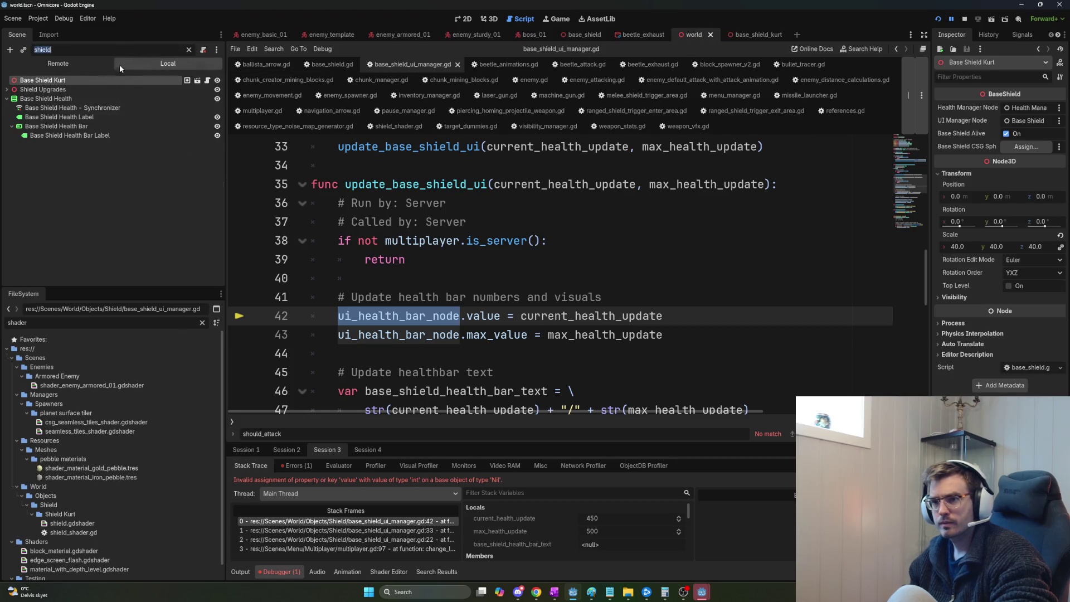
key("BackSpace")
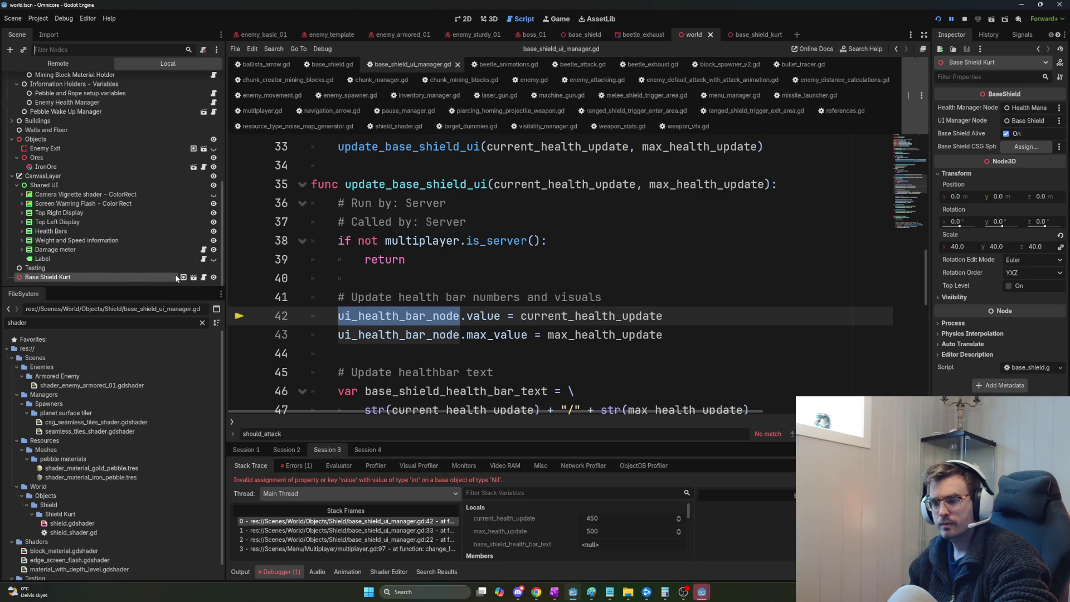
left_click(183, 277)
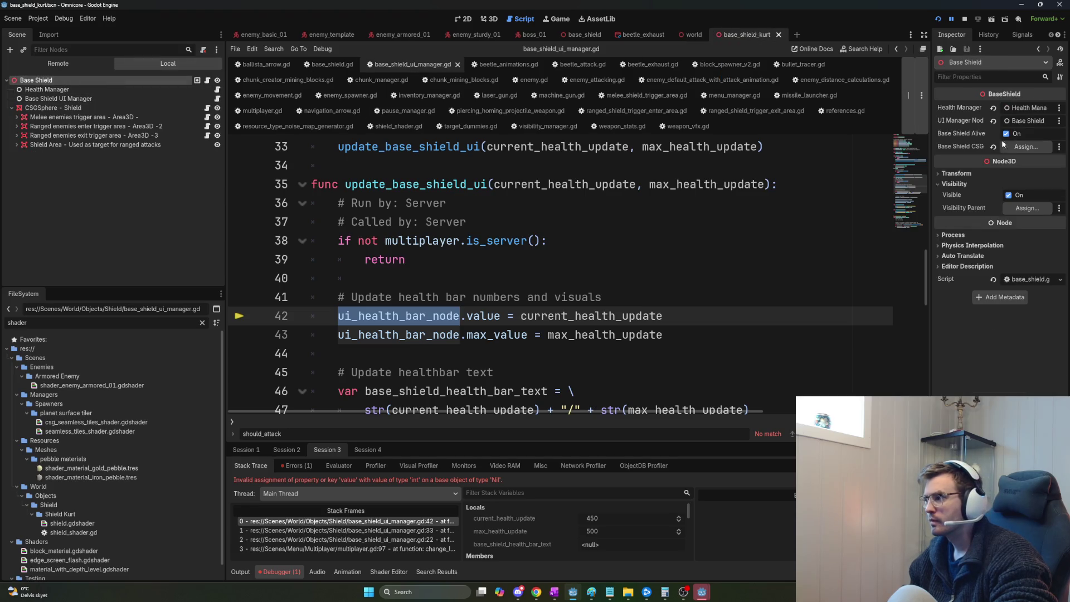
left_click(1061, 148)
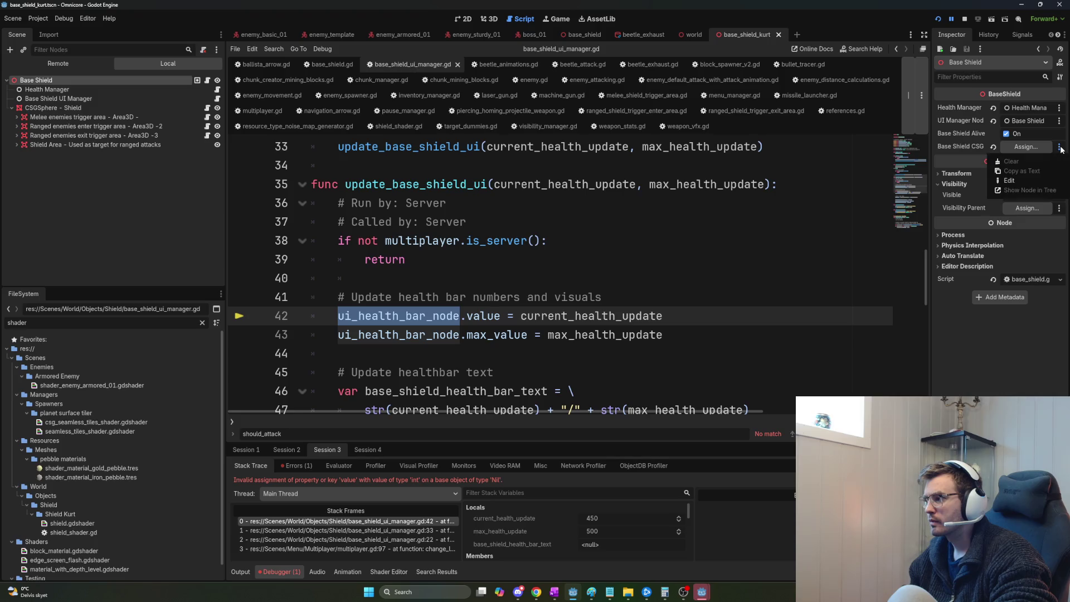
left_click(981, 155)
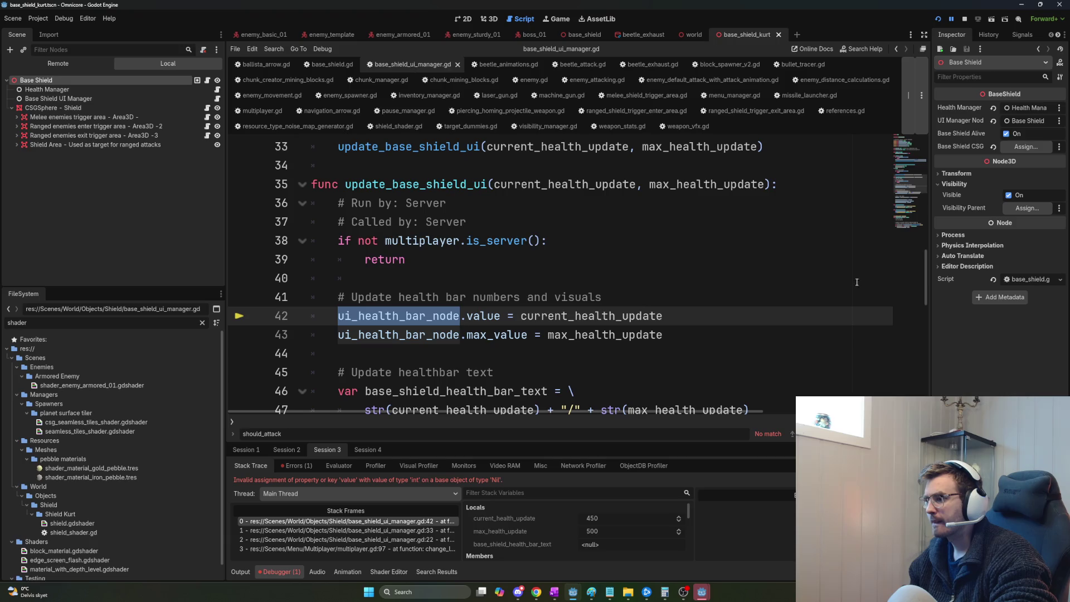
left_click_drag(926, 276, 930, 138)
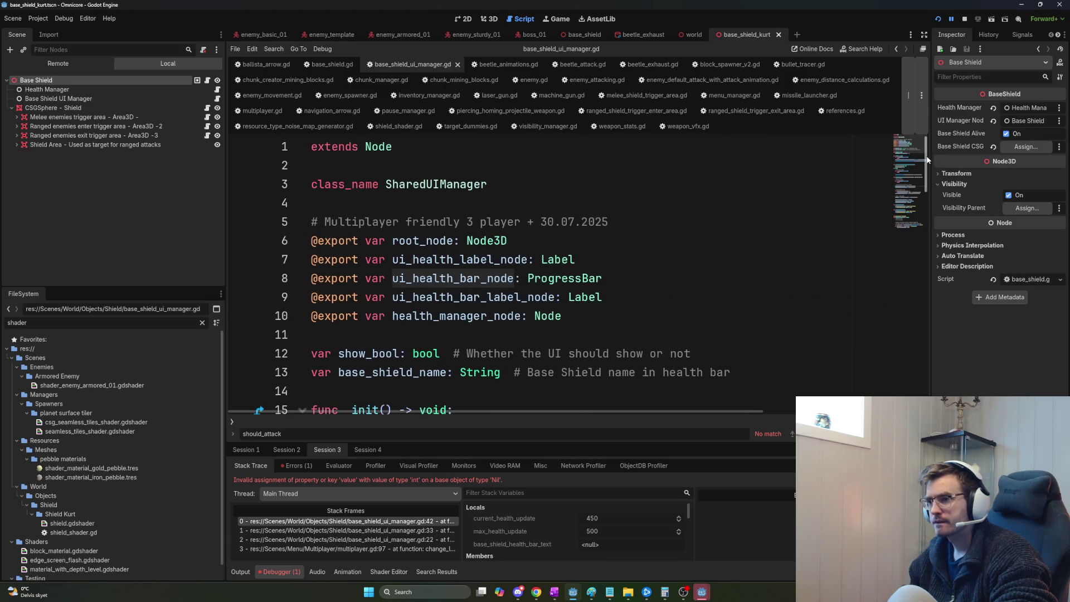
- Confirm via stack frame 0 that ui_health_bar_node is null at line 42, then return to world
mouse_move(927, 160)
left_mouse_down()
mouse_move(926, 194)
mouse_move(921, 176)
left_mouse_up()
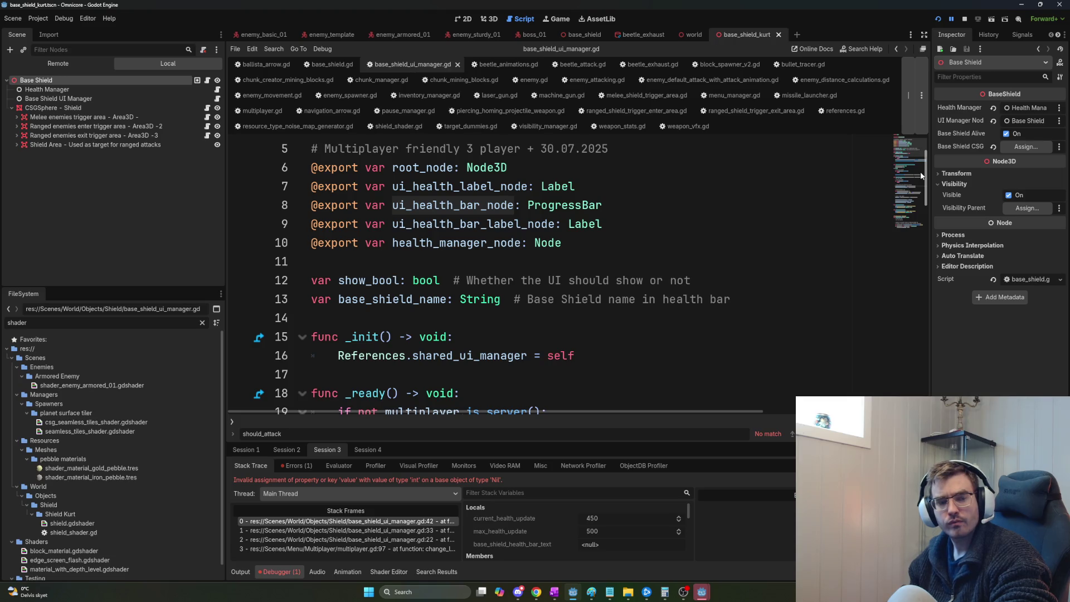
scroll(921, 177, "down", 1)
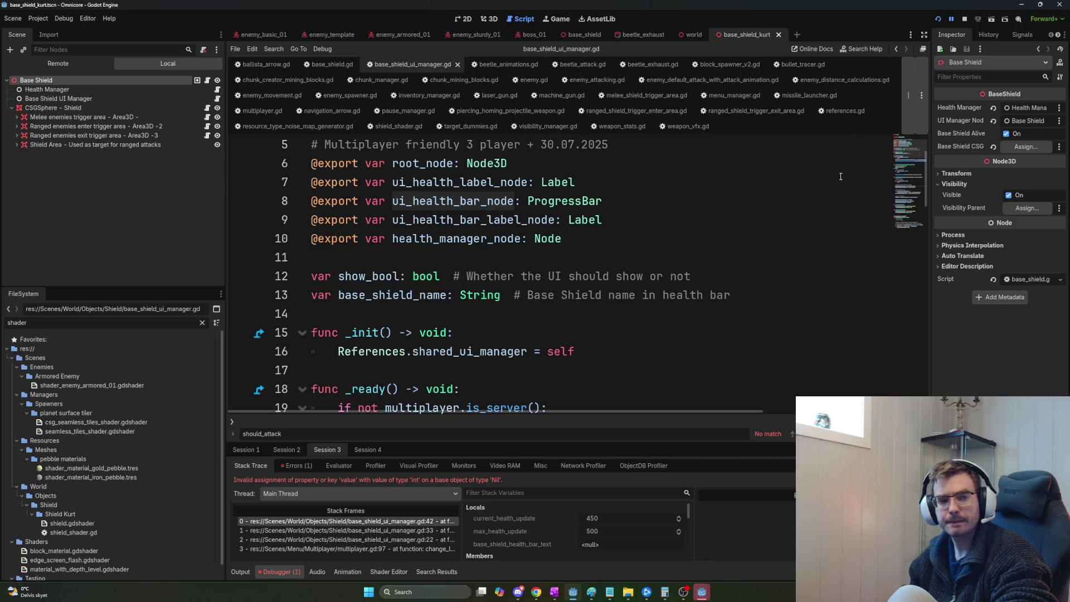
scroll(657, 245, "down", 2)
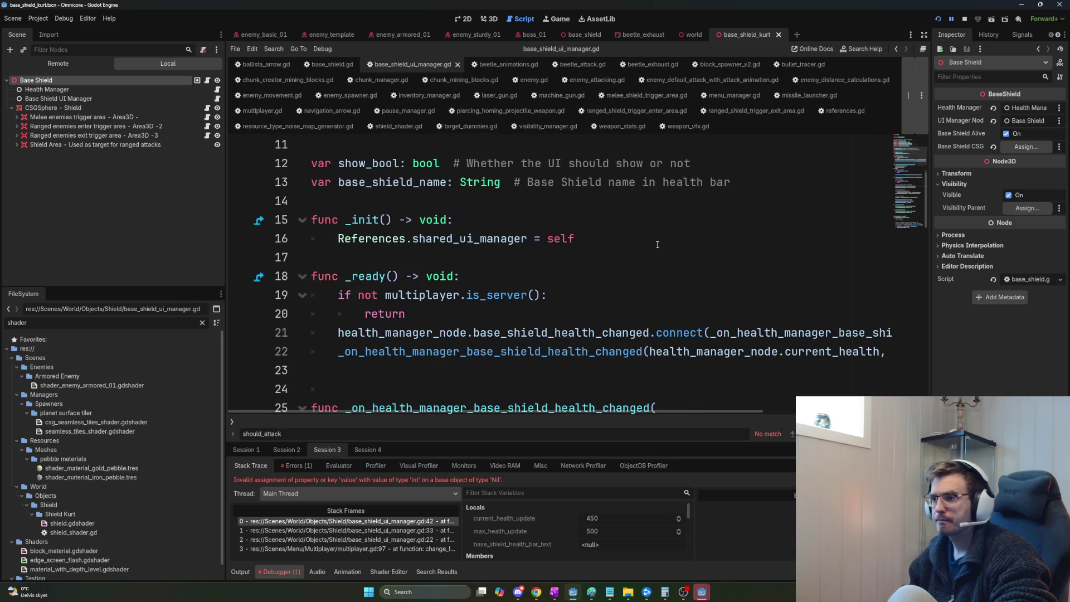
scroll(671, 249, "down", 2)
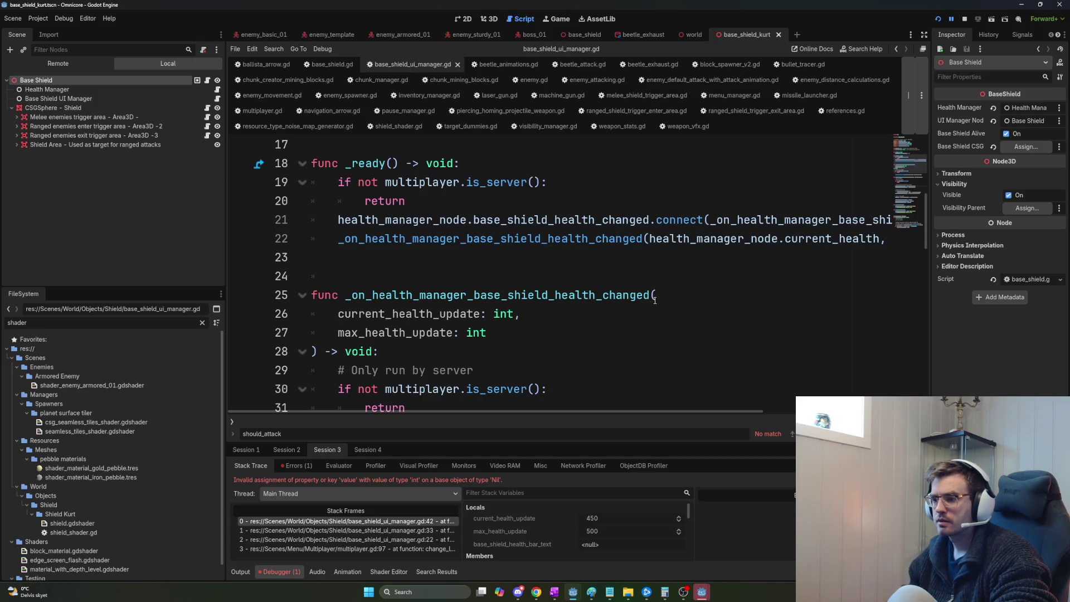
left_click(354, 524)
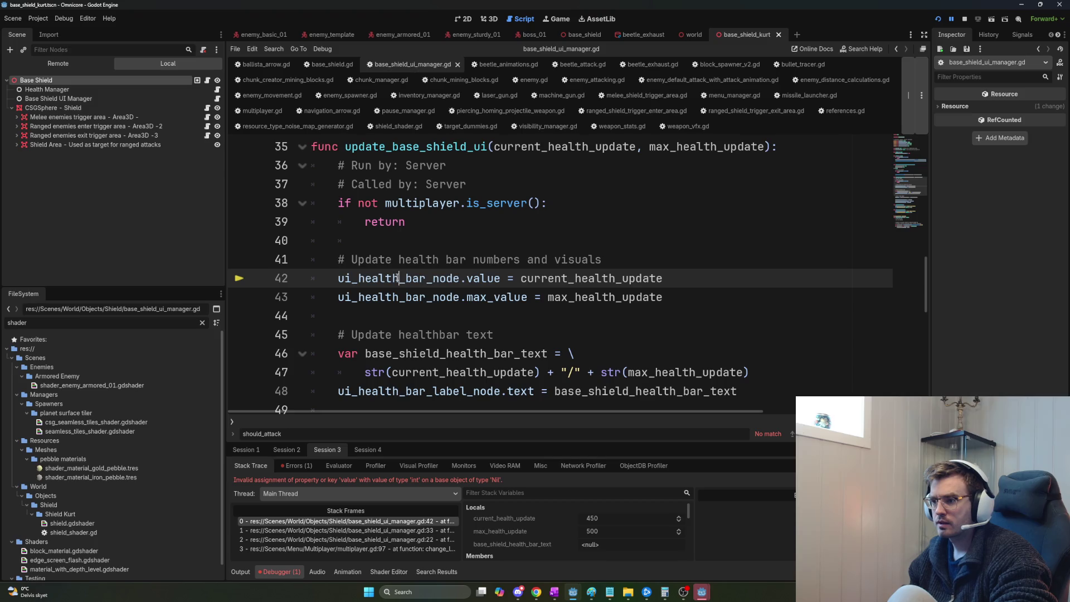
double_click(398, 277)
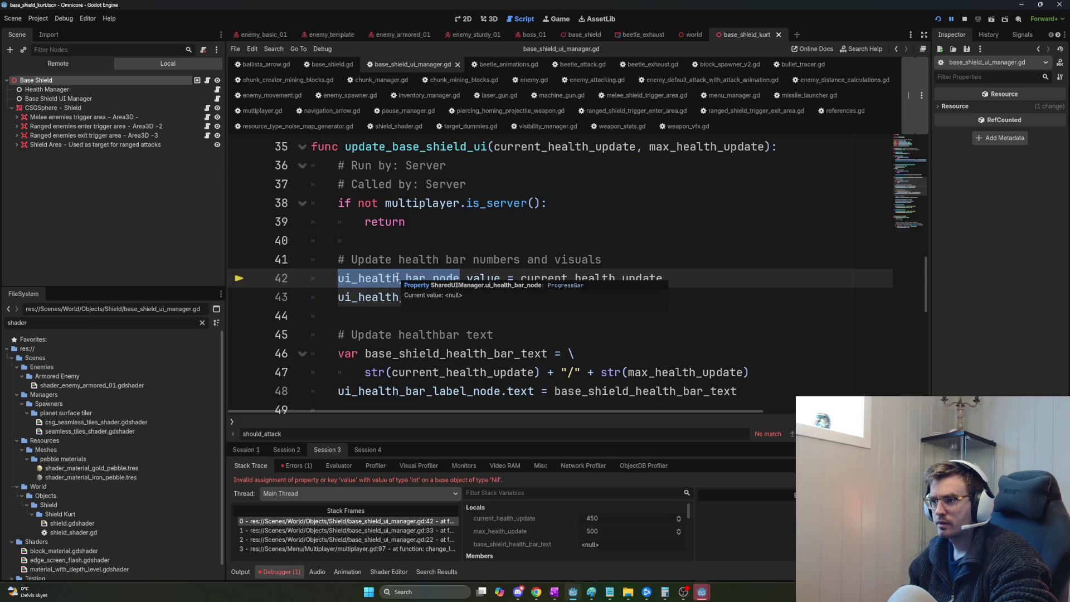
left_click(687, 35)
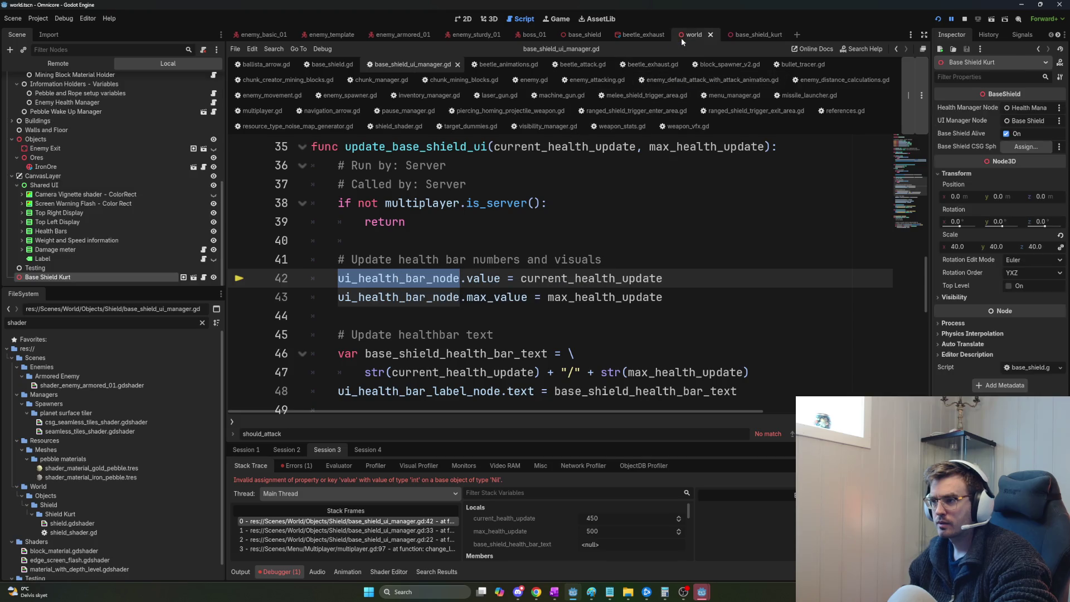
- Filter the world scene tree for 'healthba' to locate the shield Health Bars nodes, then clear it
left_click(93, 52)
type("healthba")
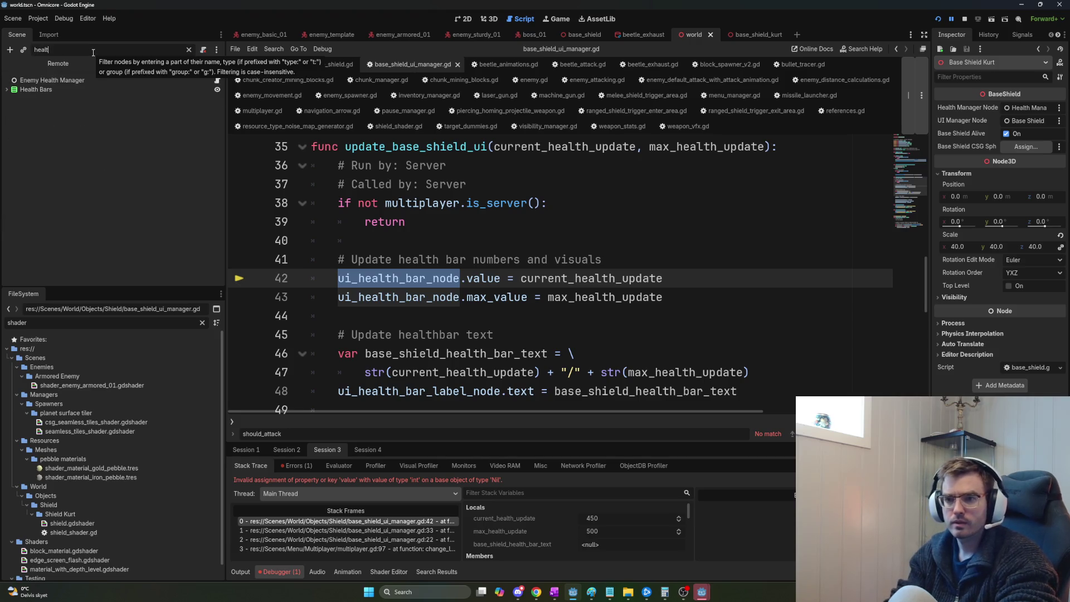
key("BackSpace")
key("BackSpace")
key("BackSpace")
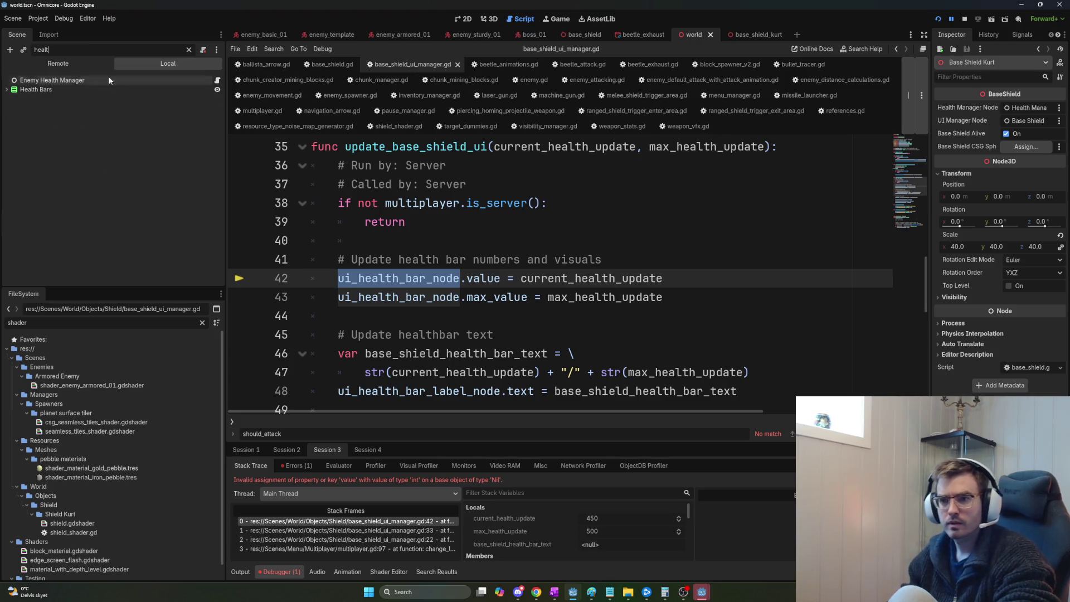
left_click(8, 90)
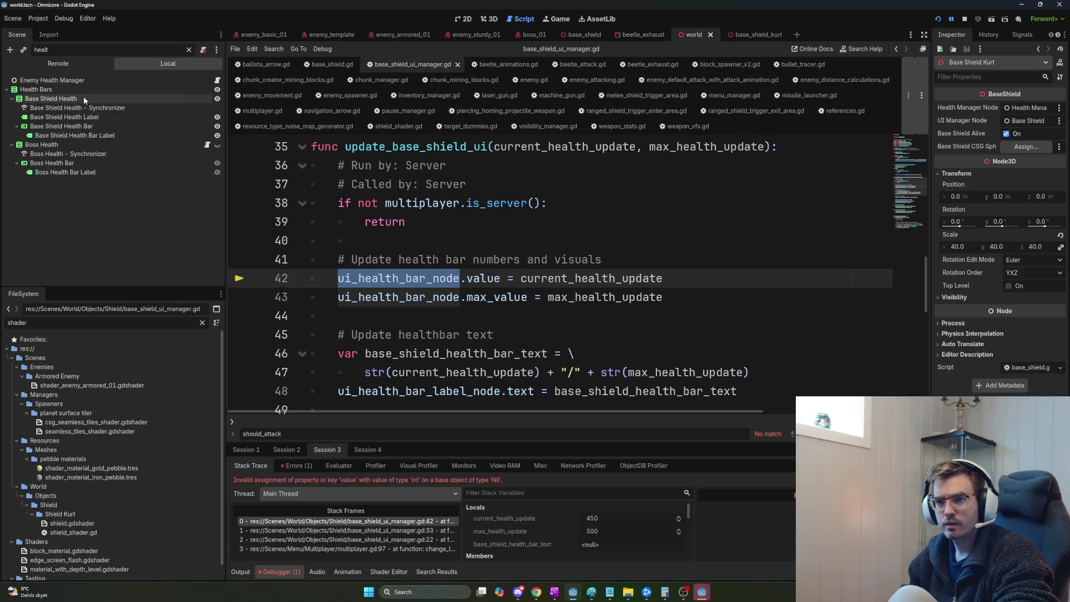
left_click(90, 51)
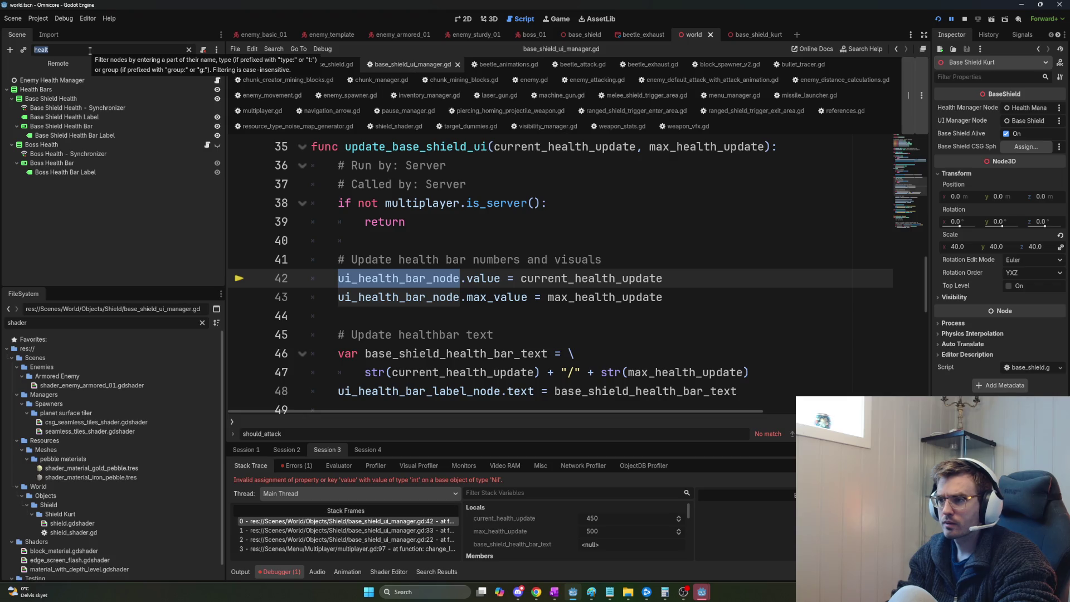
key("BackSpace")
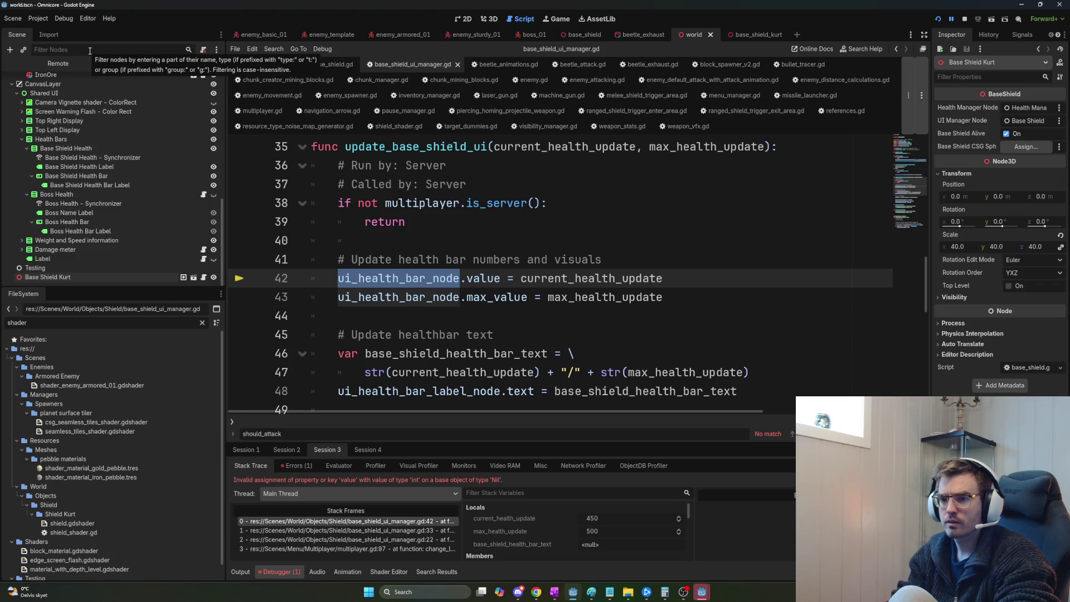
- Check Base Shield Kurt's UI Manager Node picker, then select Base Shield UI Manager in base_shield
left_click(89, 278)
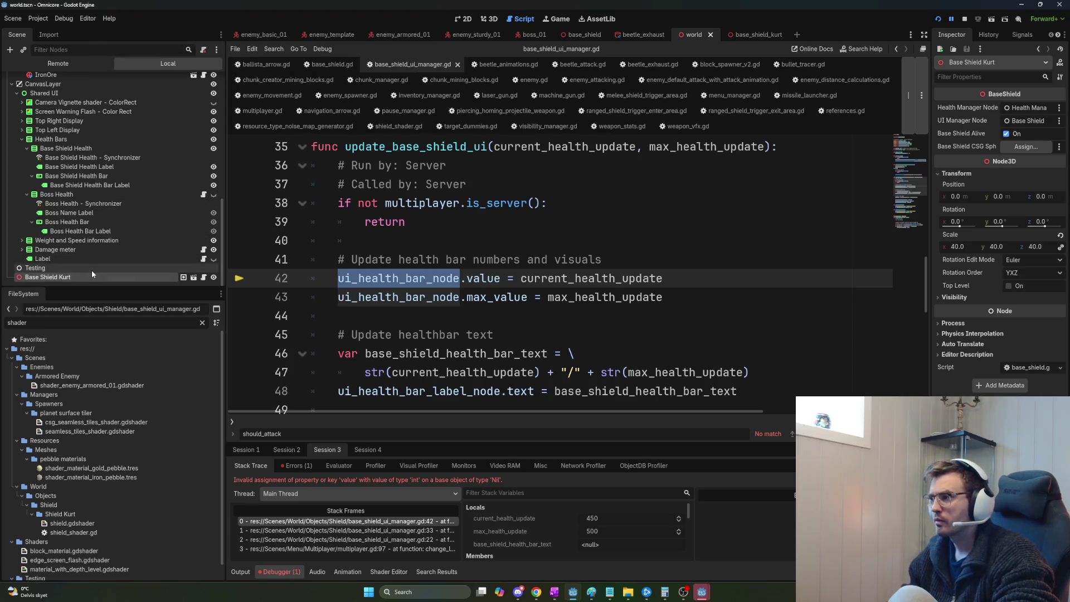
left_click(89, 267)
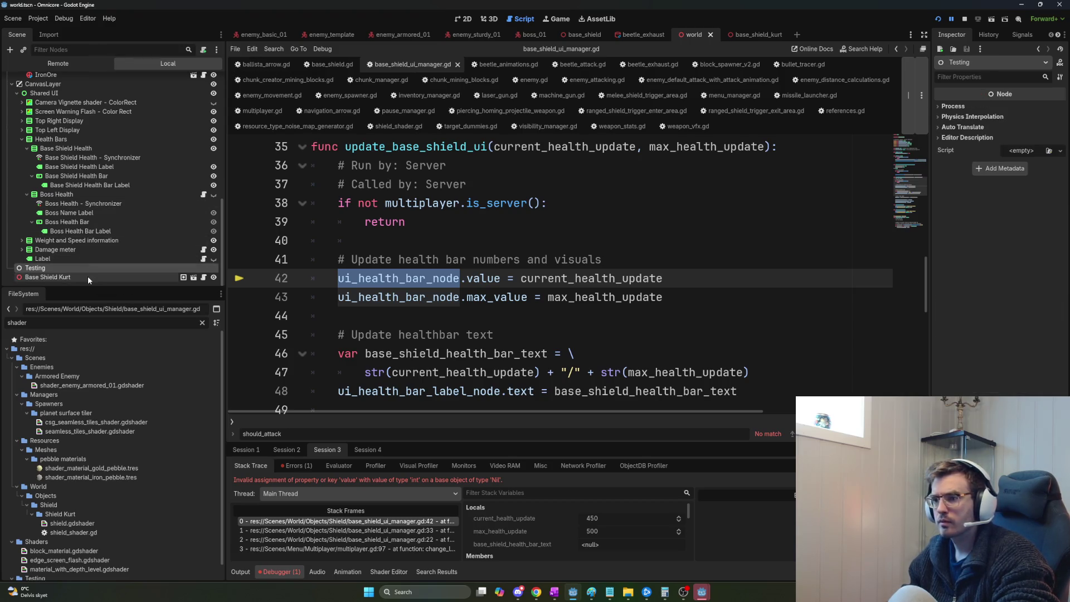
left_click(88, 276)
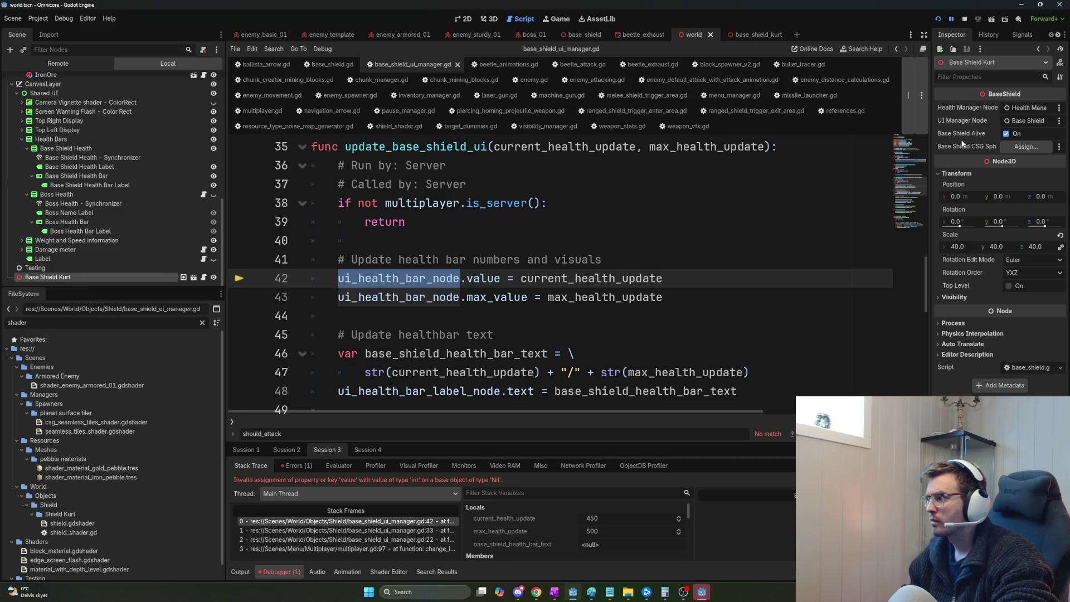
left_click(1031, 119)
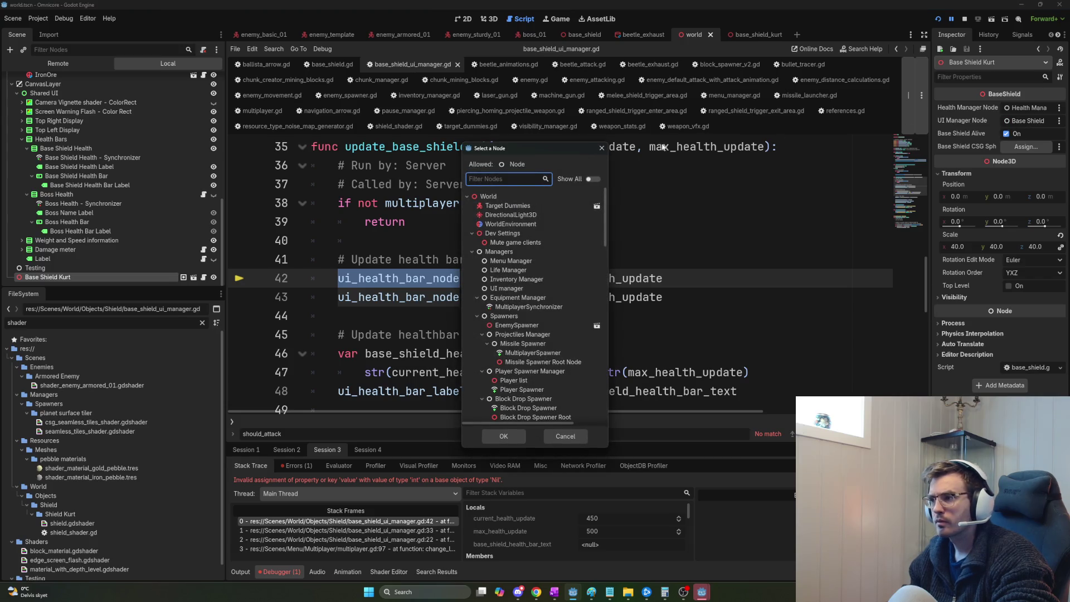
left_click(601, 148)
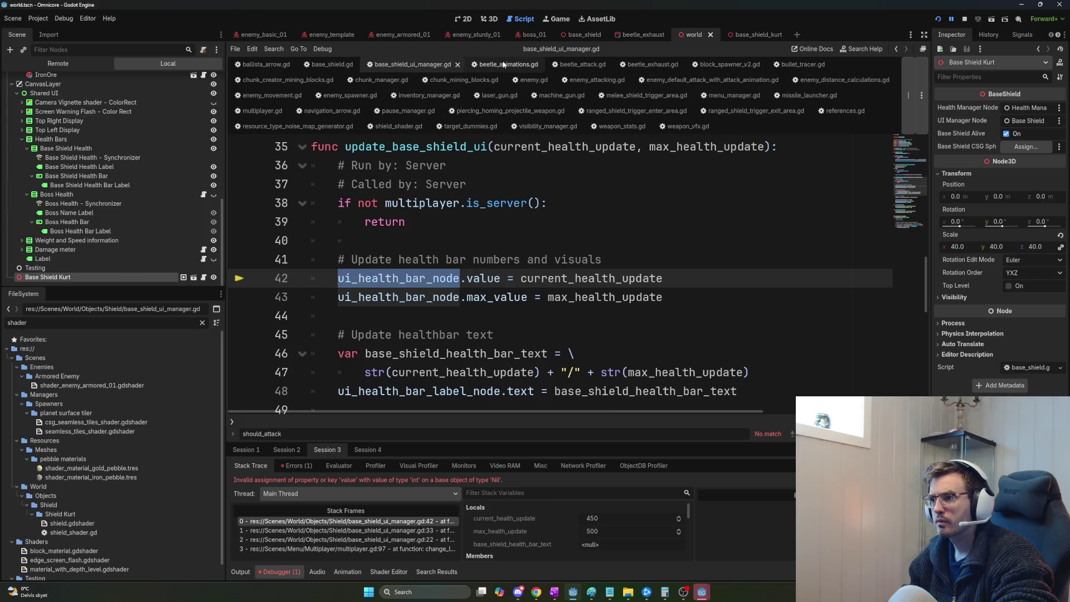
left_click(584, 34)
left_click(145, 96)
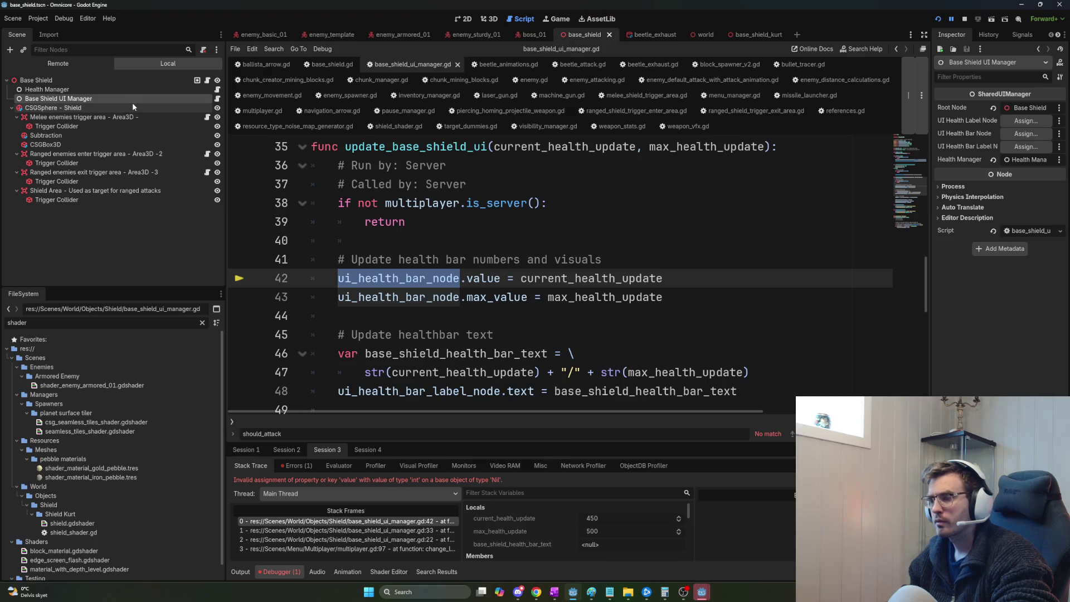
- Compare the Health Manager, UI Manager and Shield sphere nodes, then scroll to the exported declarations
left_click(148, 91)
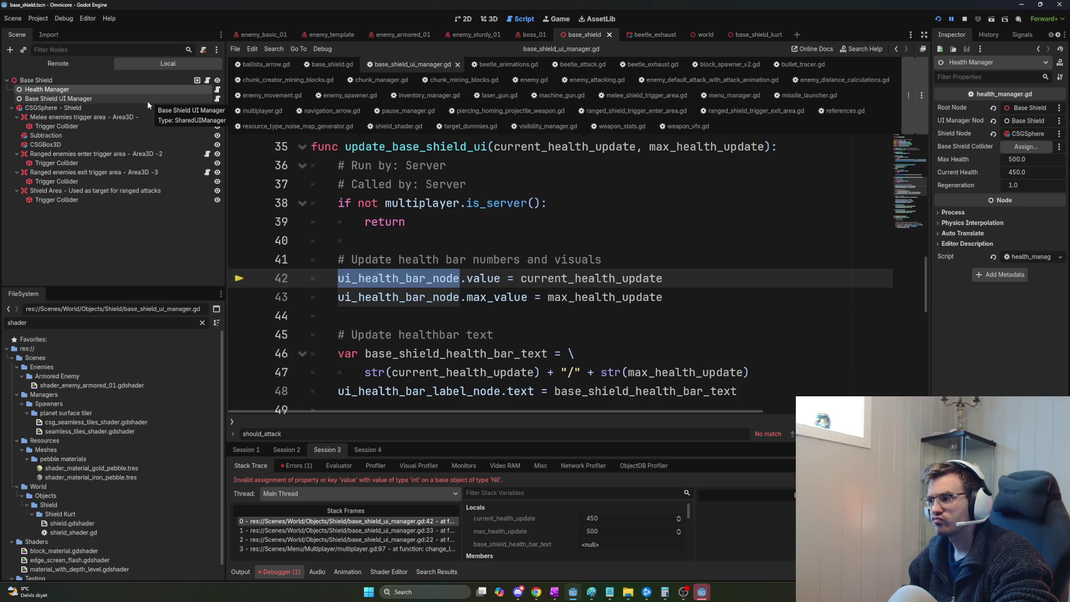
left_click(124, 103)
left_click(129, 98)
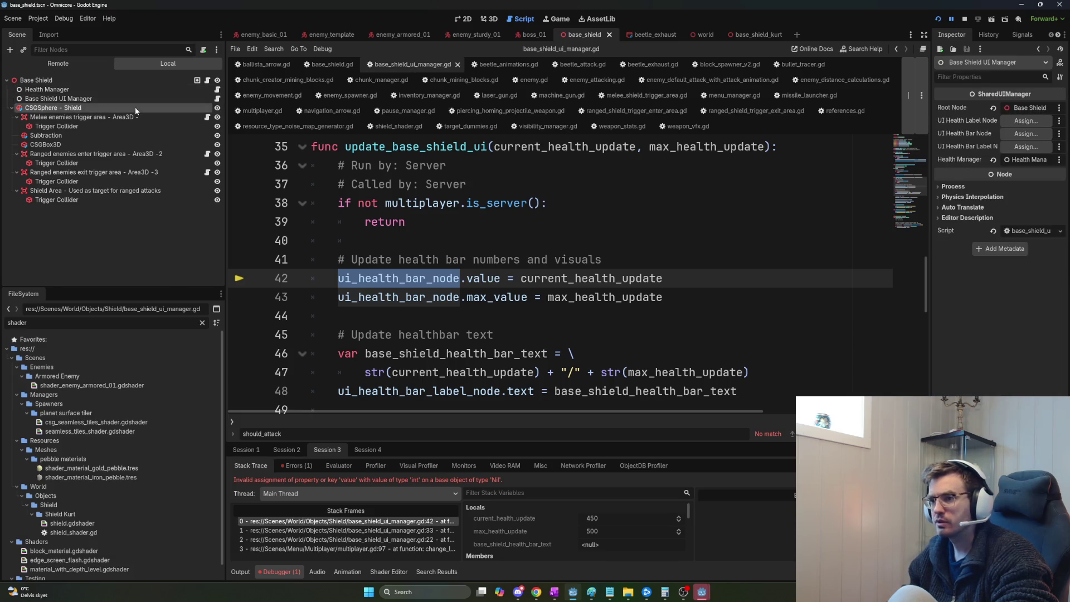
left_click(137, 90)
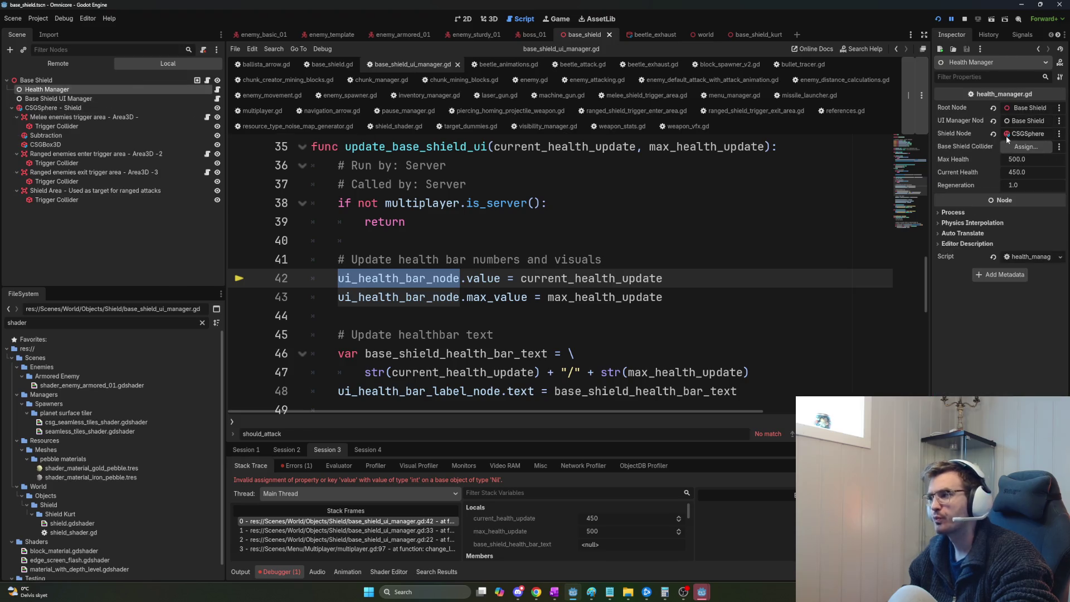
left_click(114, 108)
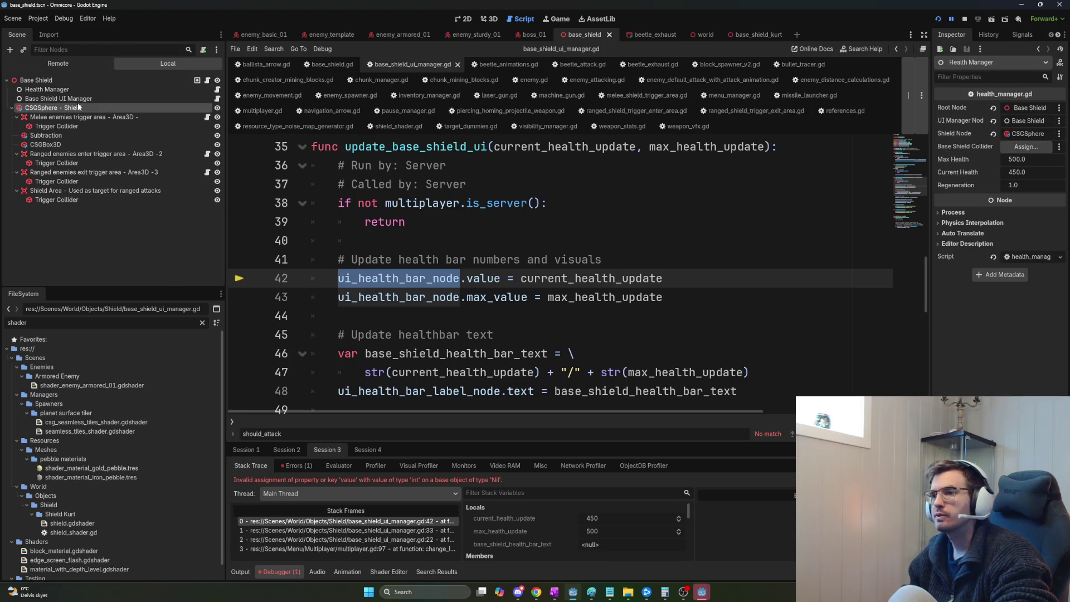
left_click(117, 100)
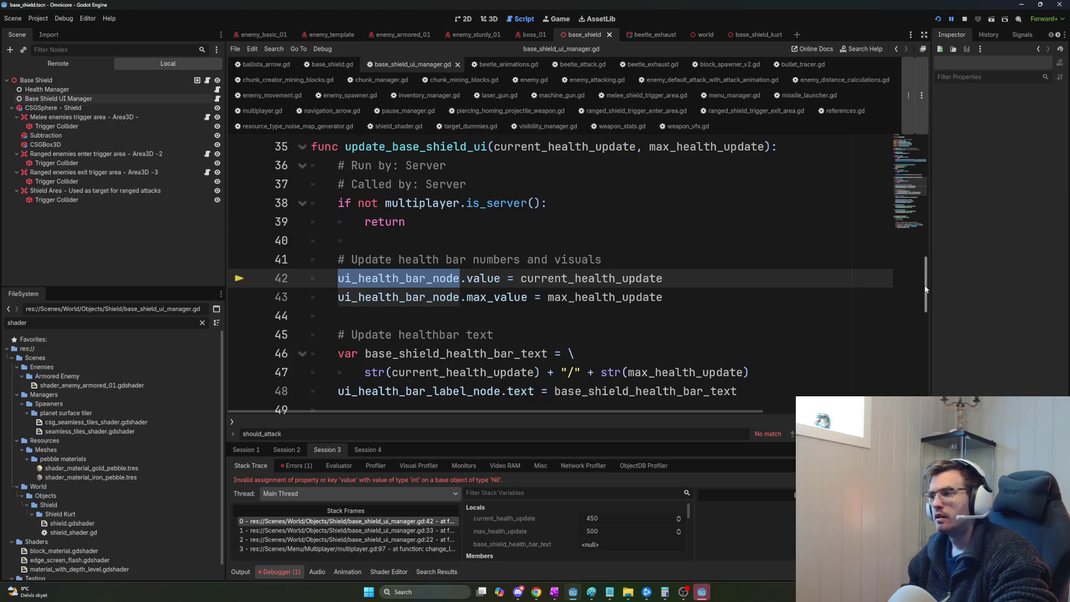
mouse_move(926, 285)
left_mouse_down()
mouse_move(937, 190)
mouse_move(915, 312)
mouse_move(903, 257)
mouse_move(897, 281)
mouse_move(890, 150)
left_mouse_up()
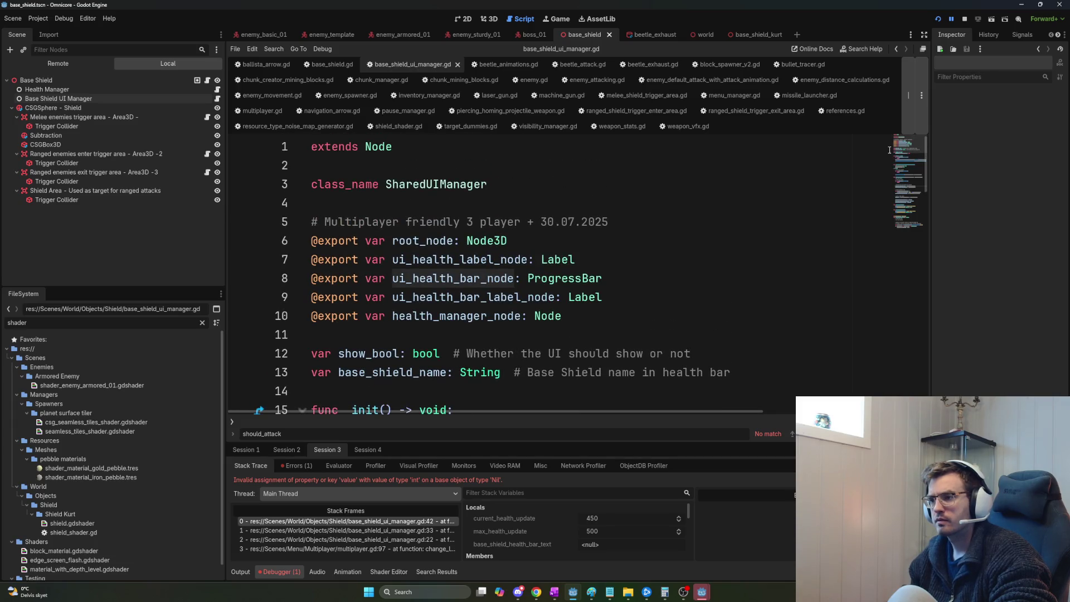
- Open the Base Shield UI Manager's script and select the SharedUIManager class name
left_click(158, 99)
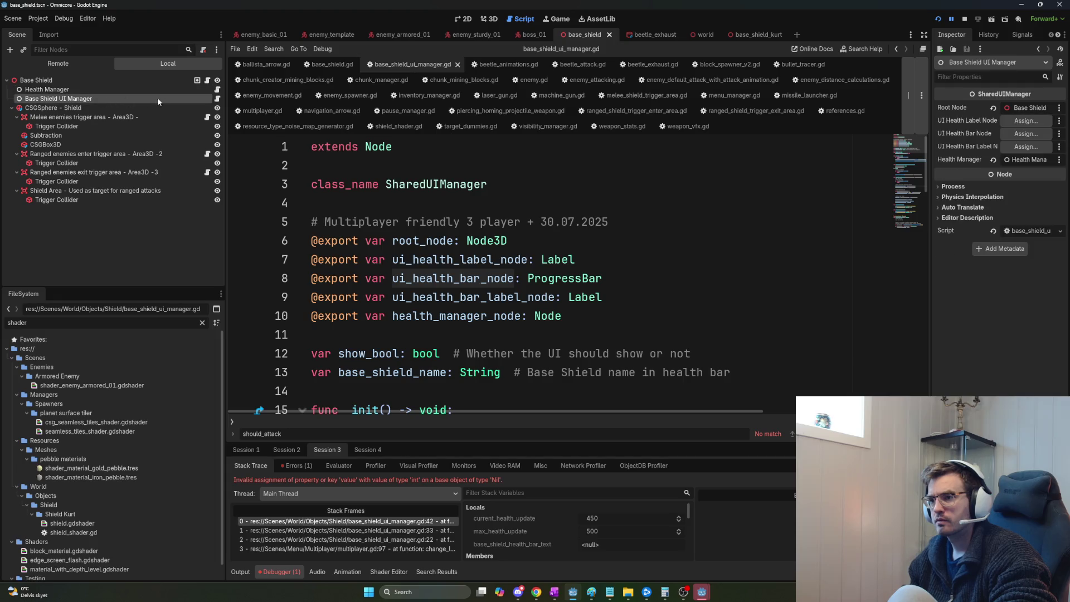
left_click(217, 99)
left_click(217, 89)
left_click(218, 99)
double_click(436, 184)
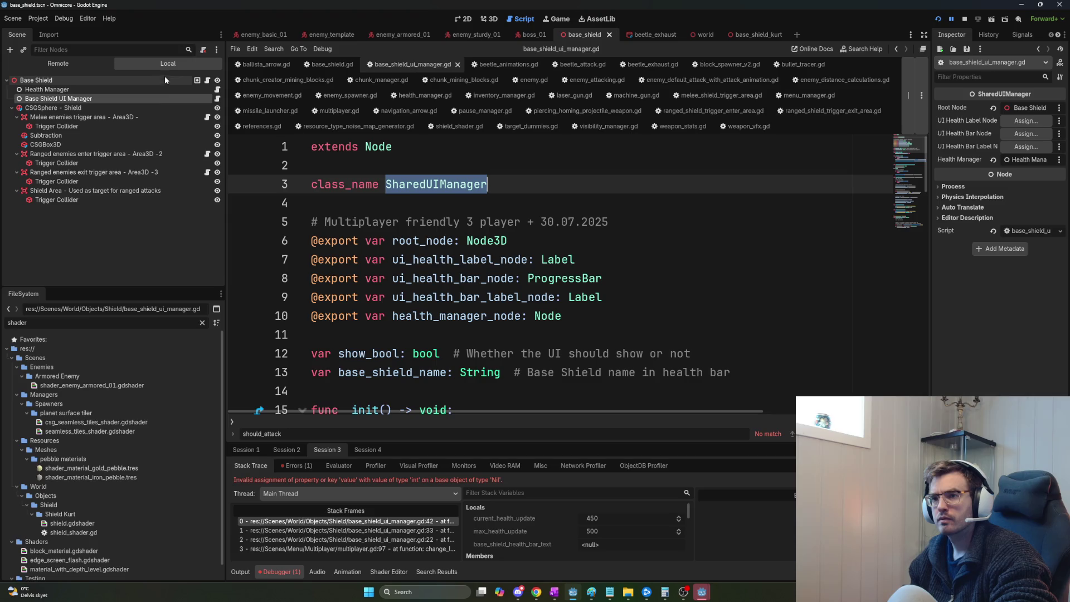
- Add an indented blank line after the health-change handler call in _ready
scroll(543, 279, "down", 1)
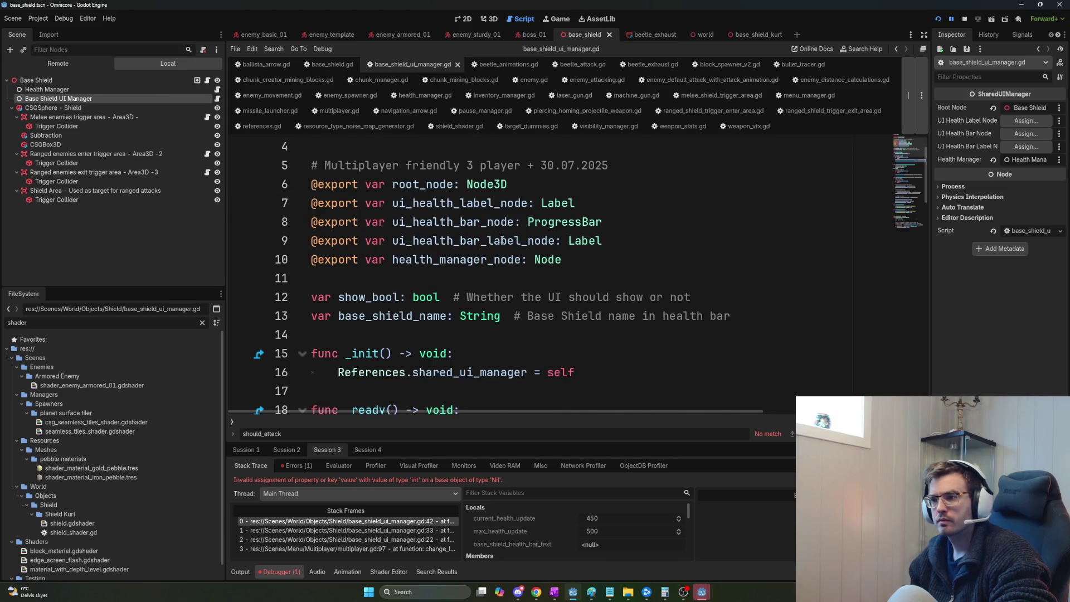
scroll(502, 241, "down", 1)
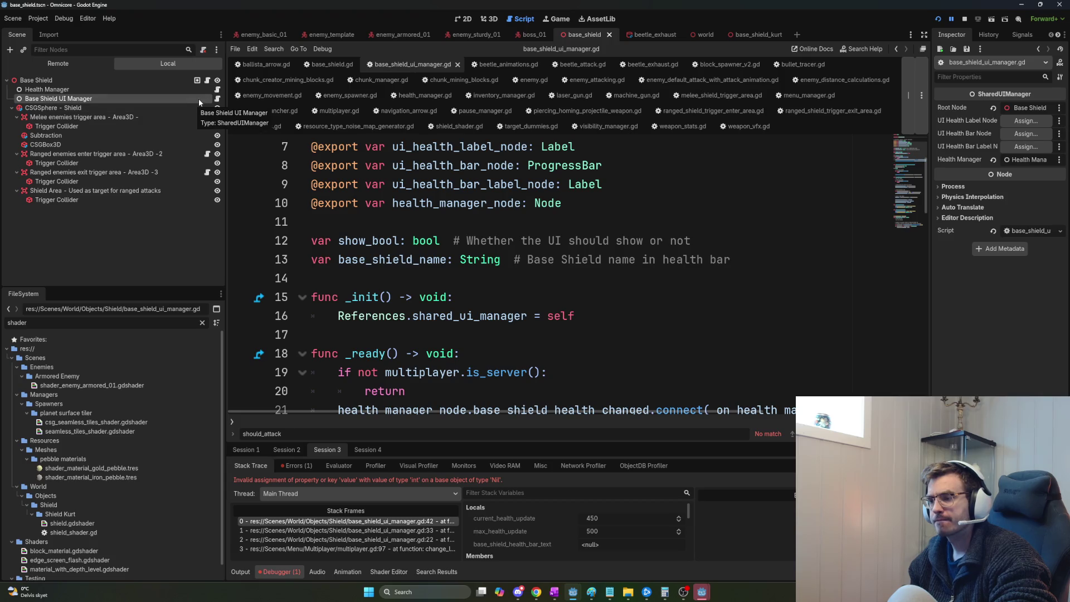
scroll(472, 296, "down", 1)
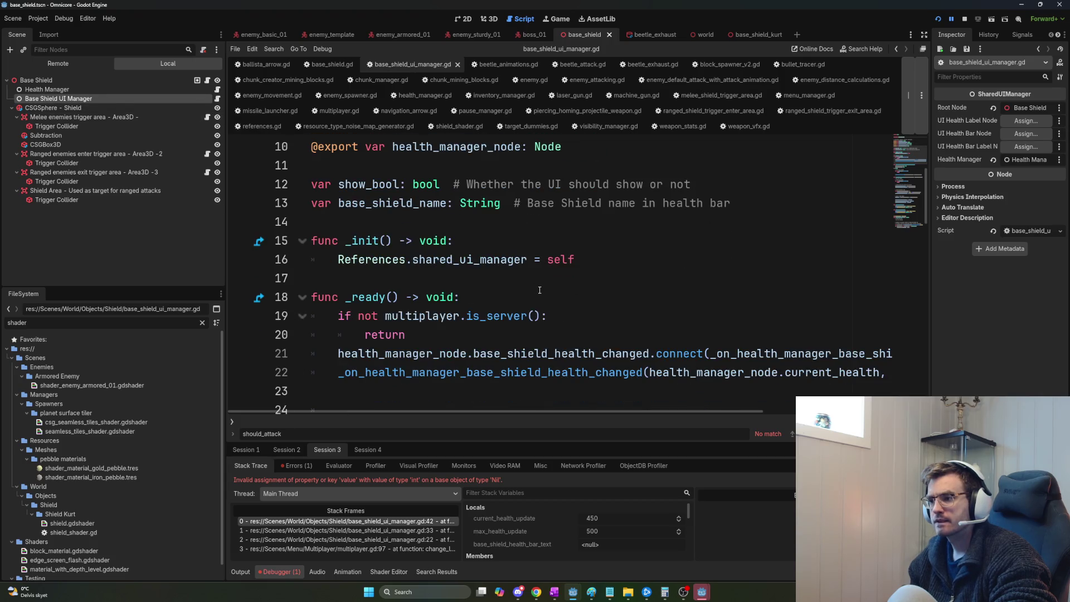
scroll(540, 291, "down", 1)
left_click(707, 334)
key("Tab")
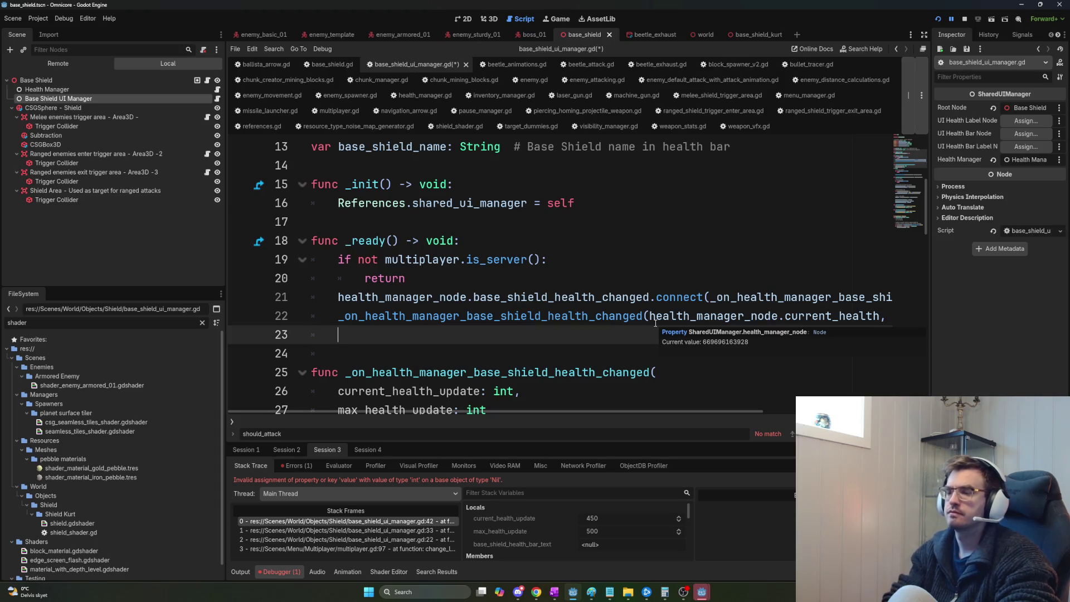
key("Return")
type("base")
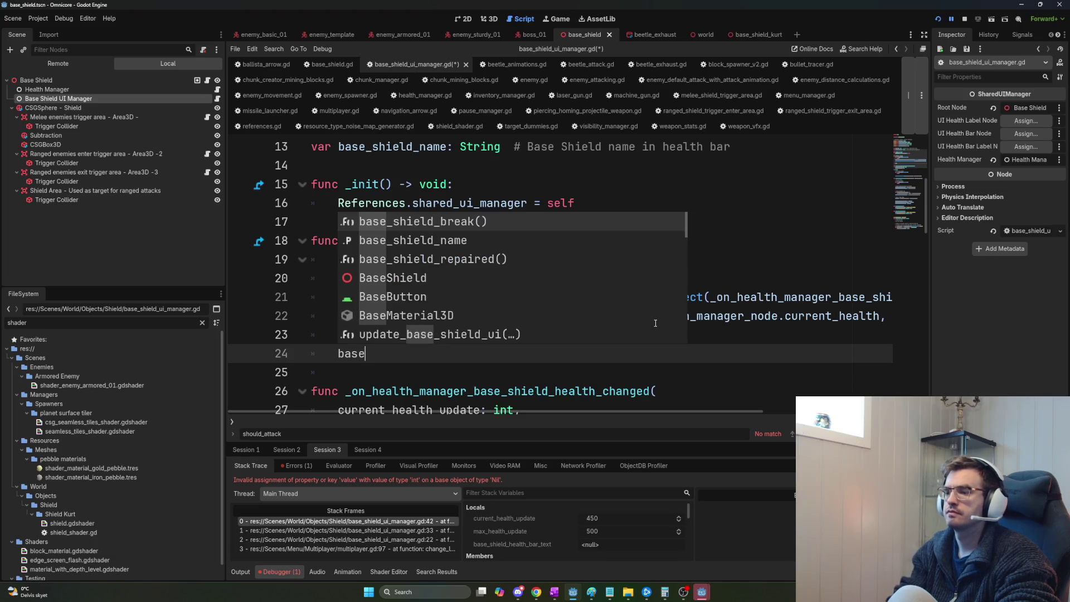
key("BackSpace")
key("BackSpace")
key("BackSpace")
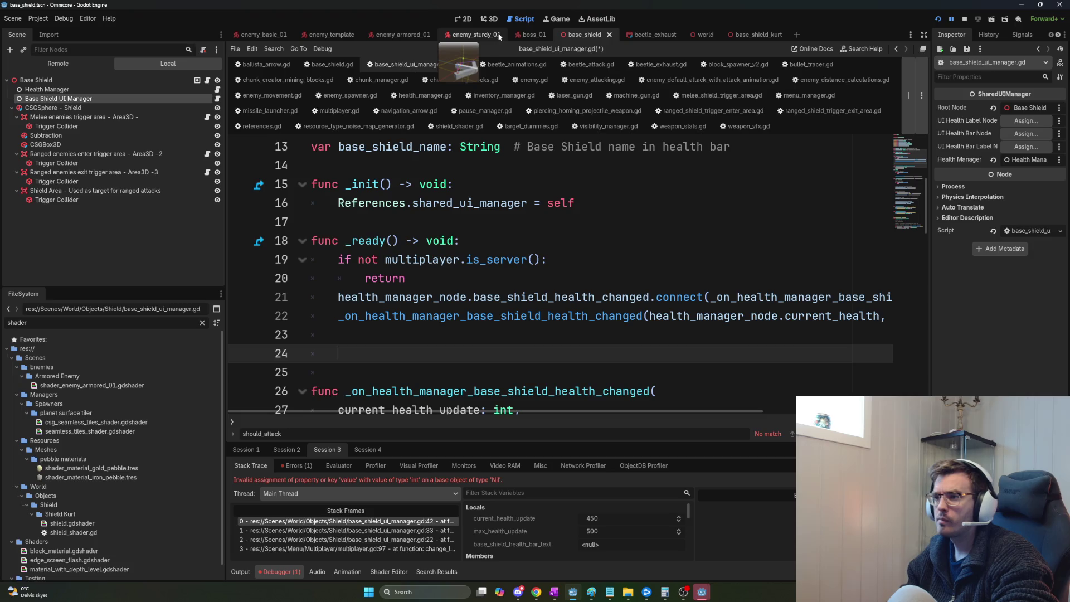
- Inspect the Base Shield Health nodes in the world scene, then return to base_shield_kurt
left_click(697, 37)
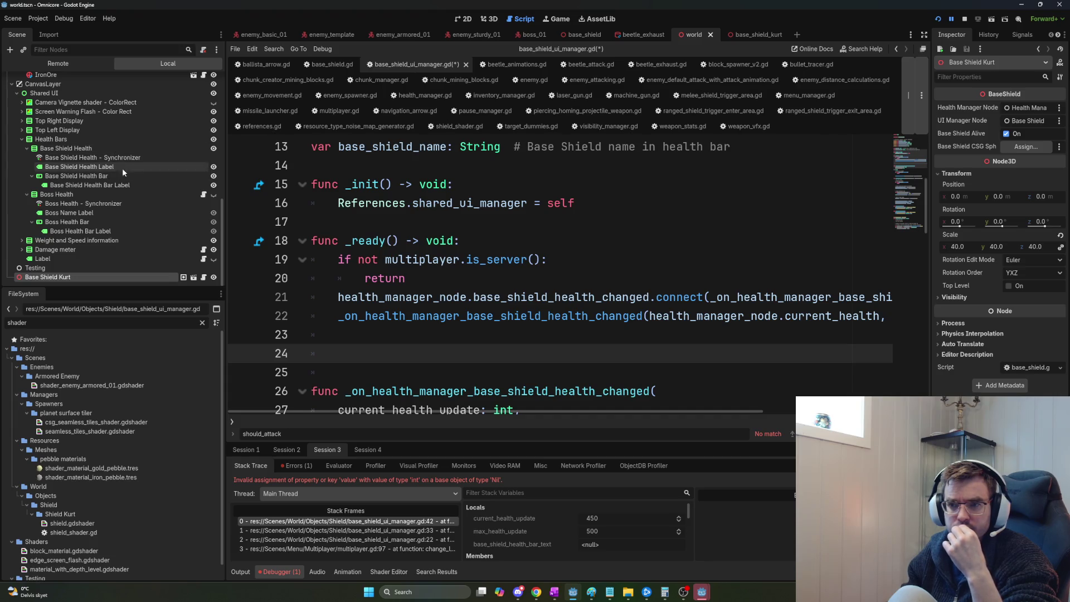
left_click(125, 158)
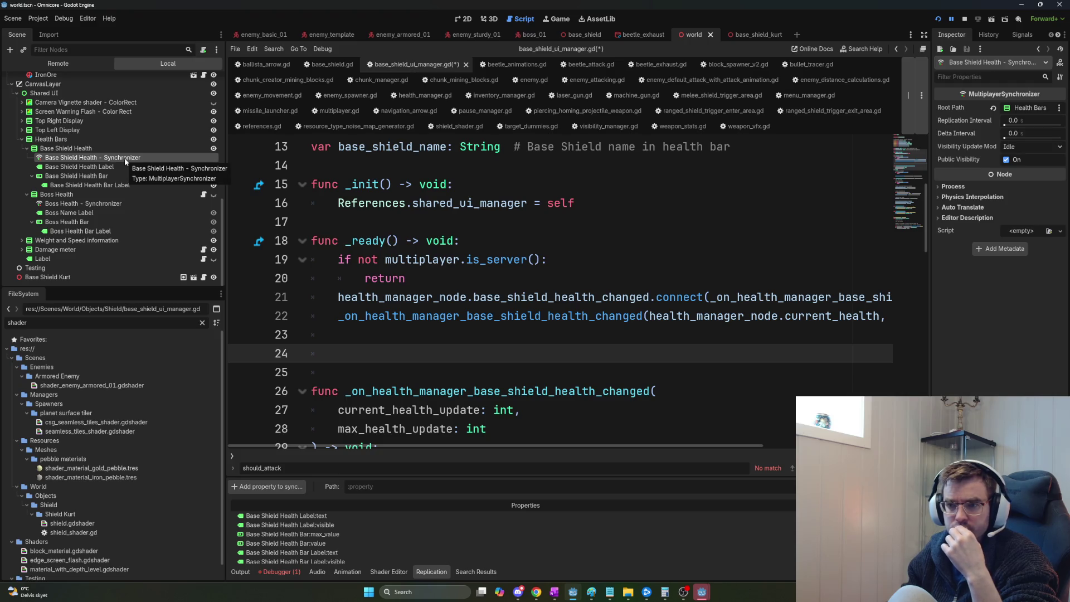
left_click(125, 149)
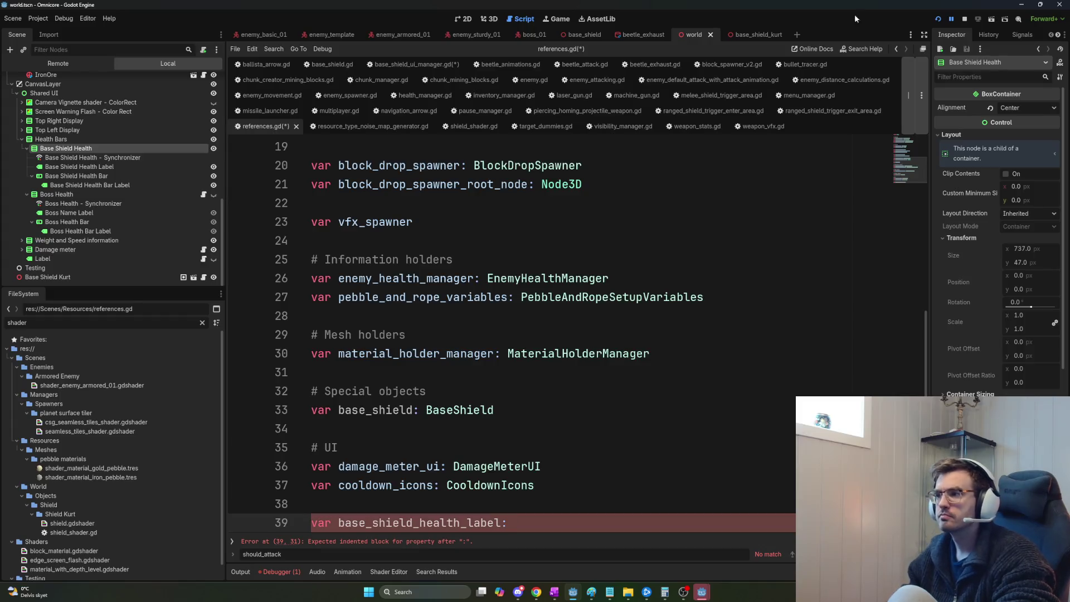
left_click(756, 33)
- Undo the extra line in references.gd, then delete the blank line in base_shield_ui_manager.gd's _ready
key("Return")
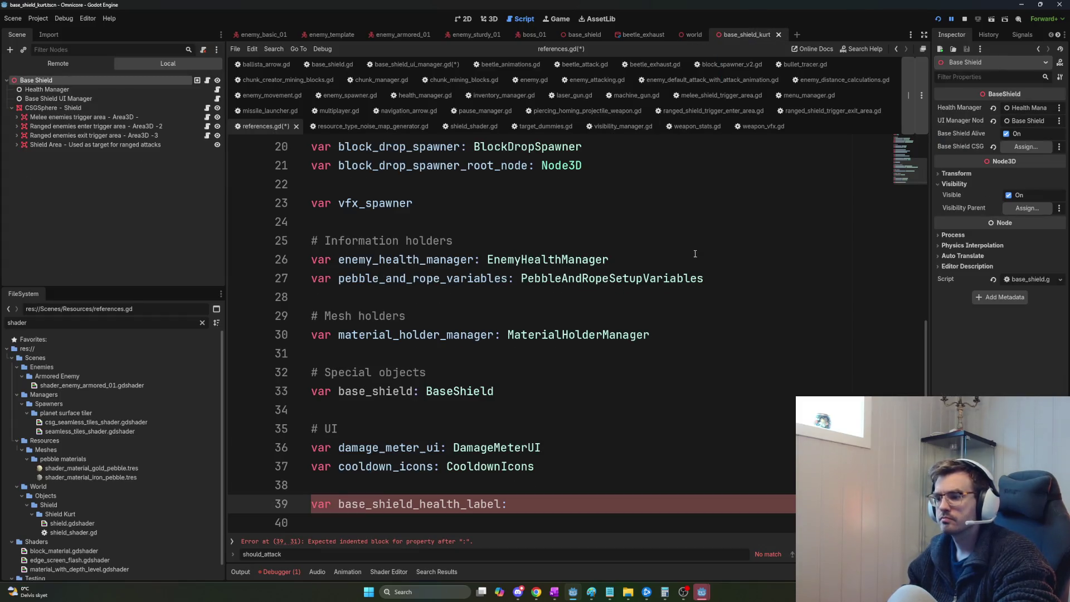
key("ctrl+z")
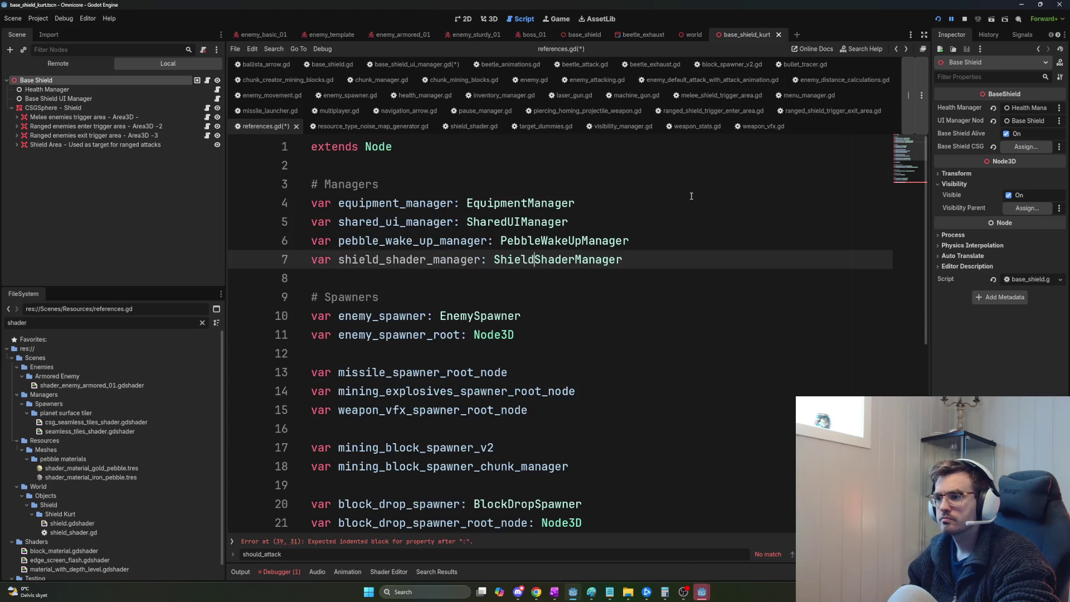
key("ctrl+z")
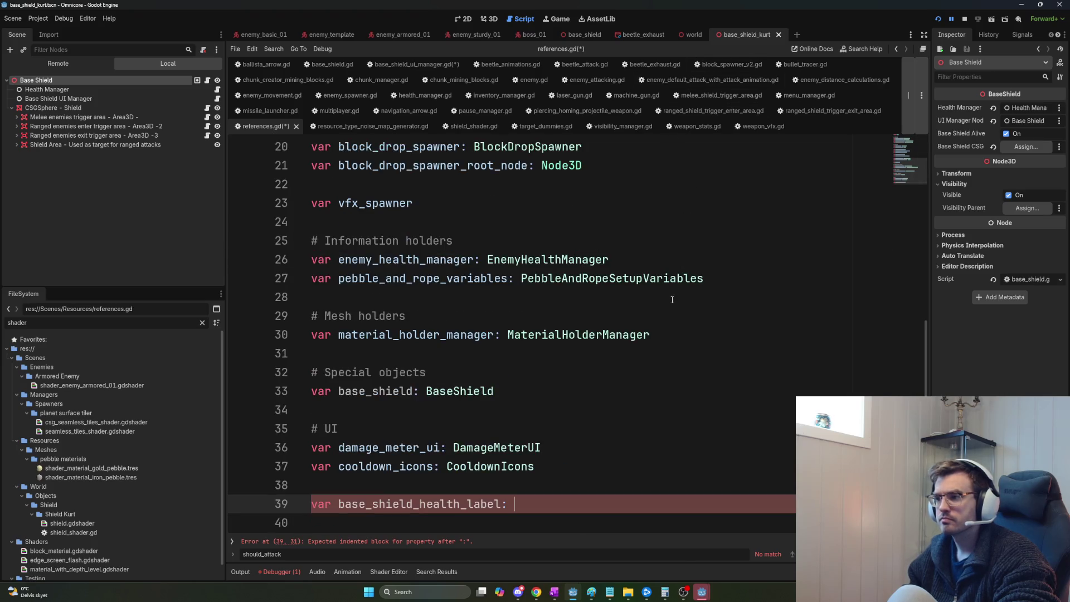
key("ctrl+backslash")
type("base")
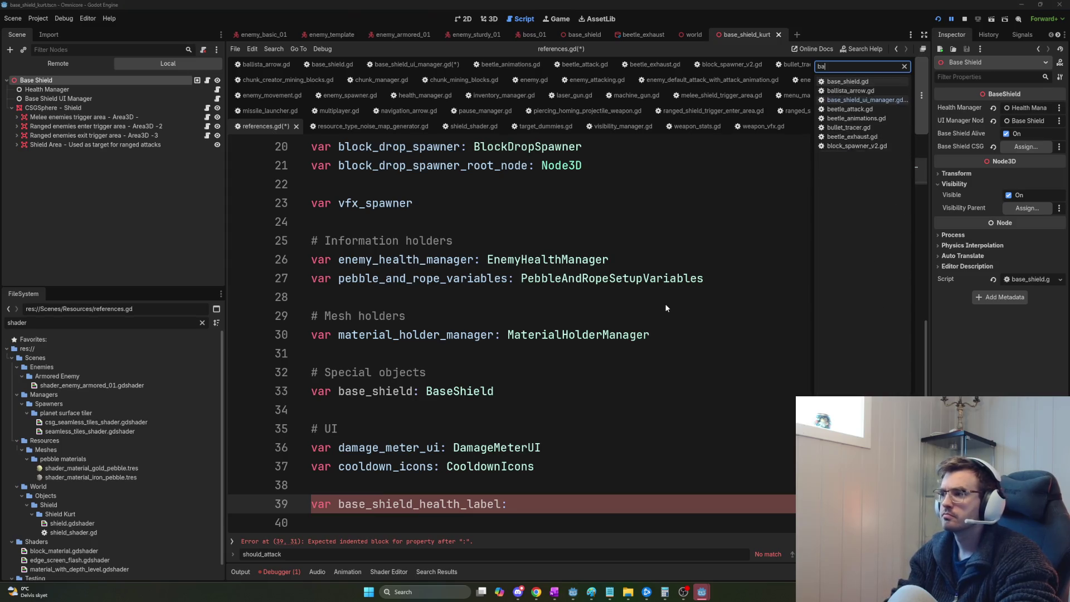
key("Down")
key("Return")
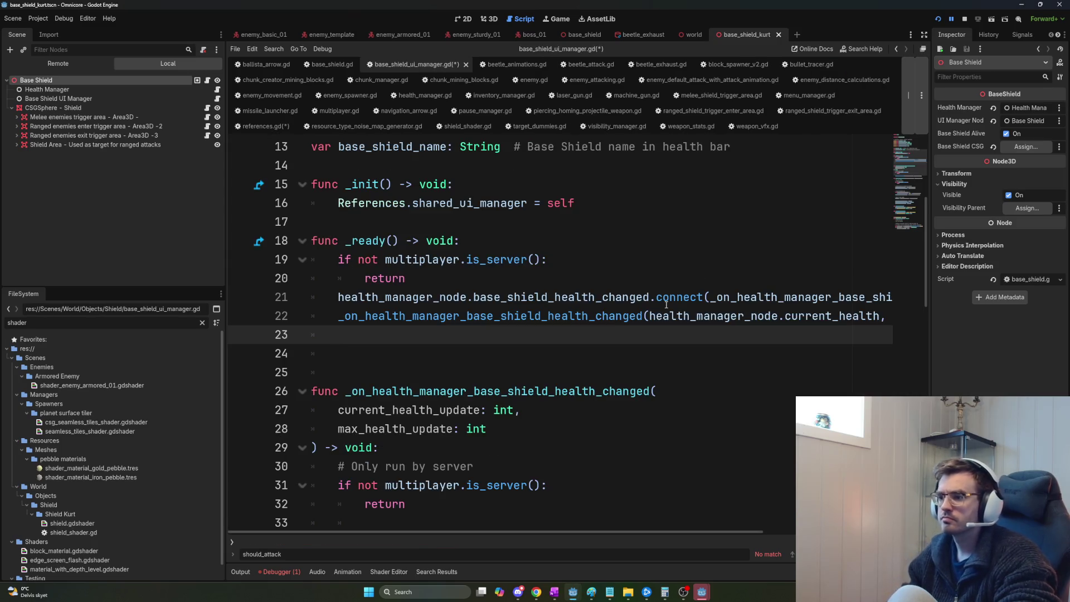
key("Down")
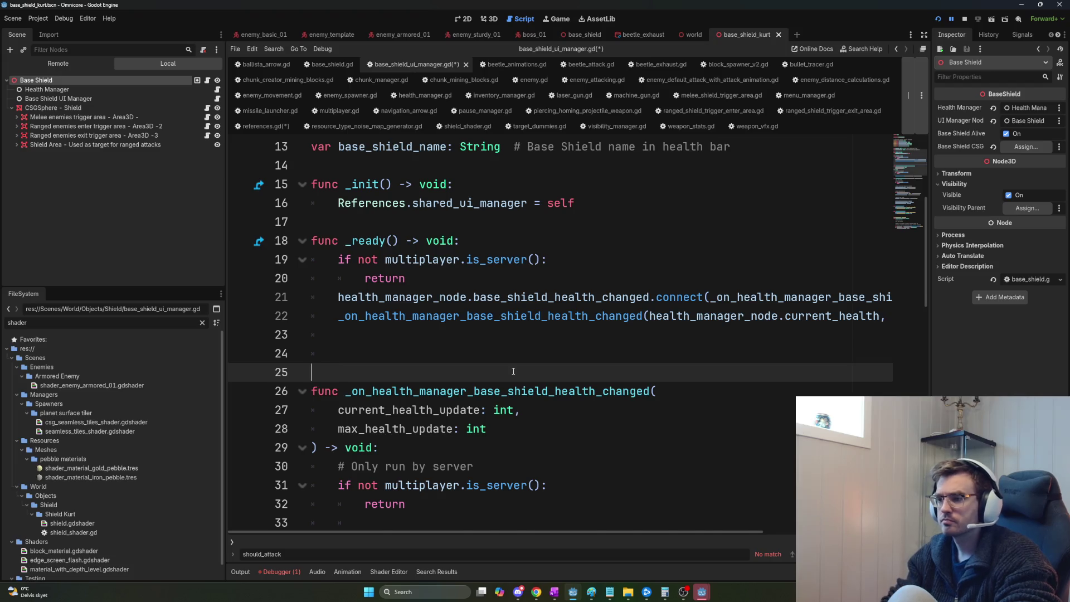
key("ctrl+shift+k")
- Review ui_health_bar_node's uses and select the three exported health UI declarations on lines 7–9
scroll(514, 372, "down", 4)
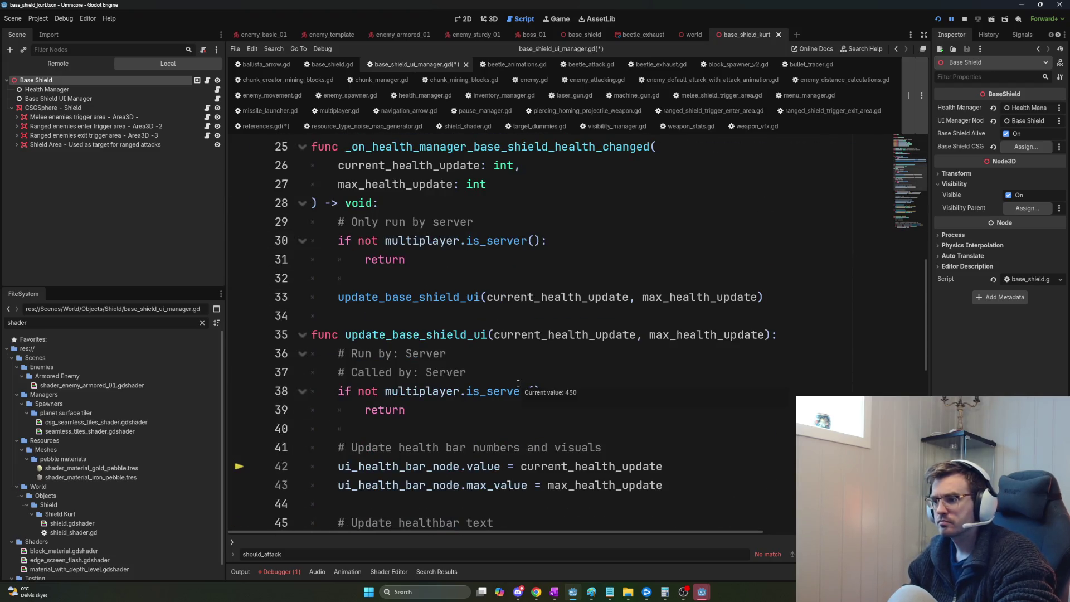
scroll(520, 384, "down", 4)
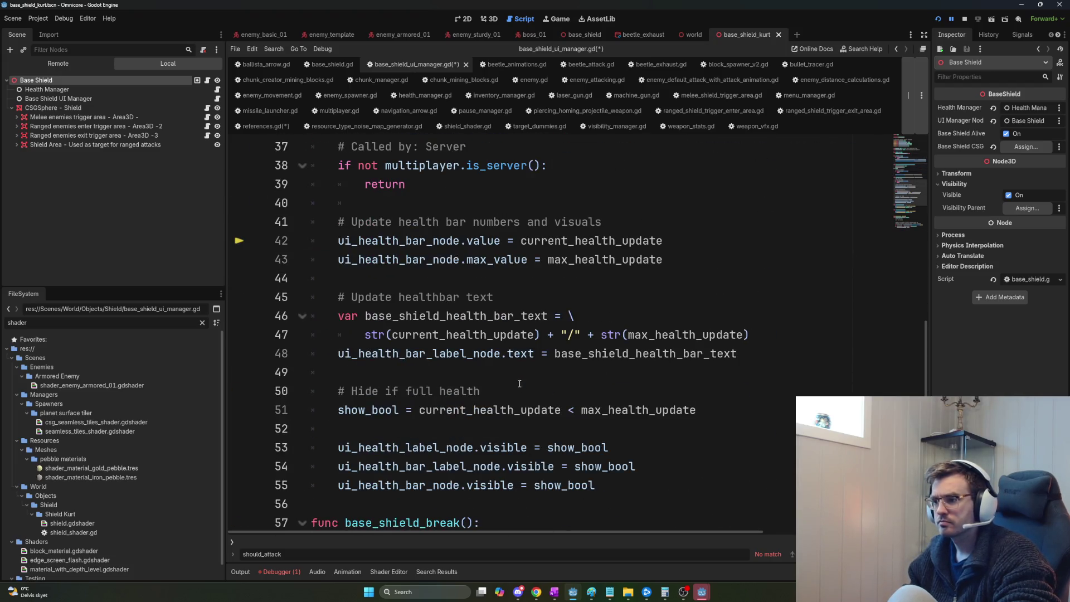
double_click(437, 249)
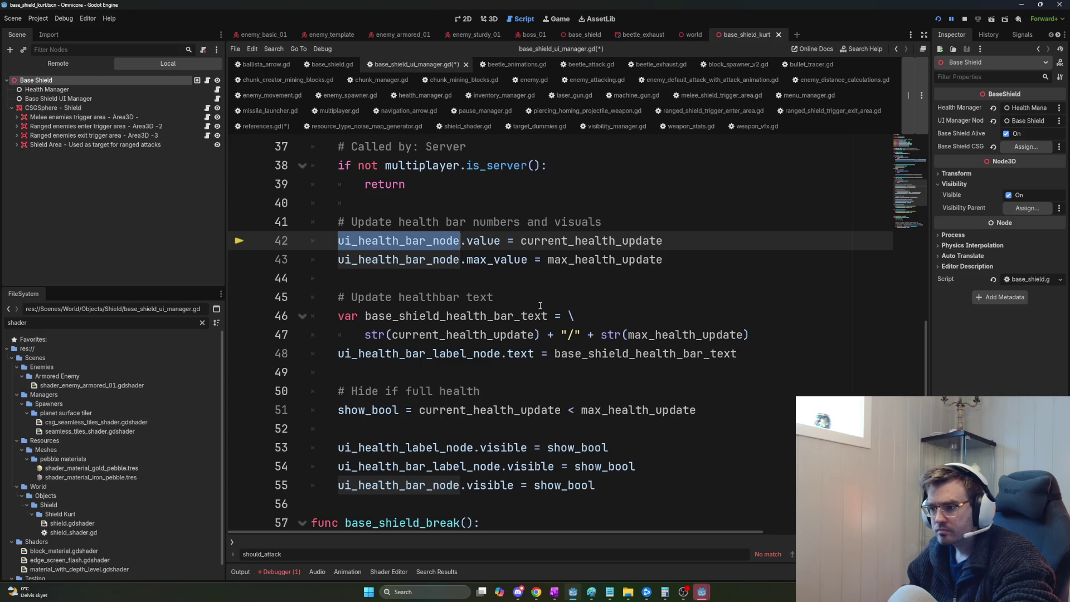
mouse_move(474, 357)
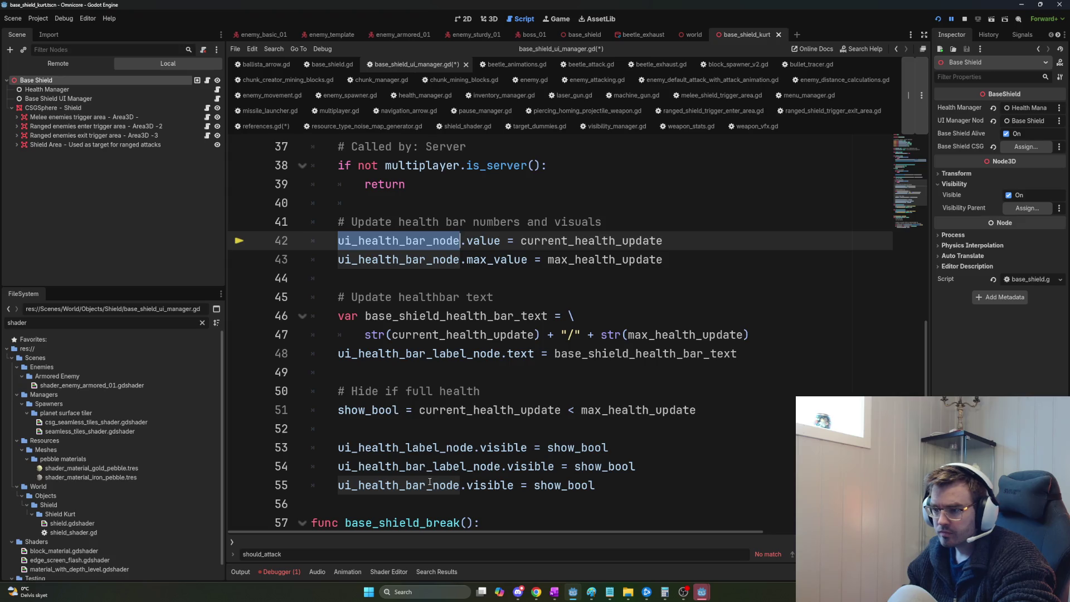
mouse_move(430, 484)
scroll(899, 338, "up", 12)
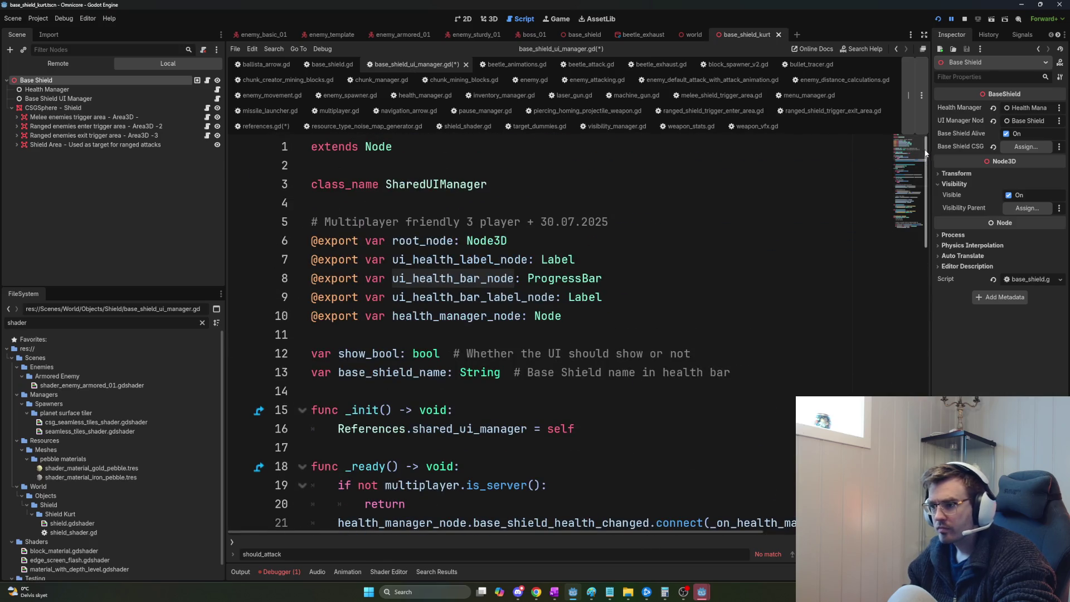
left_click_drag(603, 297, 281, 263)
key("ctrl+c")
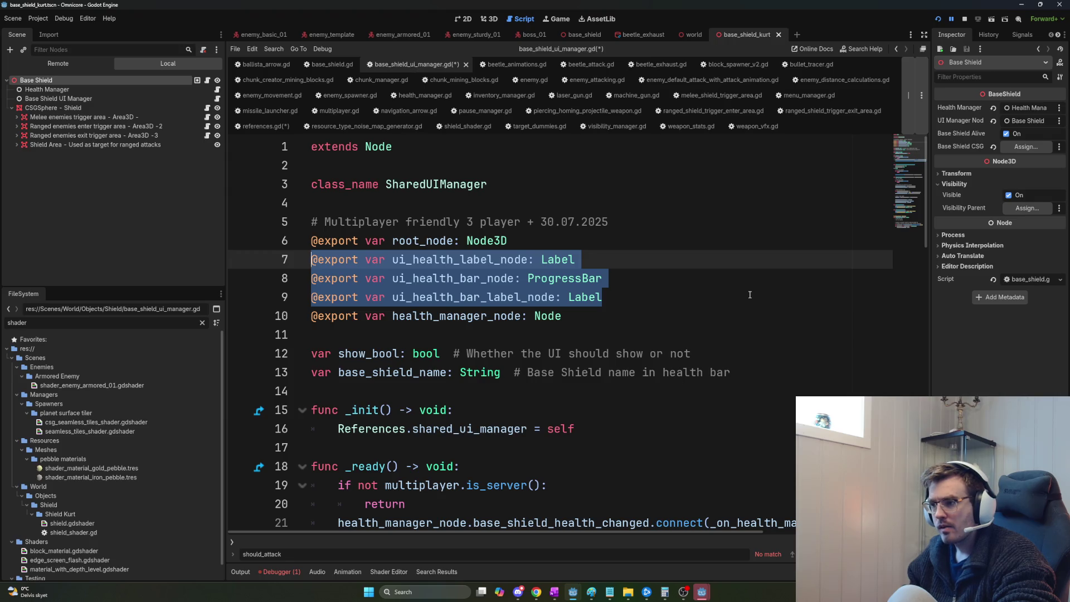
key("ctrl+backslash")
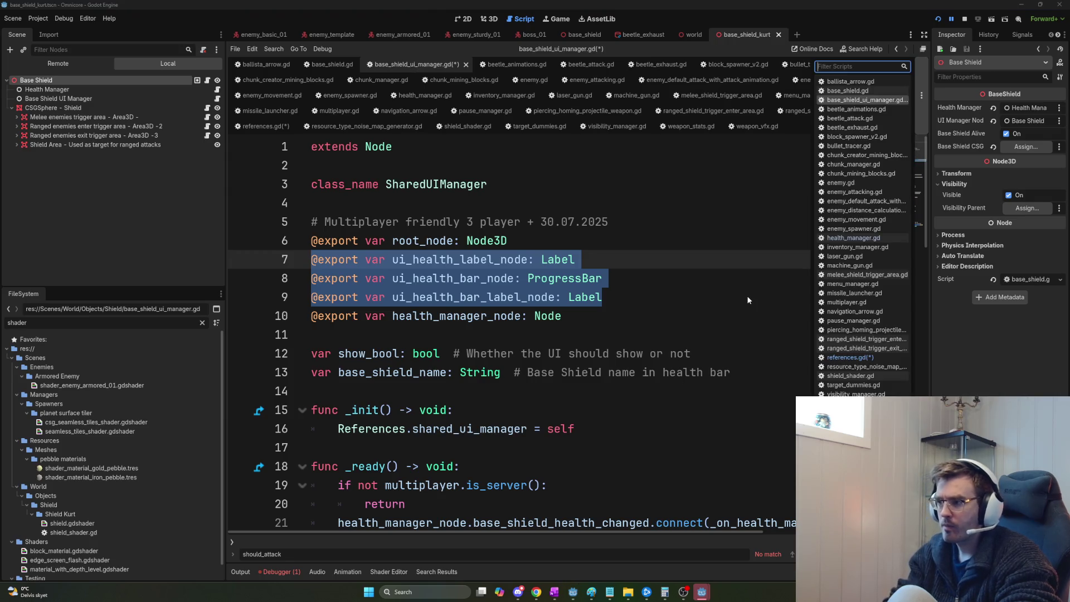
- Open references.gd and paste the three health UI declarations under the # UI section
type("refere")
key("Return")
key("ctrl+backslash")
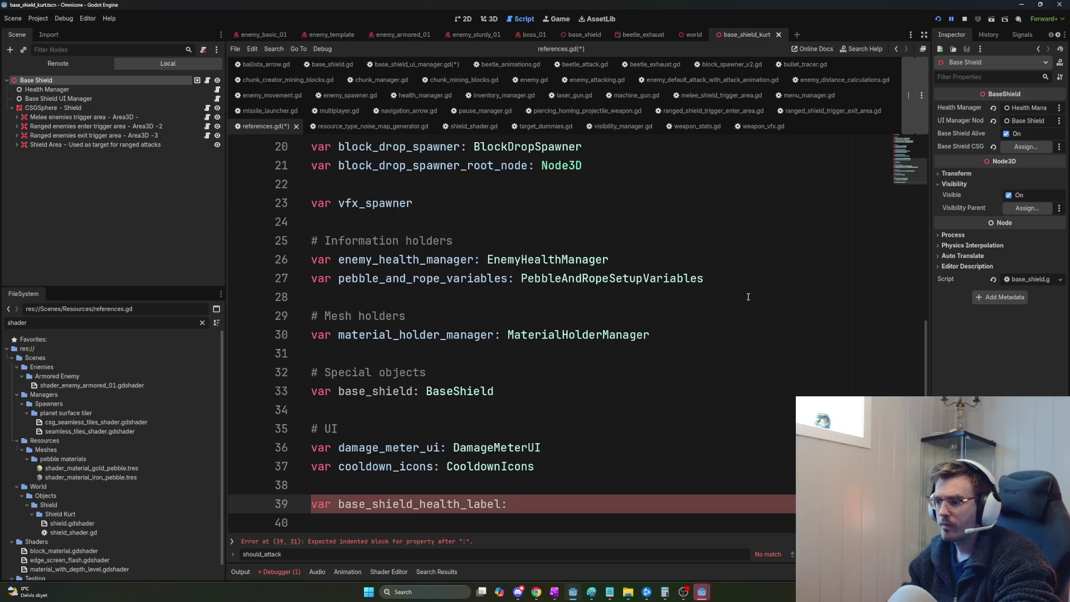
key("ctrl+v")
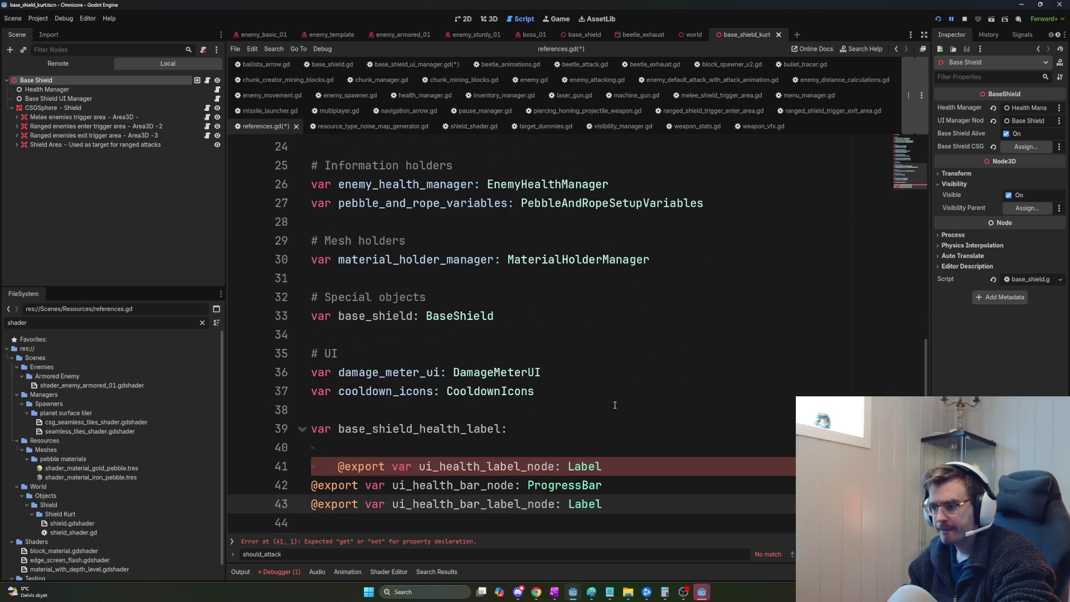
- Give base_shield_health_label the ': Label' type on line 39
double_click(506, 465)
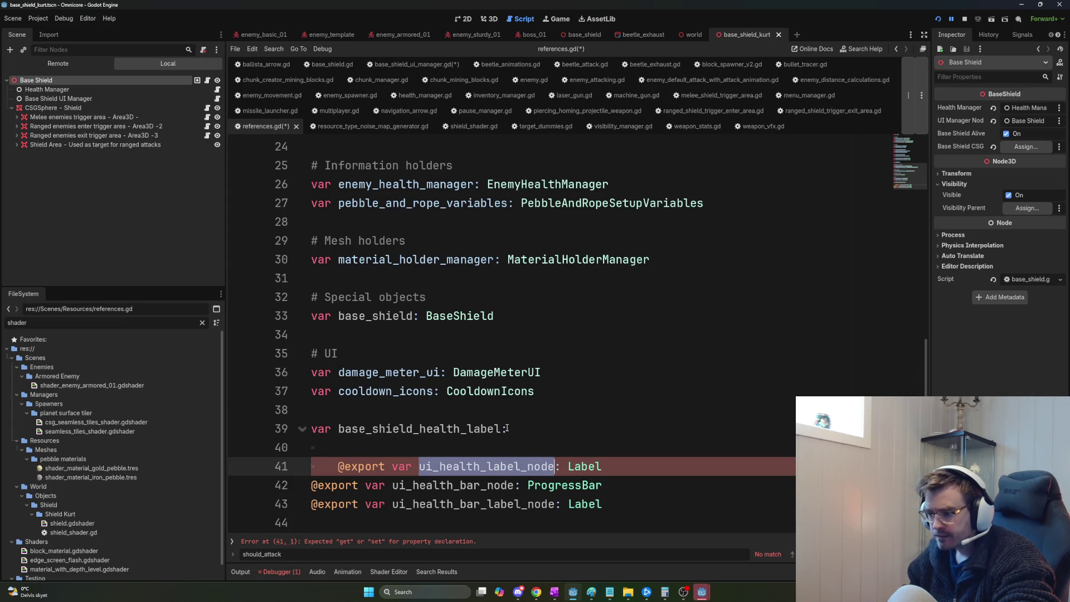
left_click(506, 429)
type(": ")
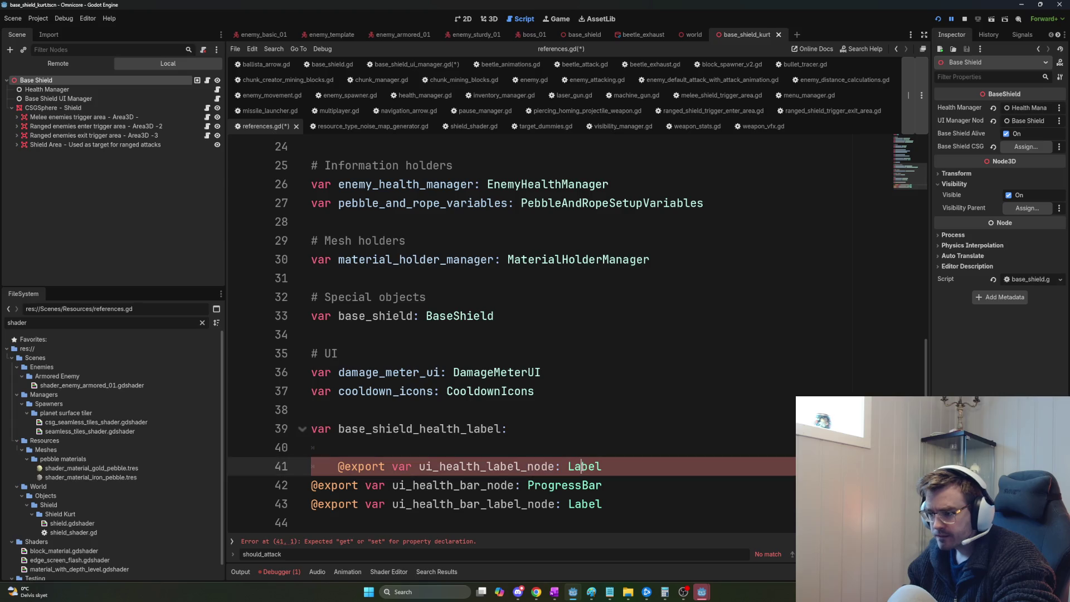
type("Label")
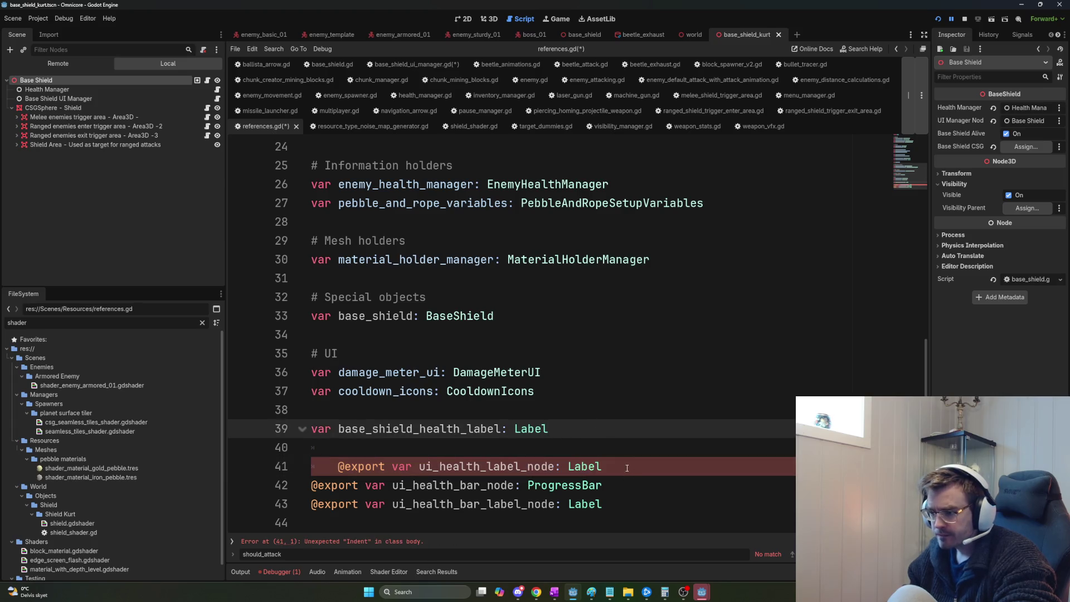
- Copy the two ui_health_bar declarations onto line 40 and remove its indentation
mouse_move(605, 505)
left_mouse_down()
mouse_move(312, 485)
mouse_move(369, 486)
left_mouse_up()
key("ctrl+c")
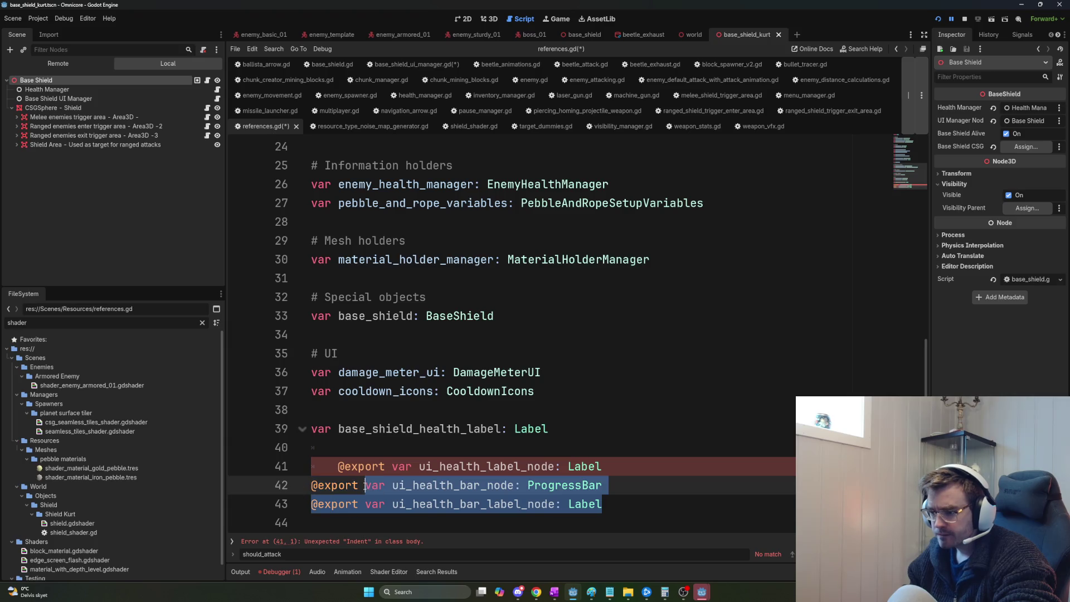
left_click(340, 448)
key("ctrl+v")
left_click(340, 447)
key("BackSpace")
- Delete the leftover duplicate ui_health_label_node and ui_health_bar_node export lines
left_click_drag(312, 486, 605, 523)
key("BackSpace")
key("ctrl+z")
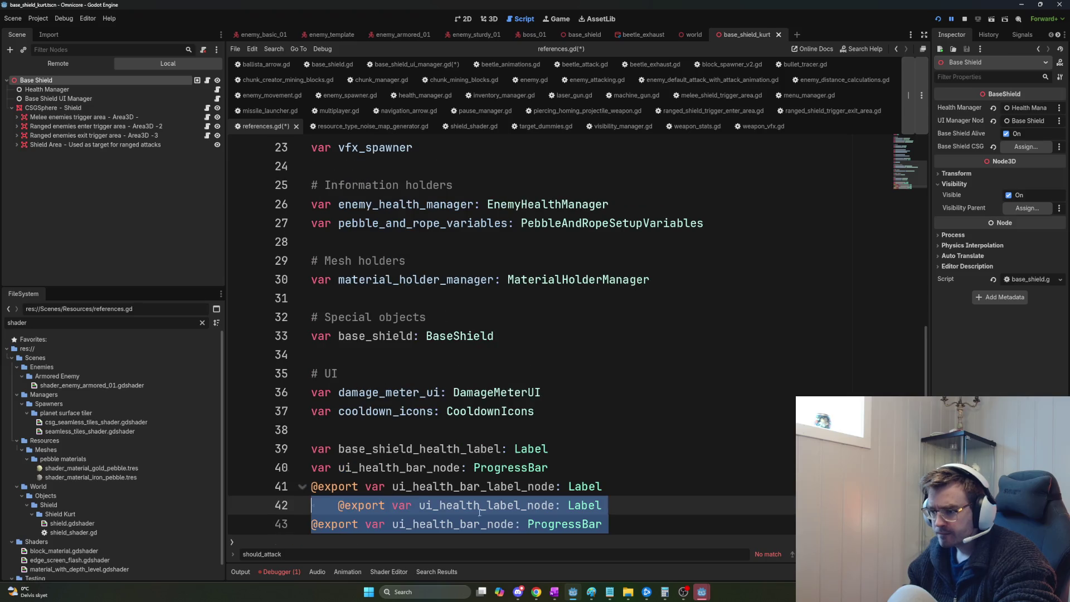
left_click_drag(312, 524, 605, 524)
key("BackSpace")
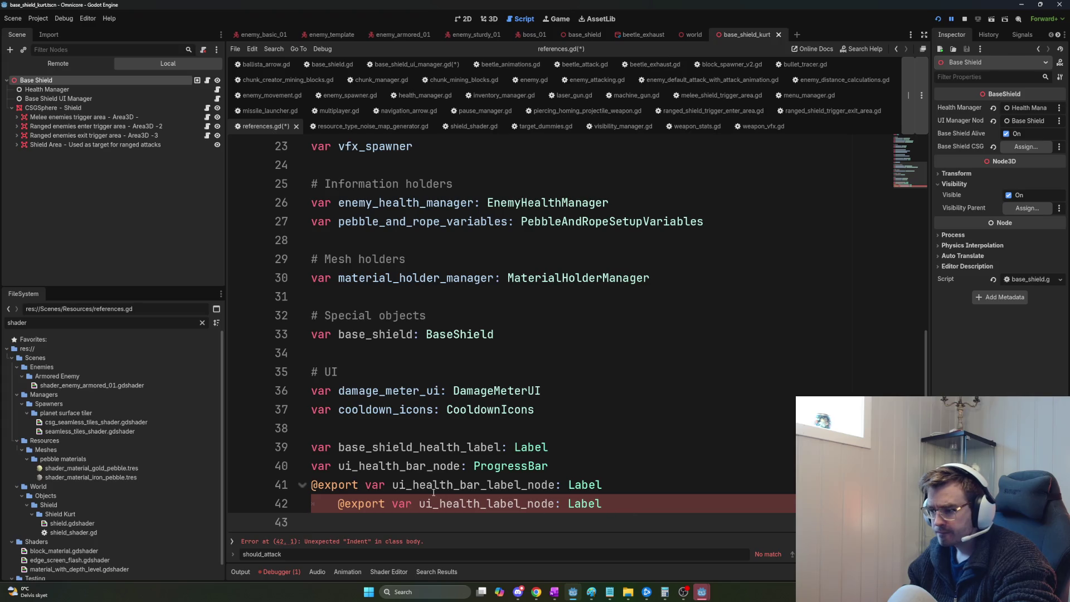
key("ctrl+z")
key("ctrl+z")
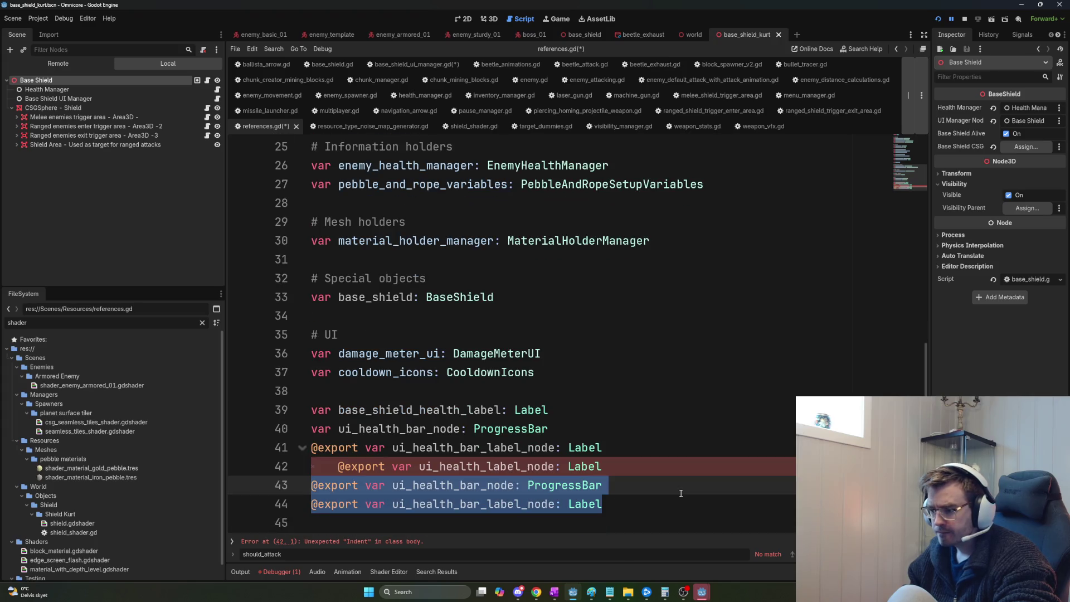
key("ctrl+z")
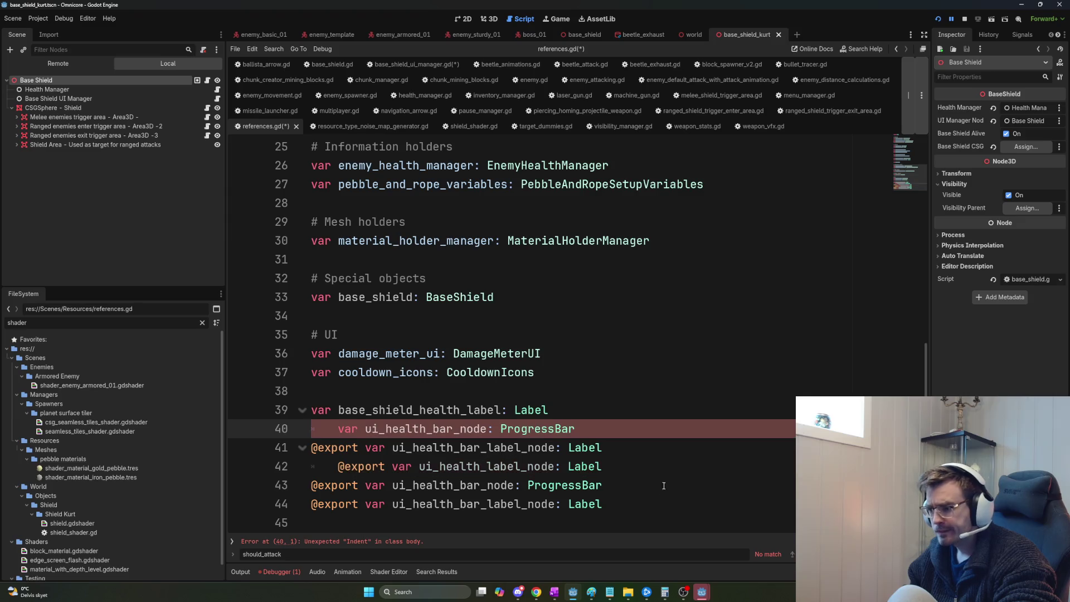
key("BackSpace")
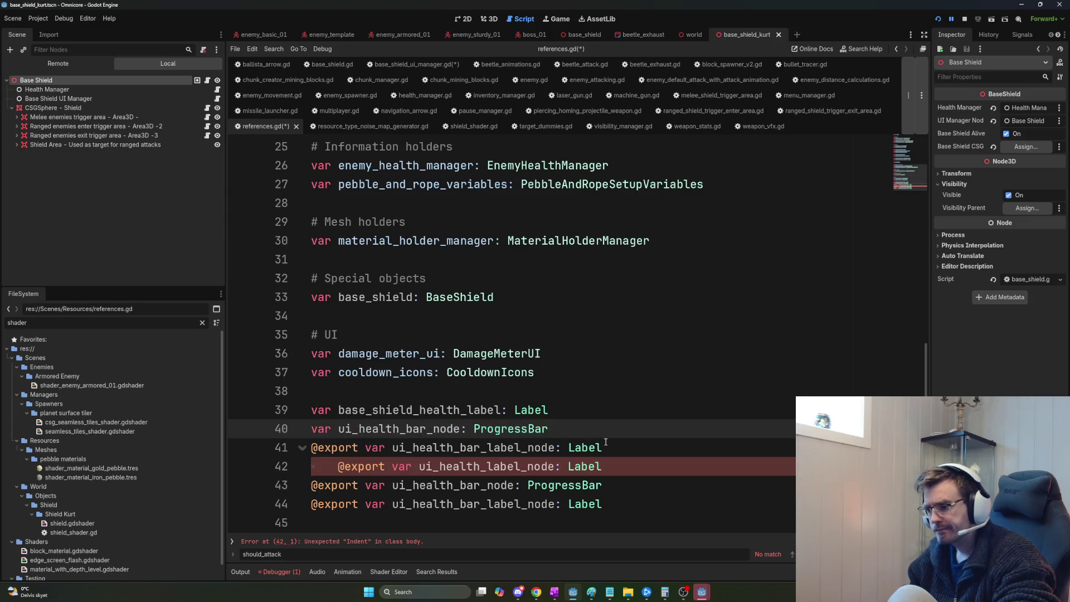
left_click_drag(603, 467, 338, 467)
key("BackSpace")
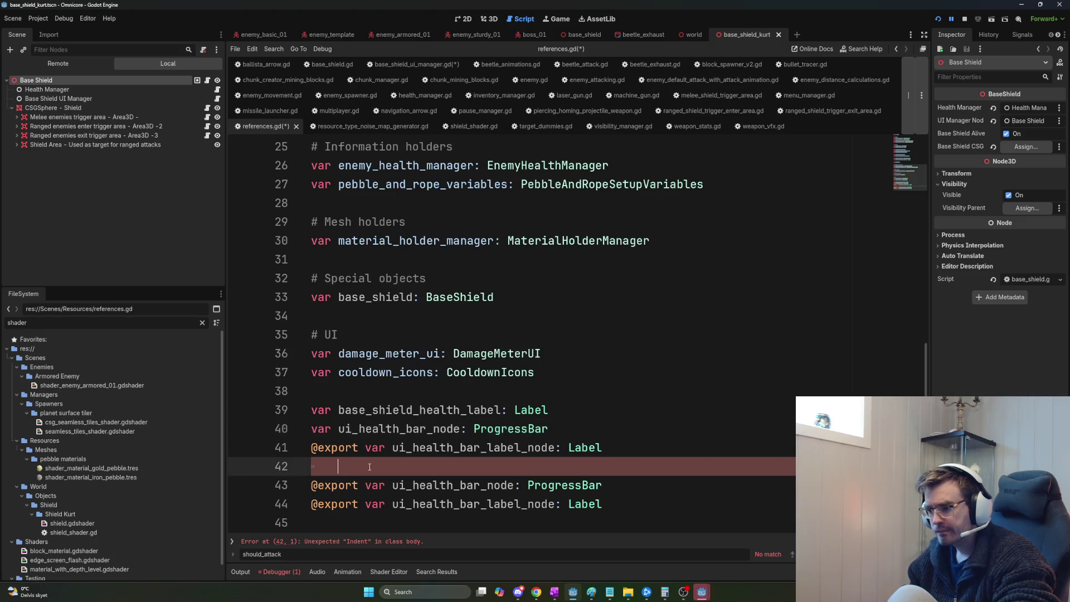
left_click_drag(603, 485, 304, 484)
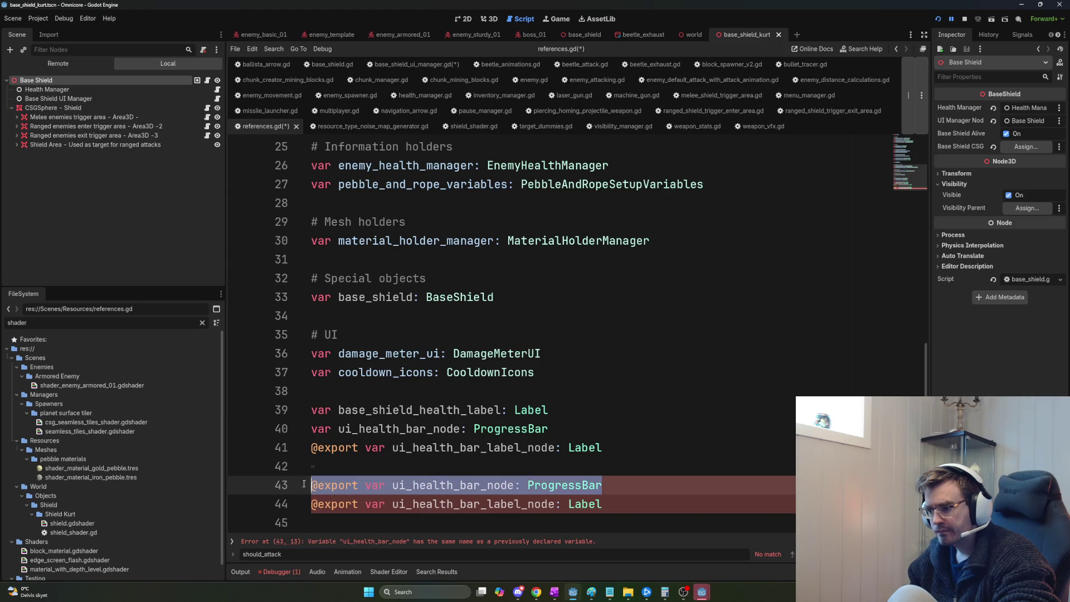
key("BackSpace")
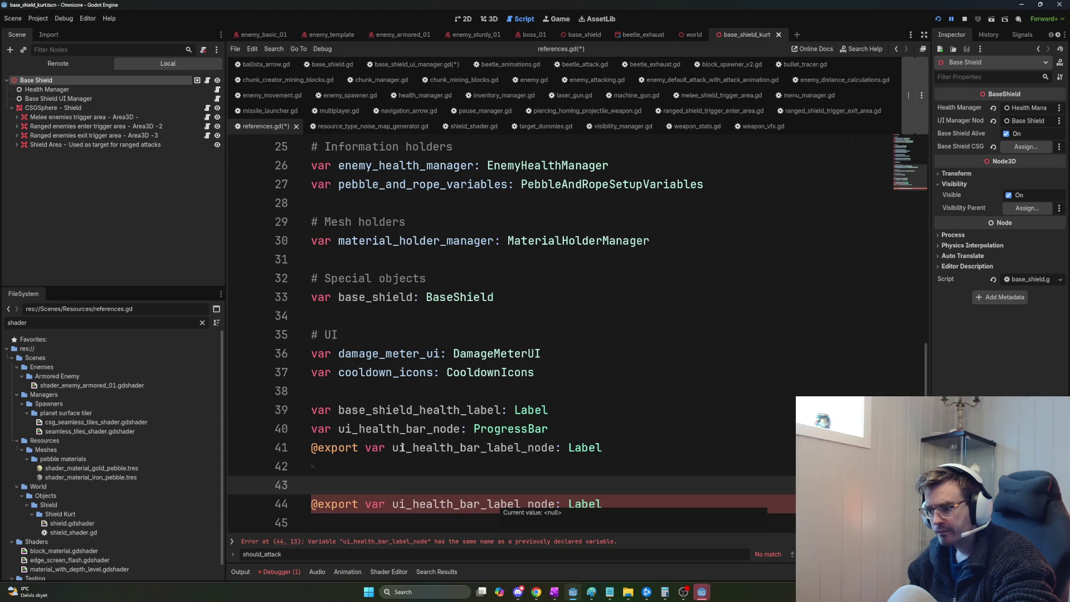
left_click_drag(365, 448, 293, 454)
key("BackSpace")
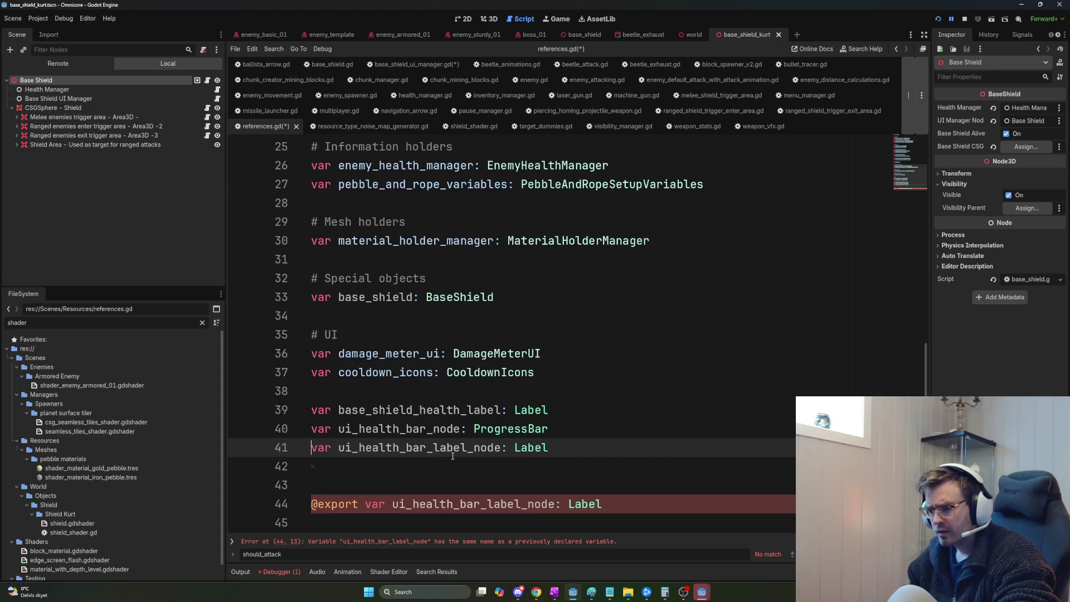
left_click(651, 511)
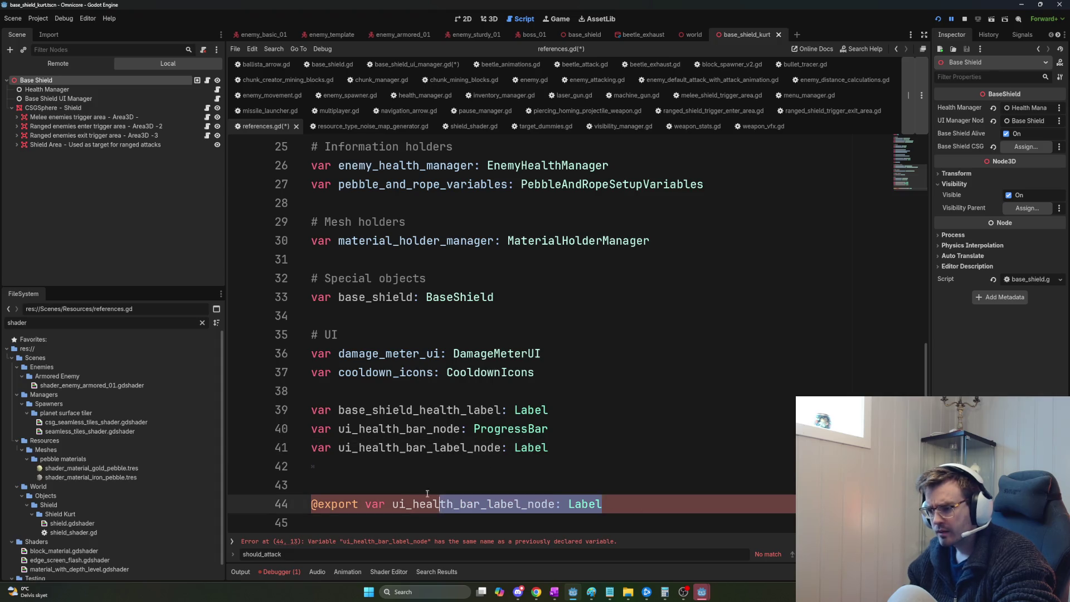
key("shift+Up")
key("shift+Up")
key("BackSpace")
left_click_drag(501, 487, 467, 487)
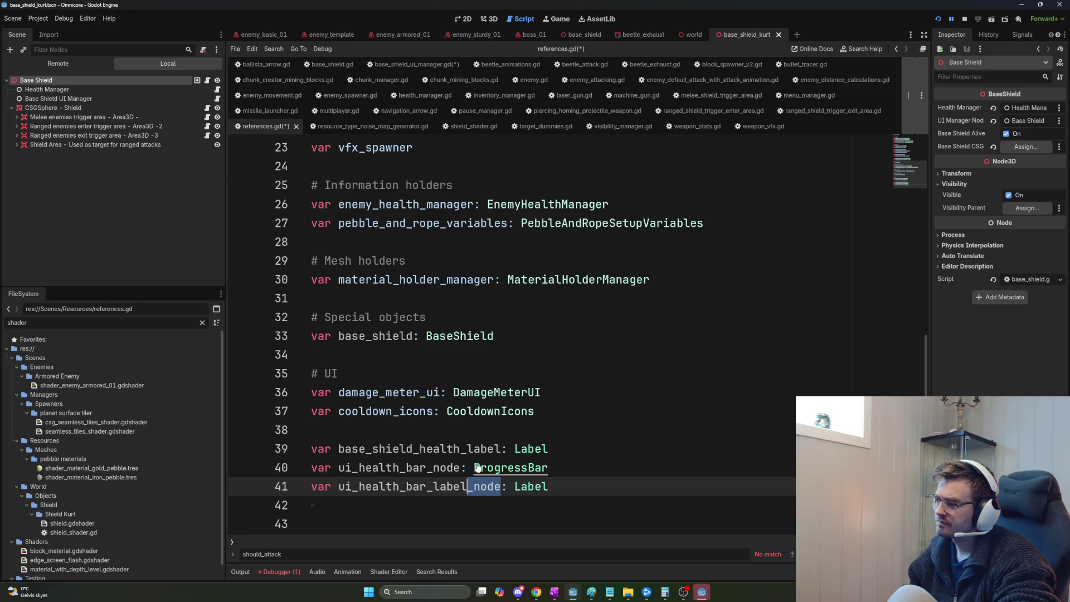
key("BackSpace")
- Rename ui_health_bar_node to ui_health_bar and the shield label to base_shield_health_headline_label
left_click_drag(460, 468, 427, 467)
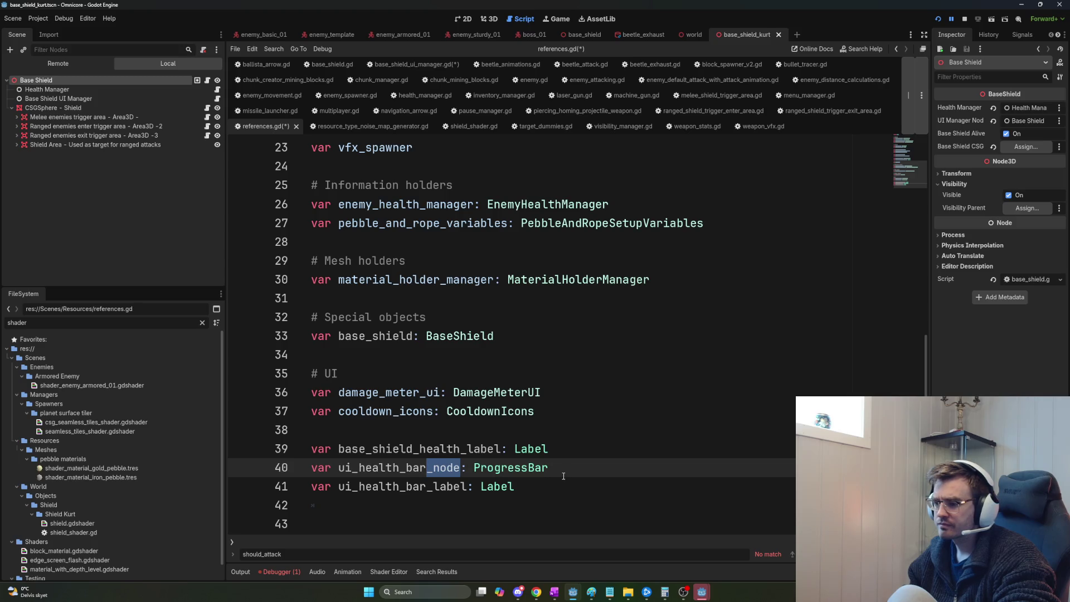
key("BackSpace")
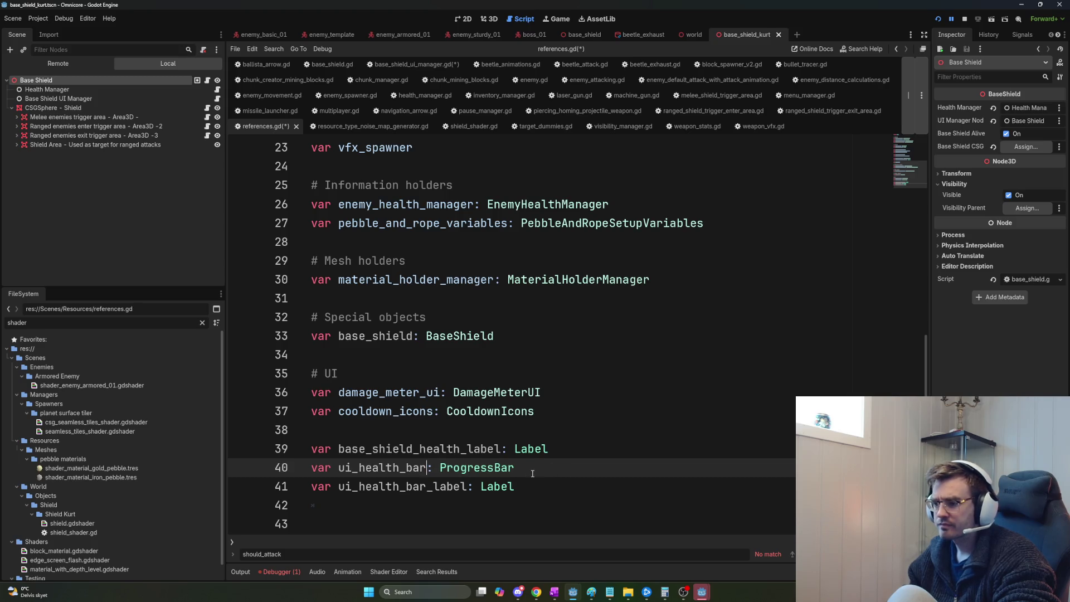
left_click(550, 449)
left_click_drag(500, 448, 419, 449)
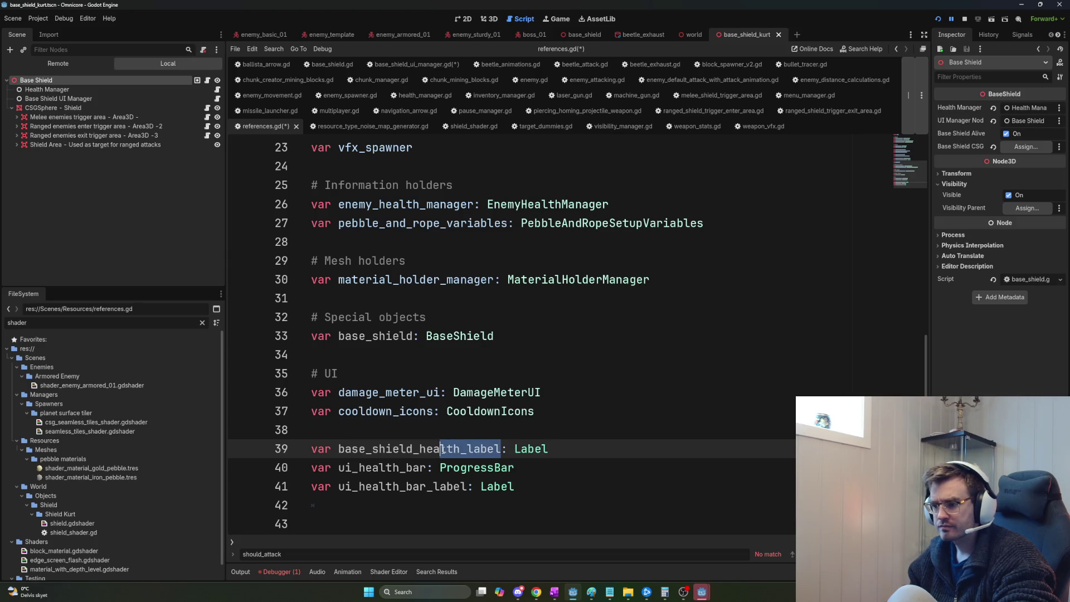
left_click(469, 449)
left_click(460, 449)
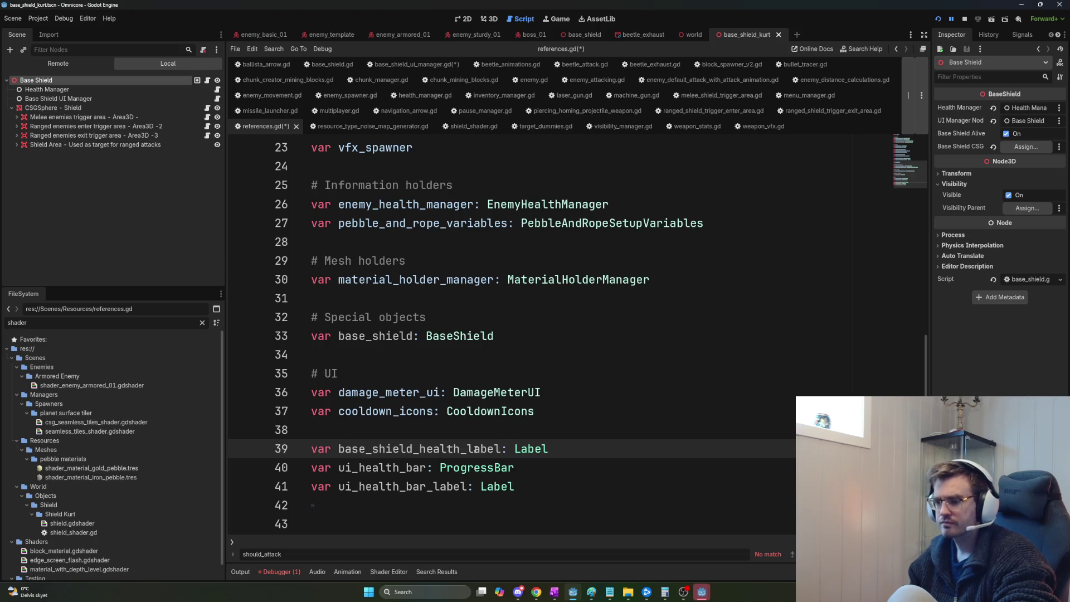
type("_headline_")
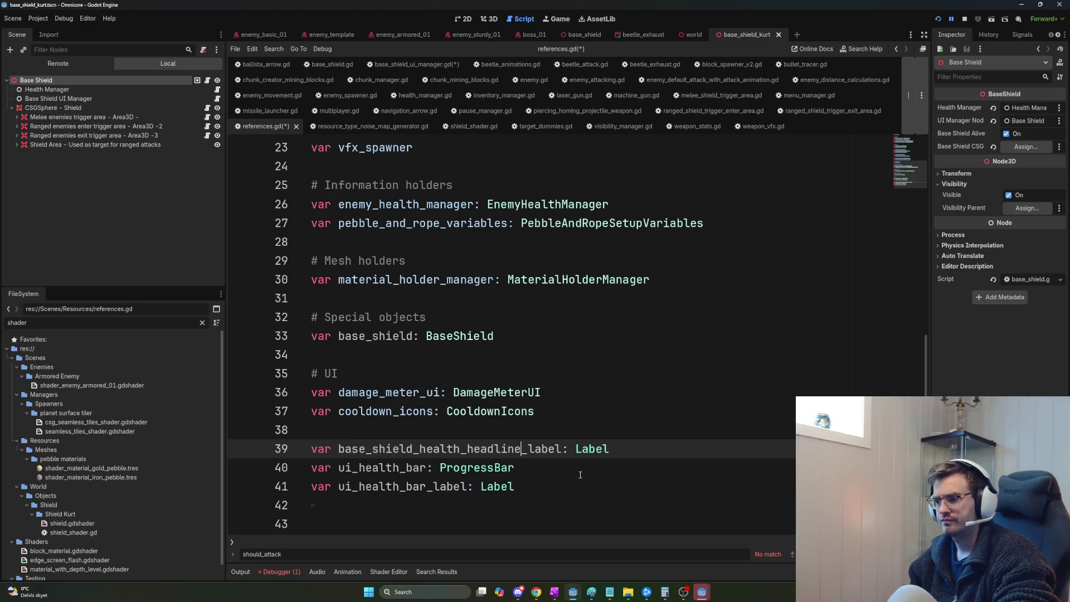
- Save references.gd and review the three new UI declarations
key("ctrl+s")
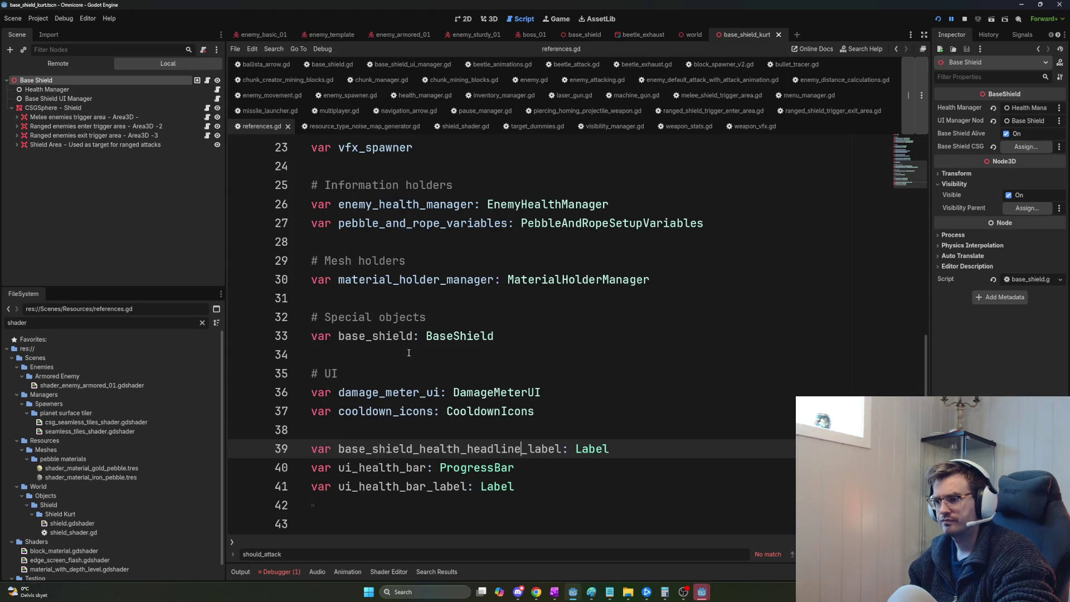
double_click(414, 450)
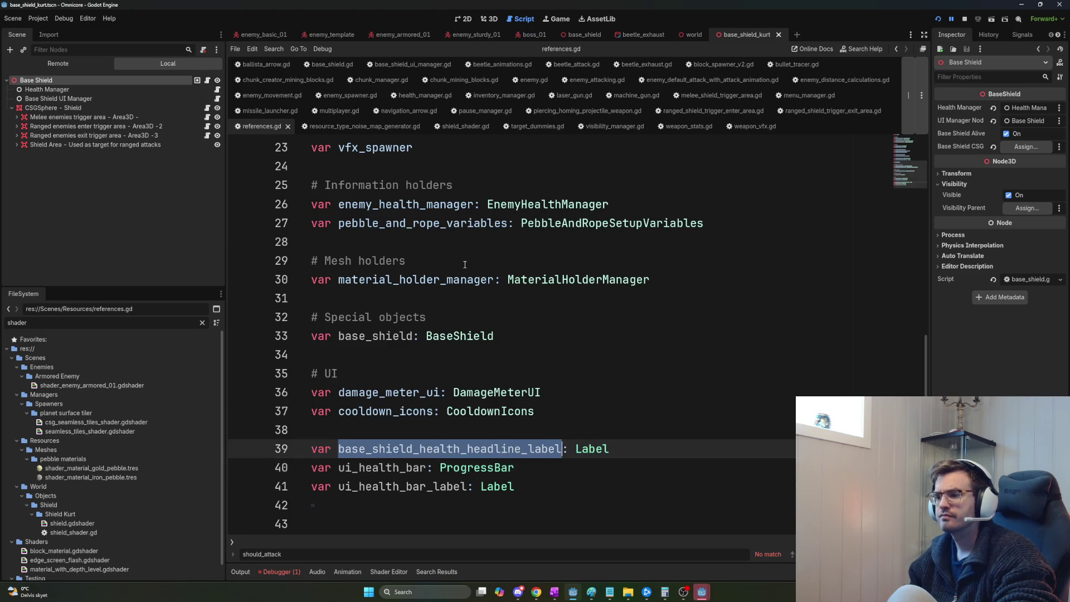
left_click_drag(312, 449, 514, 487)
double_click(446, 449)
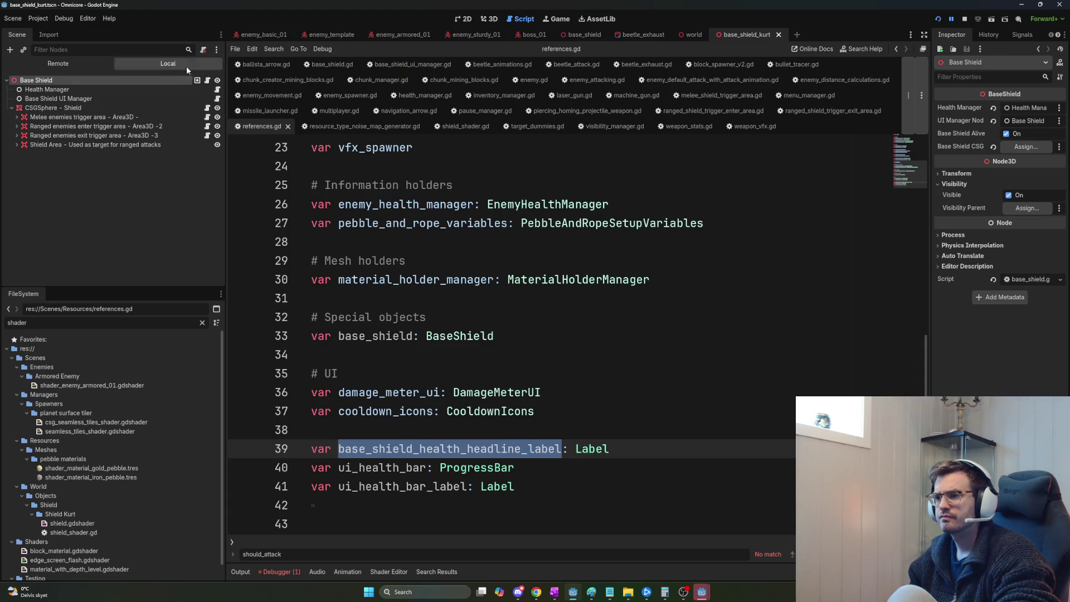
- Select the Base Shield Health Label node in the world scene
left_click(693, 35)
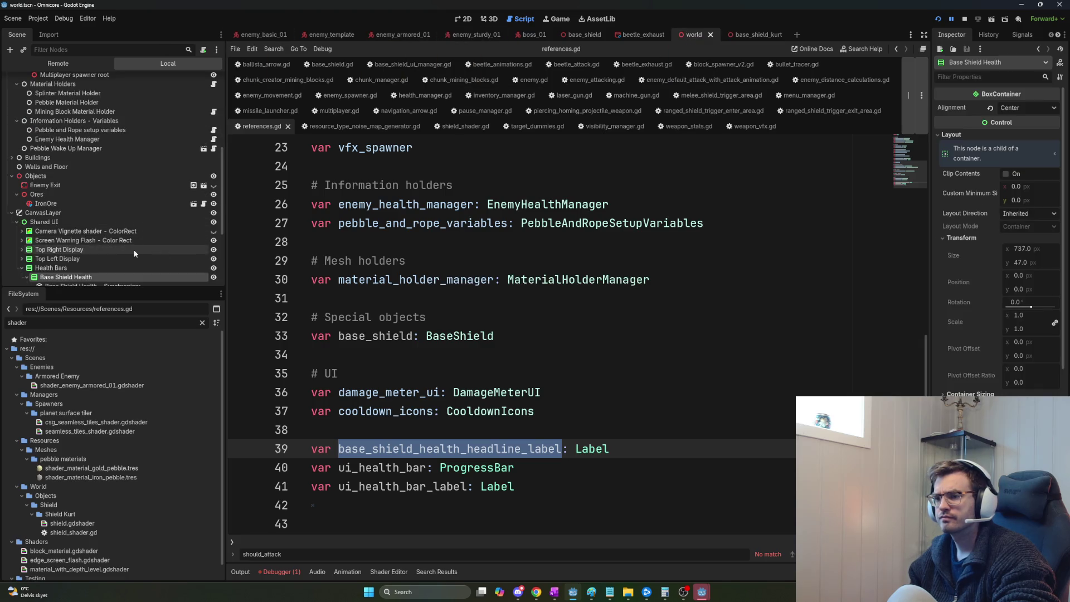
scroll(133, 254, "down", 3)
left_click(98, 219)
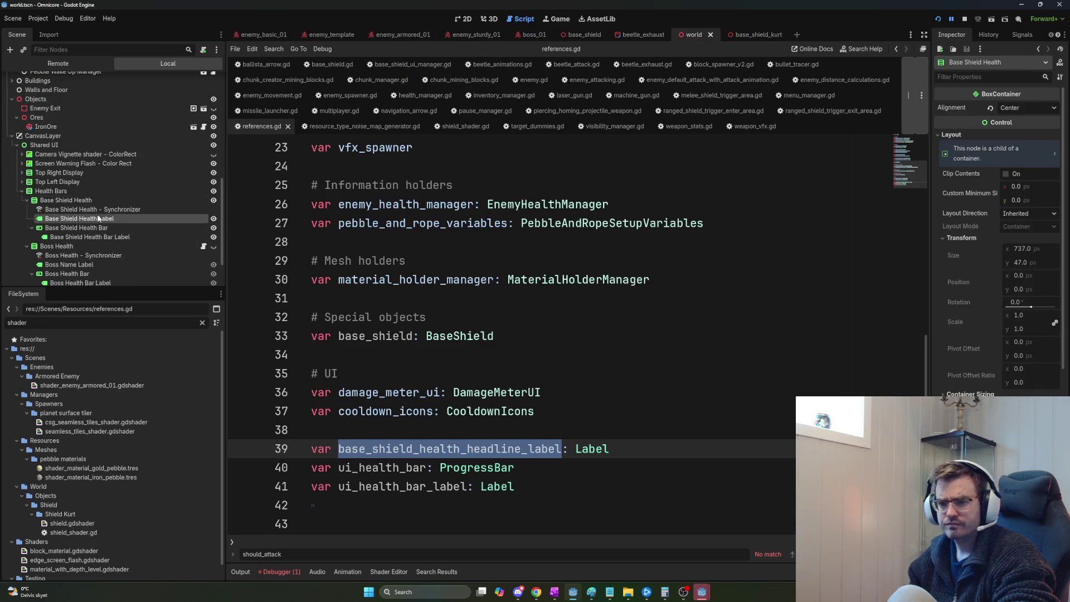
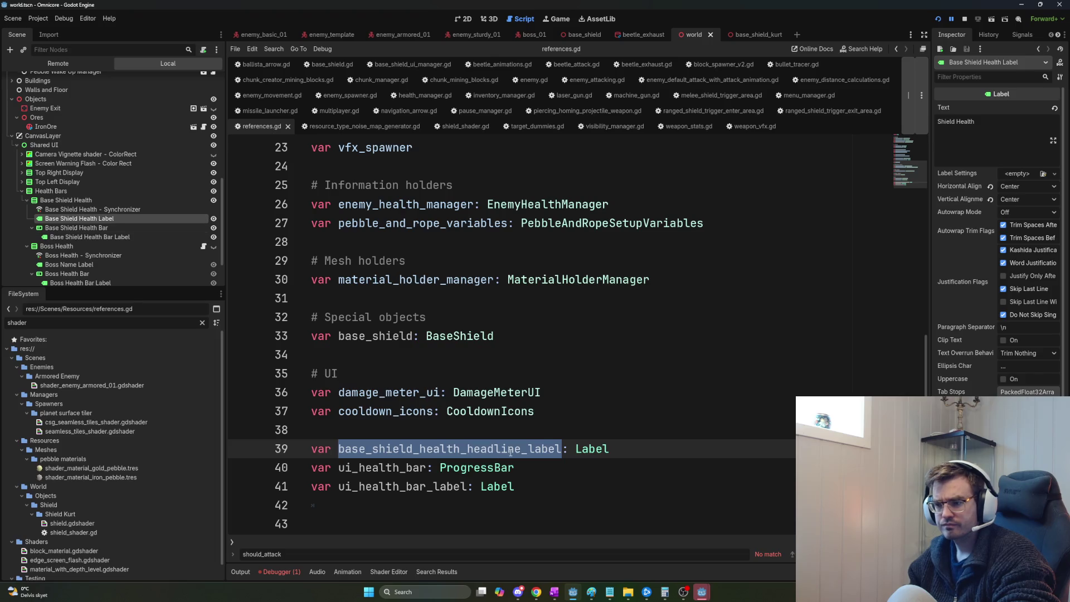
- Rename the line 39 variable in references.gd to base_shield_health_headline_label
right_click(106, 219)
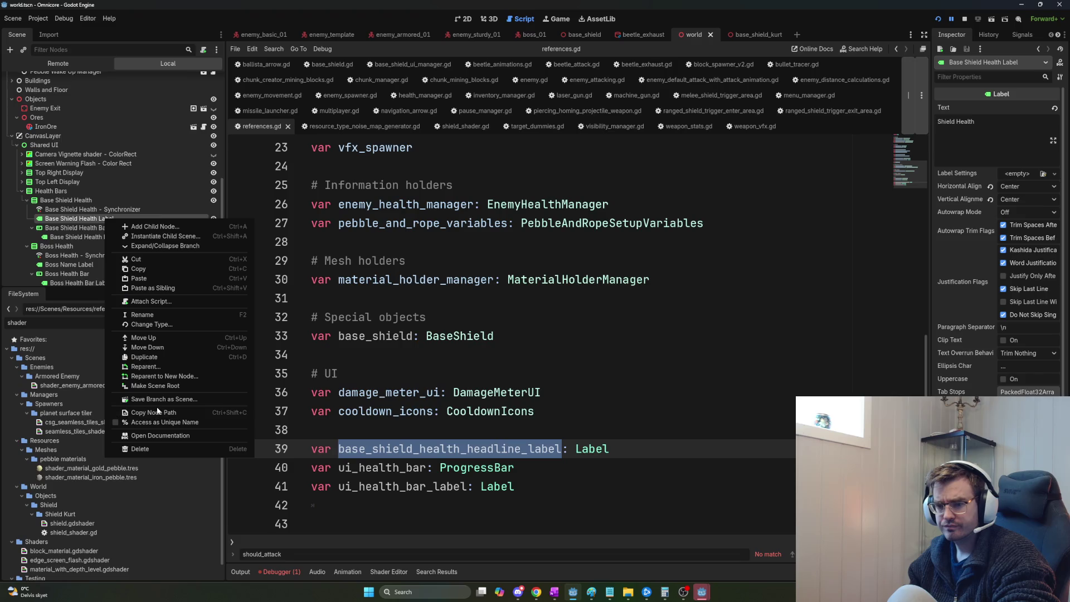
left_click(453, 455)
left_click(495, 448)
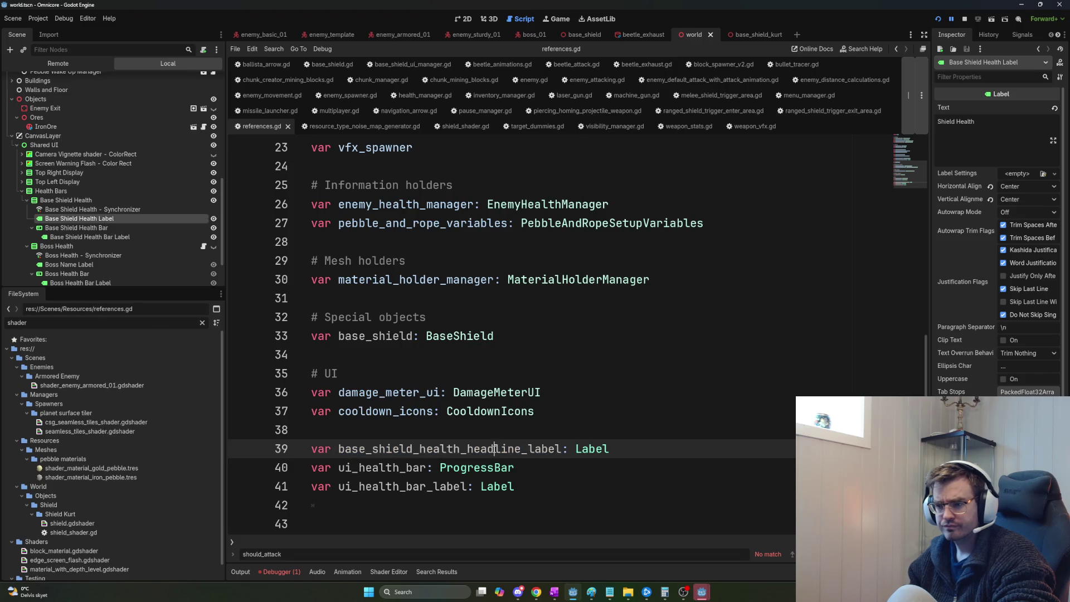
left_click_drag(521, 448, 468, 449)
key("BackSpace")
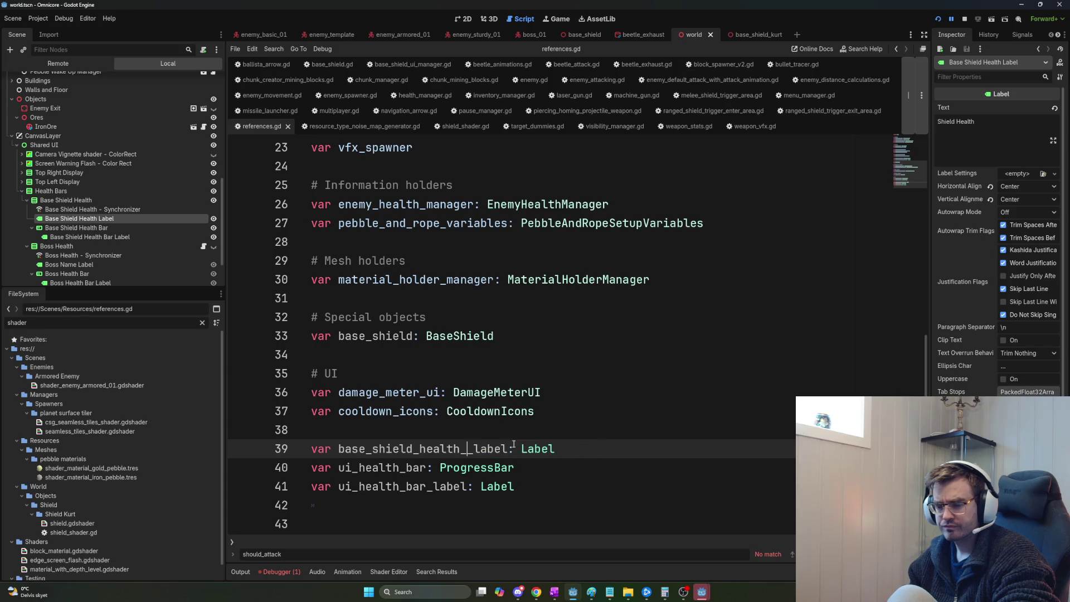
key("BackSpace")
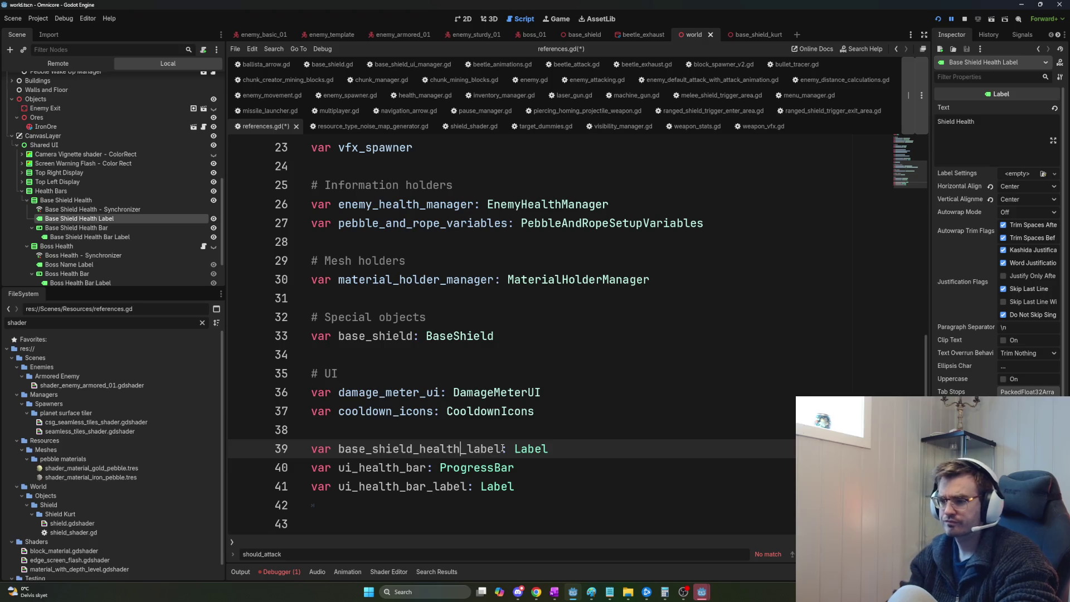
type("_headline")
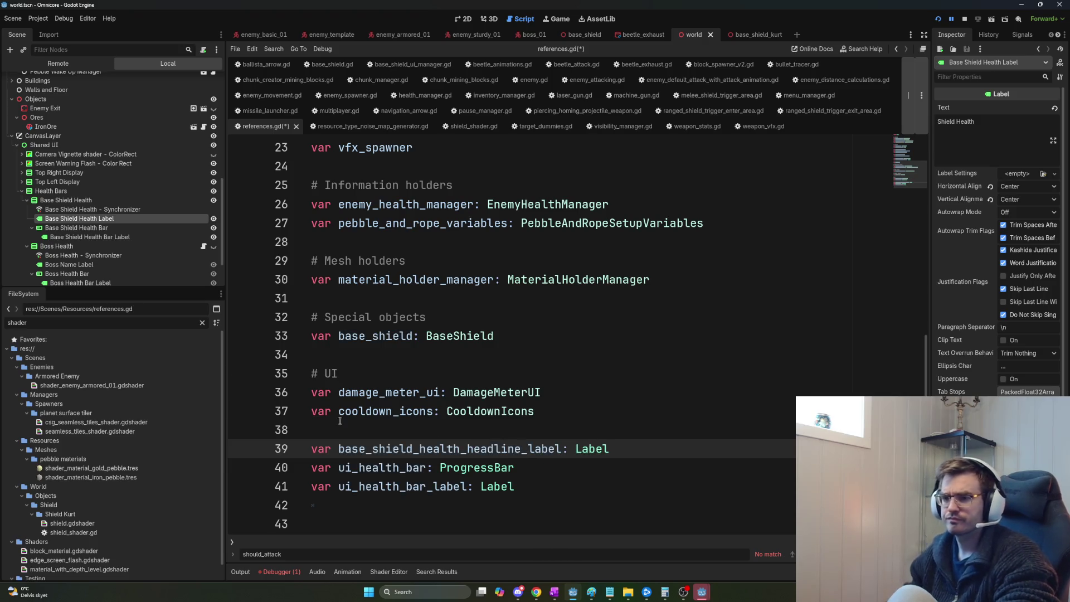
- Rename the Scene dock Label node to Base Shield Health Headline Label
double_click(98, 220)
type("Headline")
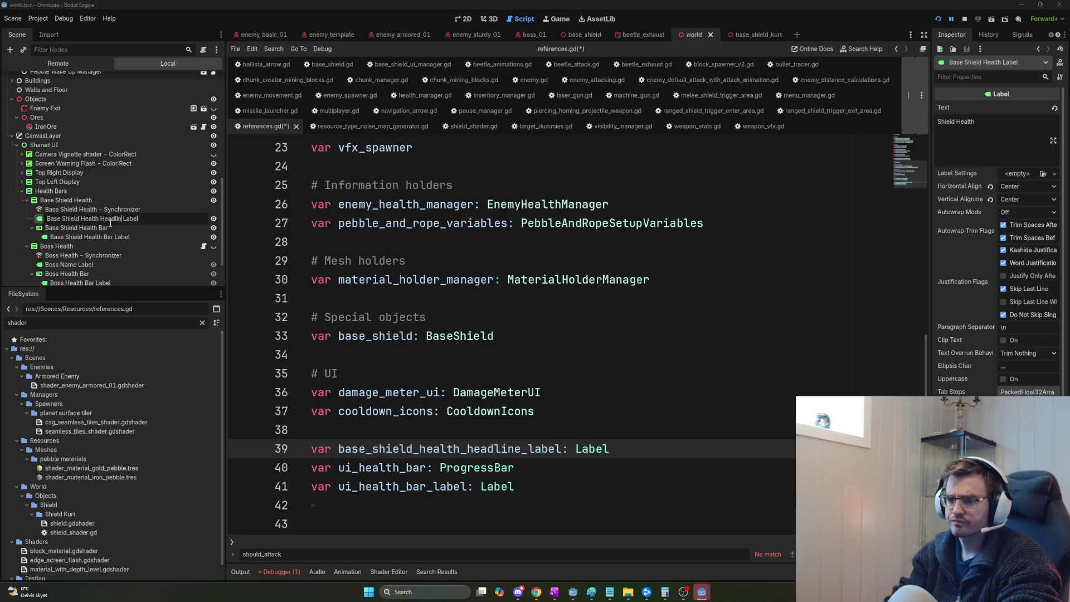
key("Return")
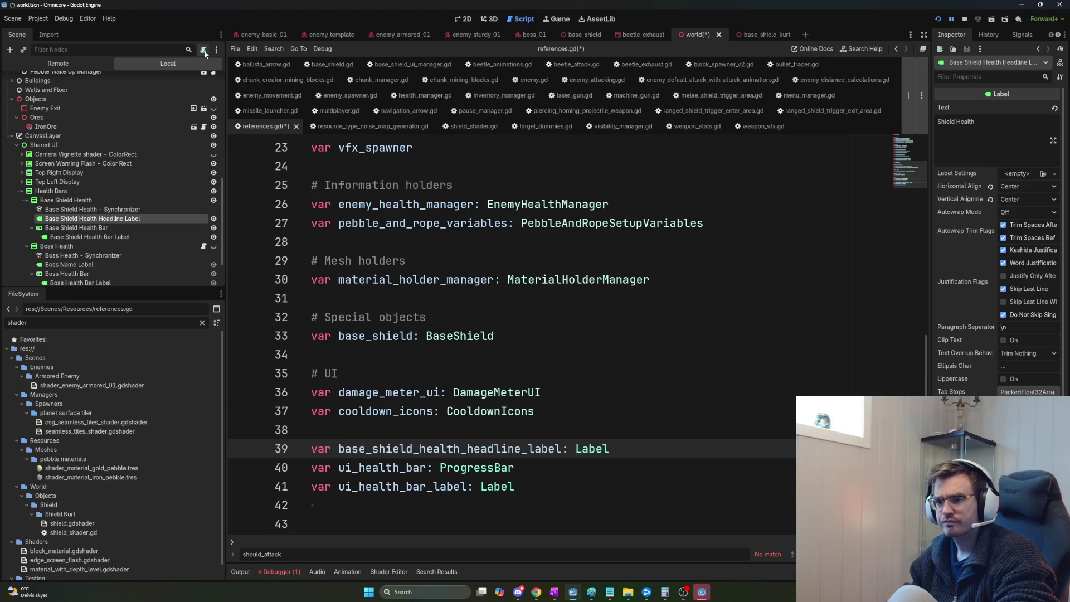
double_click(393, 443)
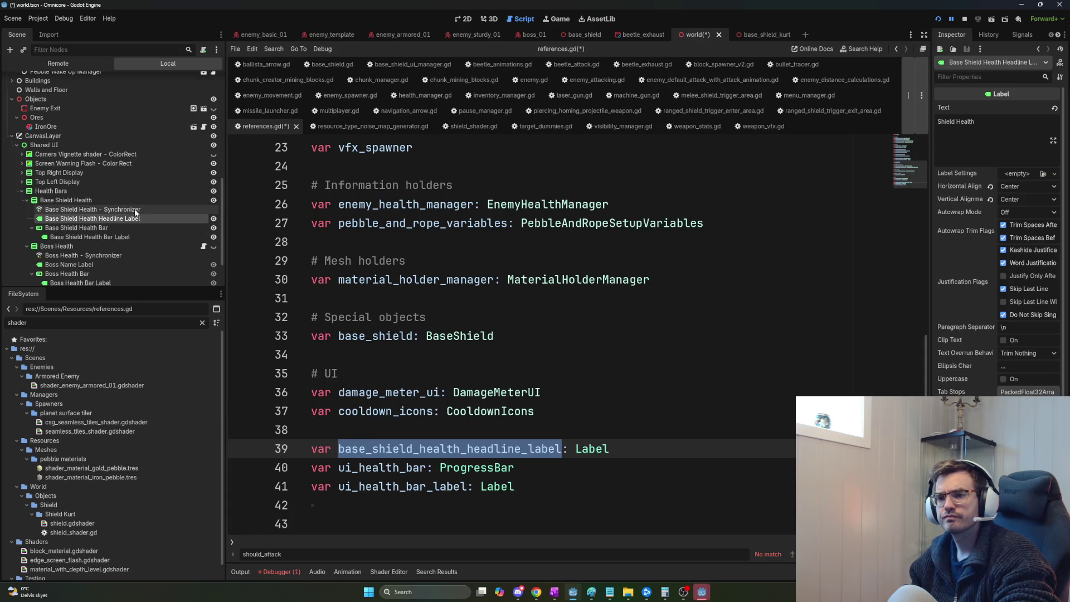
- Try attaching a script to Base Shield Health, cancel, and filter the FileSystem dock by 'ui'
left_click(99, 199)
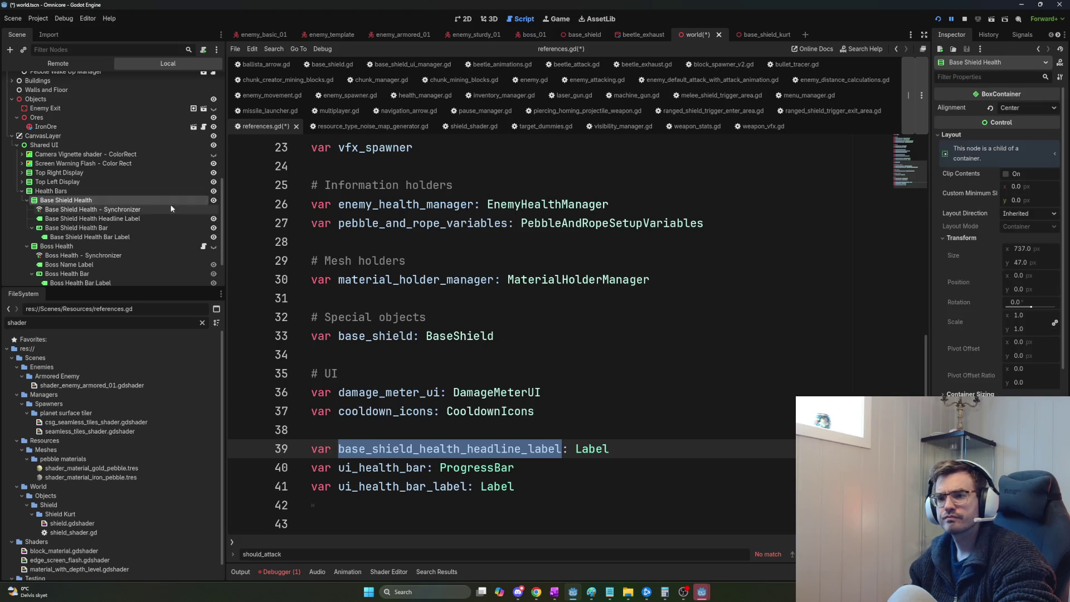
left_click(204, 50)
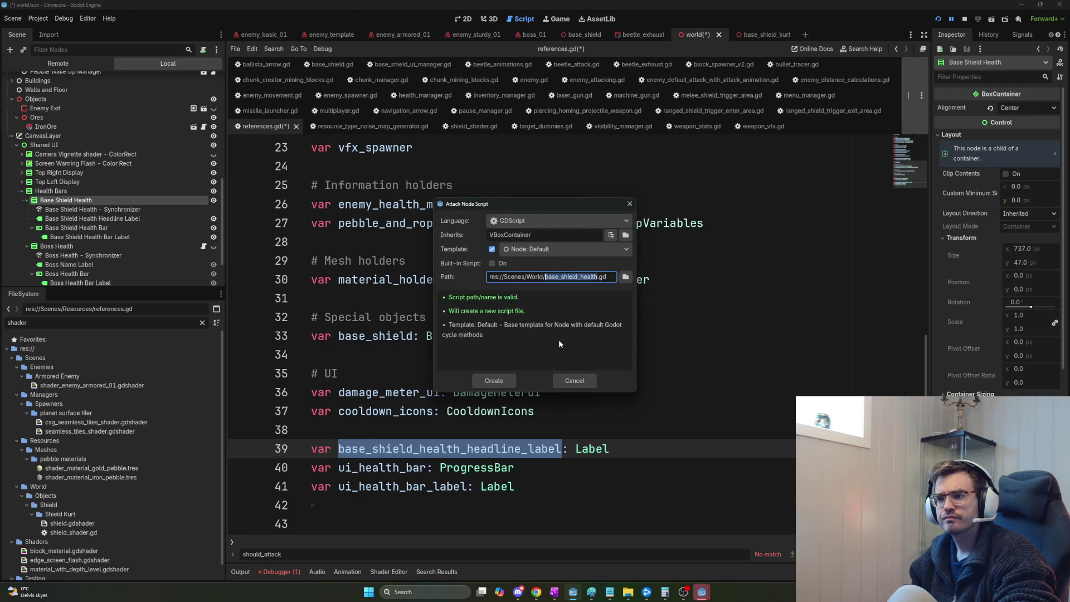
left_click(626, 277)
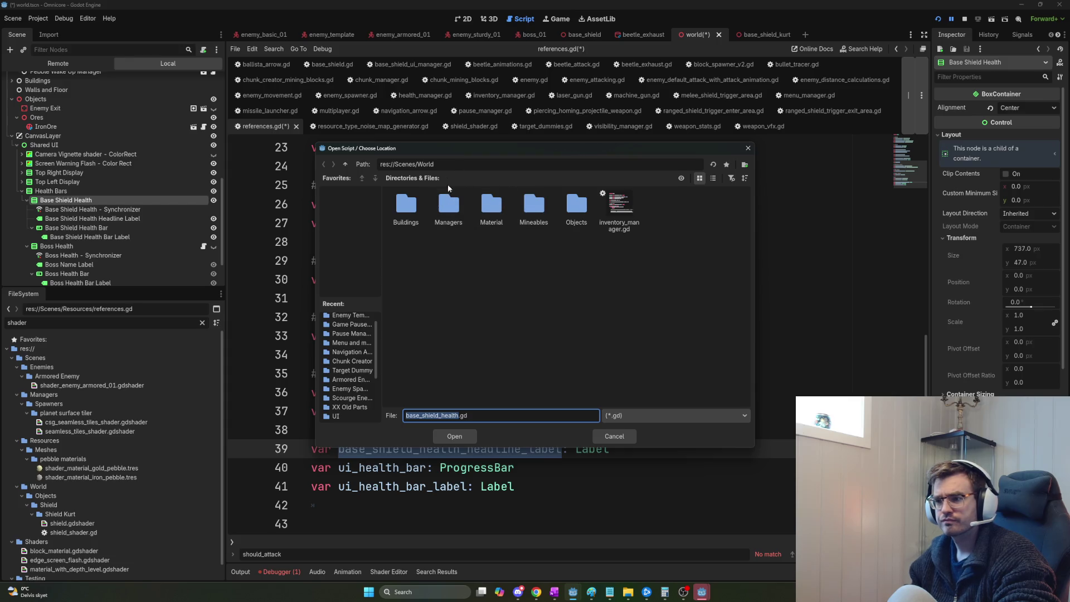
left_click(748, 148)
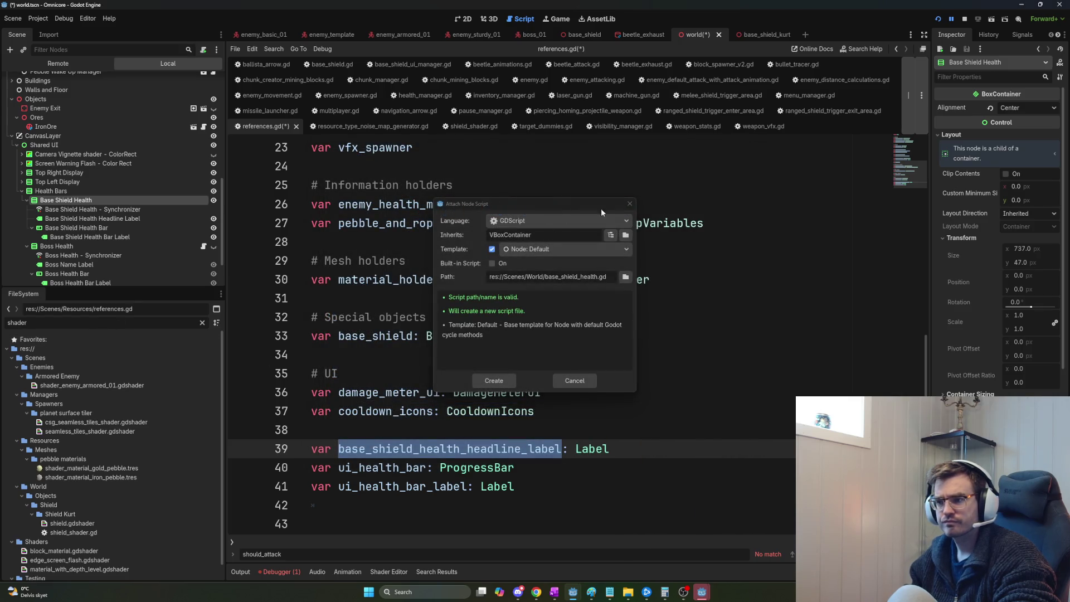
key("Escape")
key("ctrl+a")
type("ui")
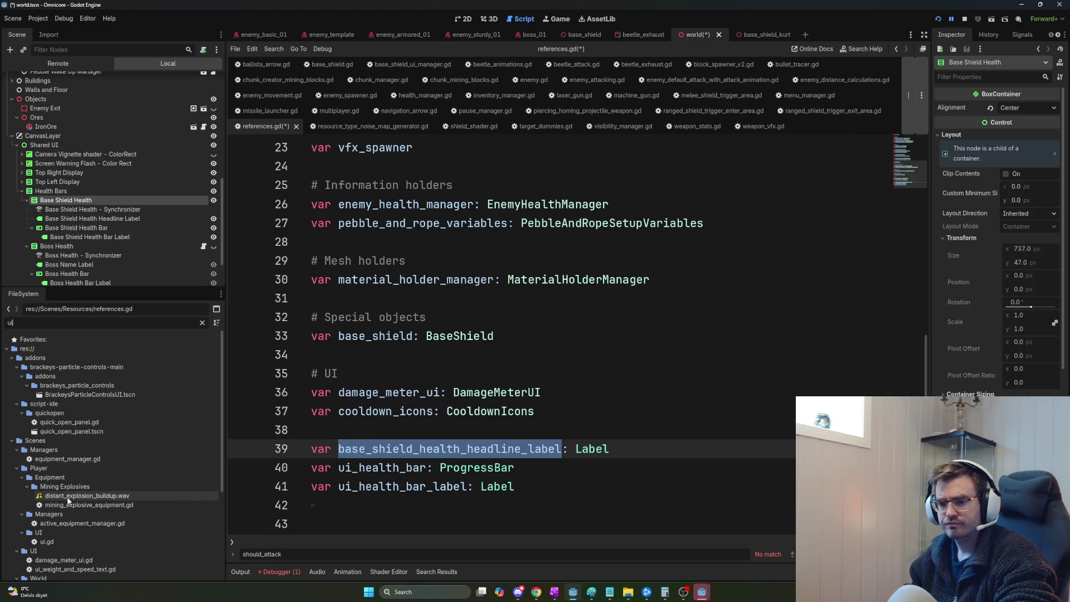
left_click(17, 468)
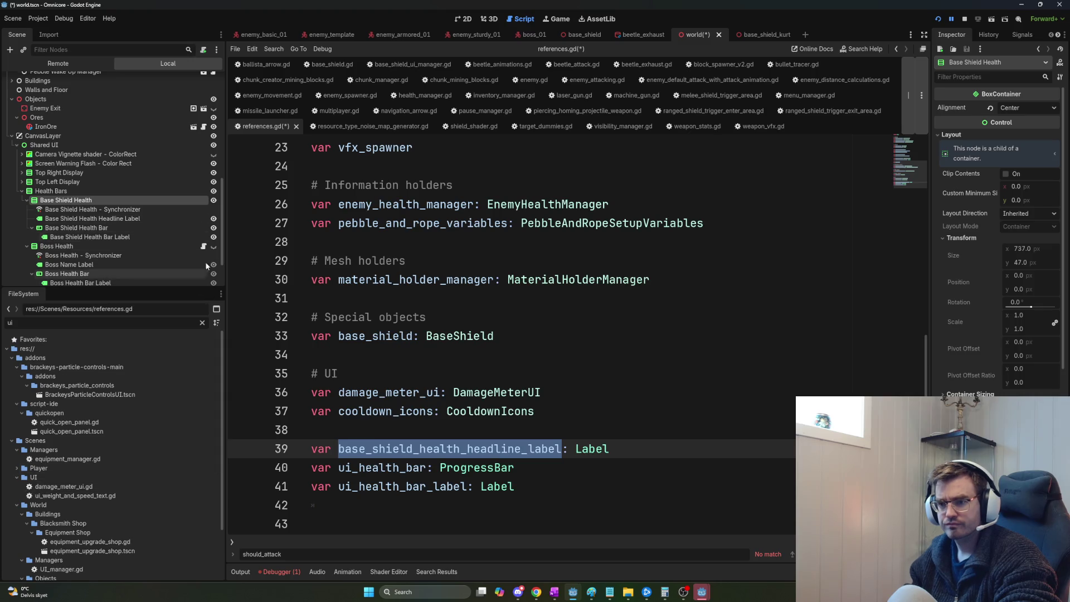
- Reopen Attach Script for Base Shield Health and browse the path to Scenes/UI
left_click(203, 49)
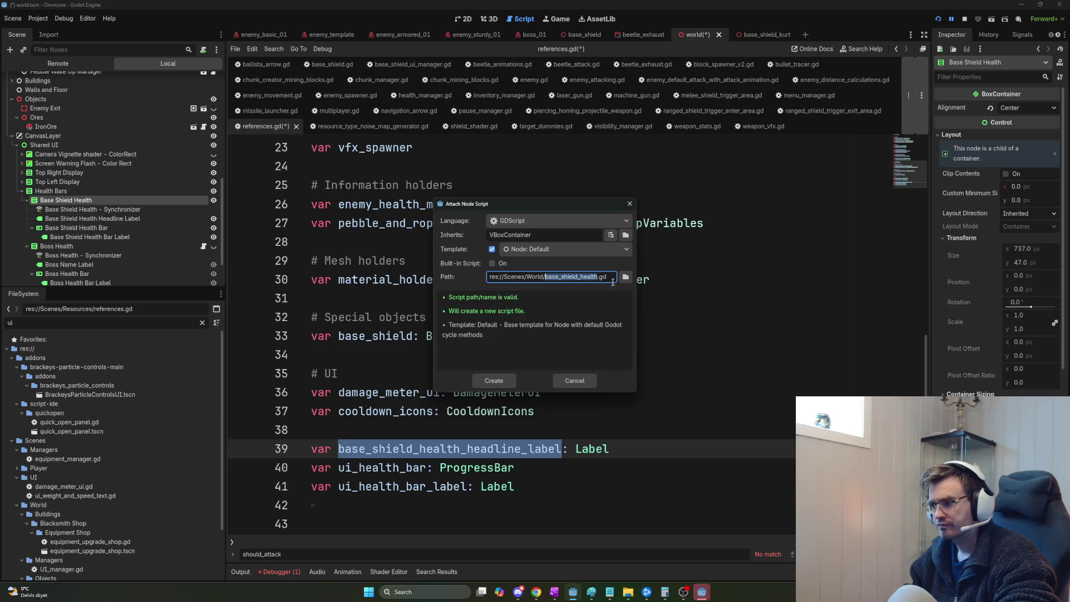
left_click(625, 277)
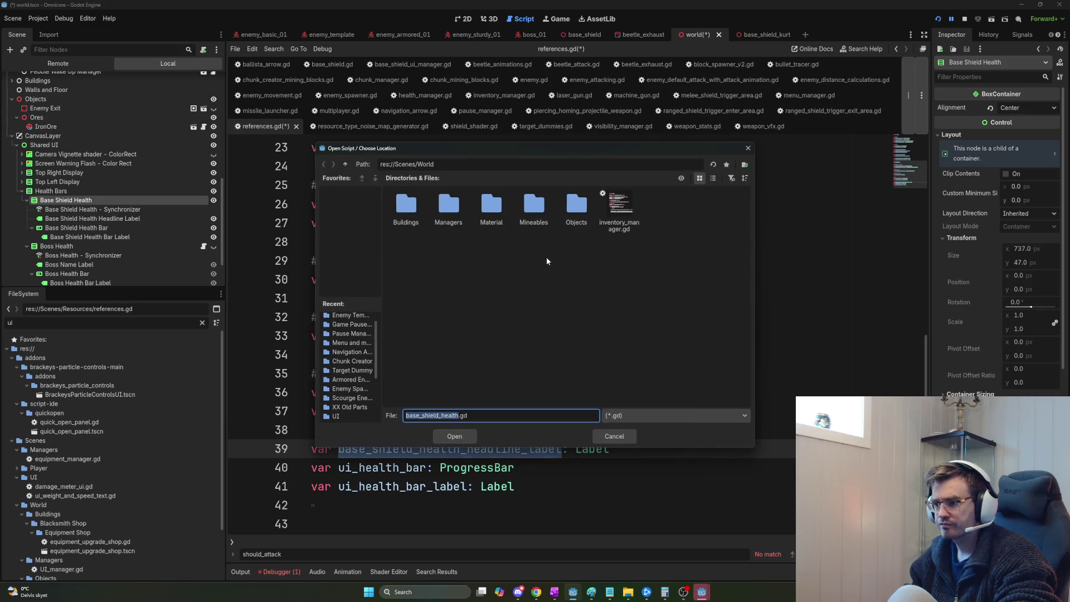
double_click(426, 164)
key("BackSpace")
key("Return")
double_click(701, 201)
- Create a 'Base Shield' folder inside UI and accept it as the script location
right_click(493, 266)
left_click(557, 273)
type("Base Shield")
key("Return")
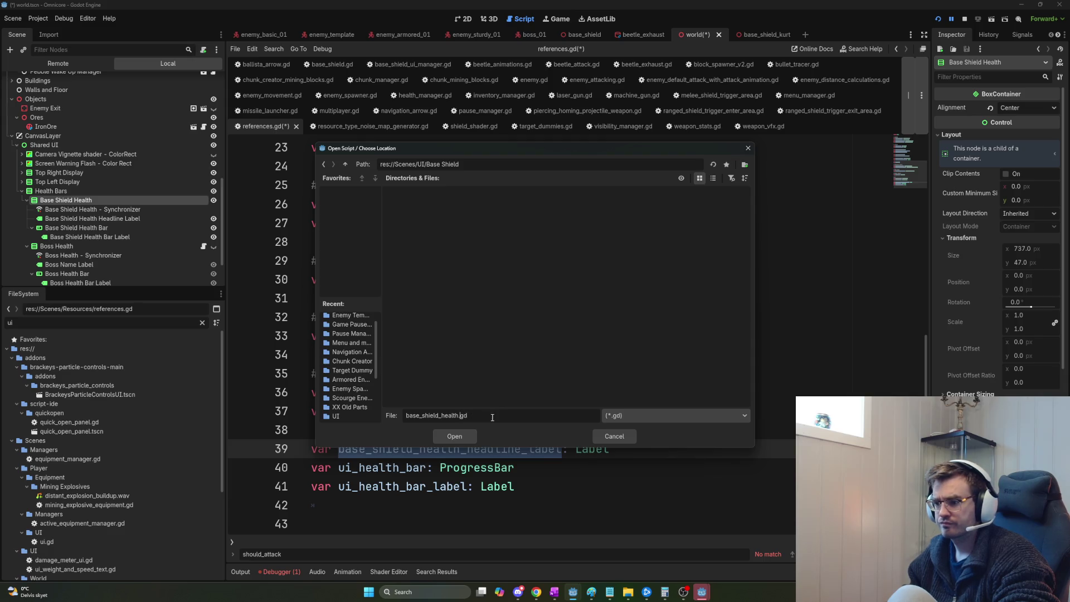
left_click(454, 437)
left_click(494, 381)
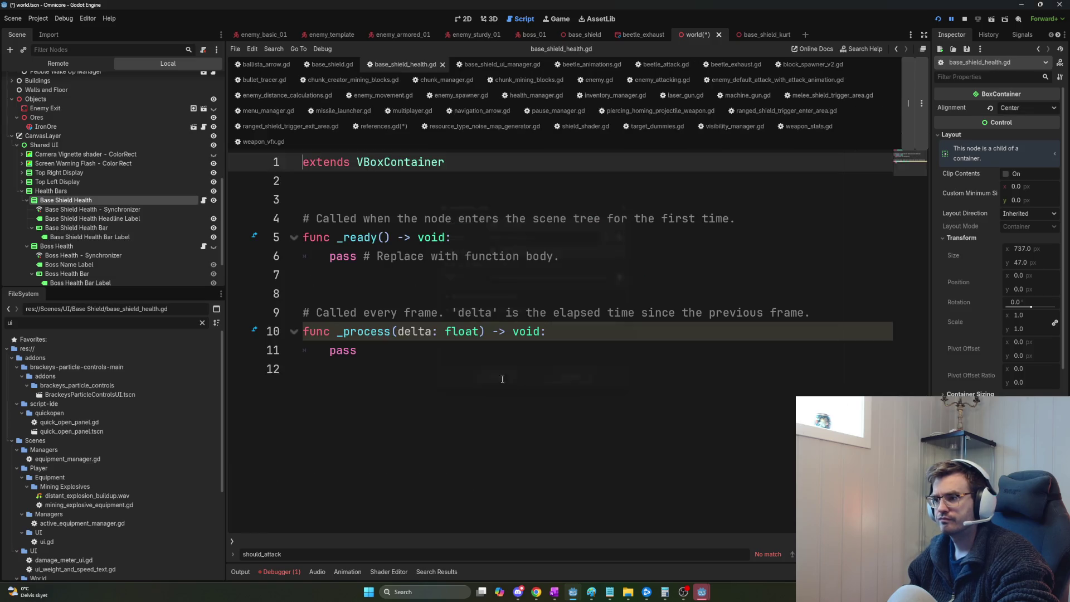
left_click(381, 199)
type("@expo")
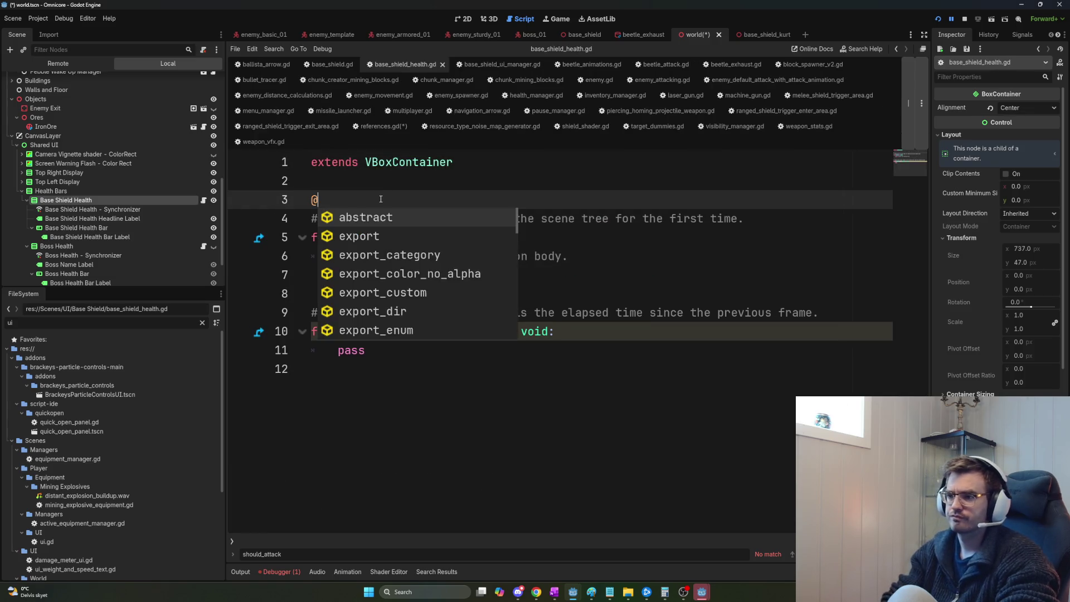
type("rt var base_shi")
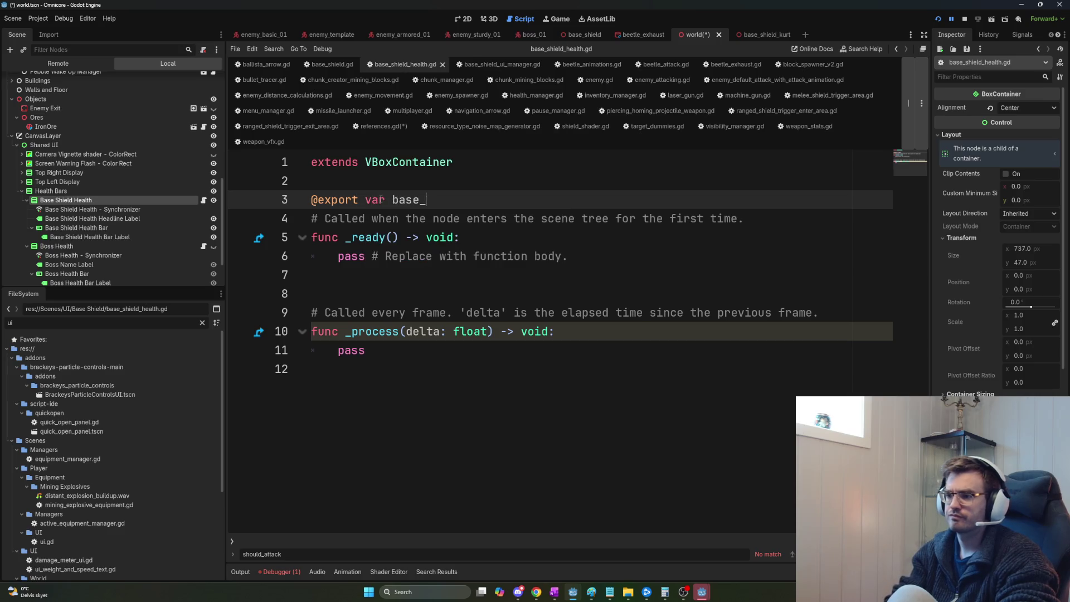
key("BackSpace")
key("BackSpace")
key("BackSpace")
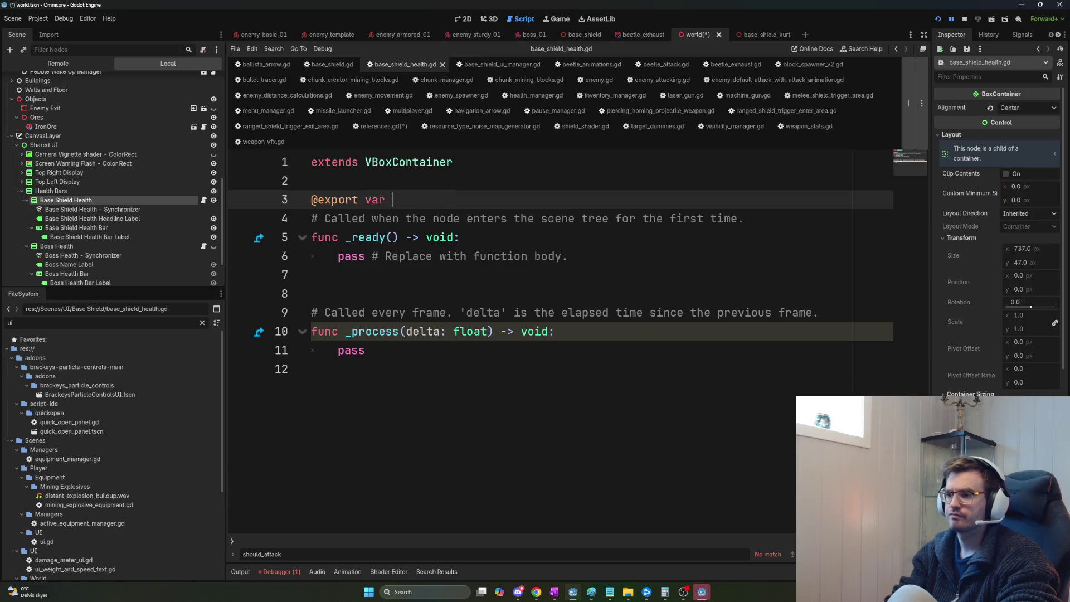
type("base")
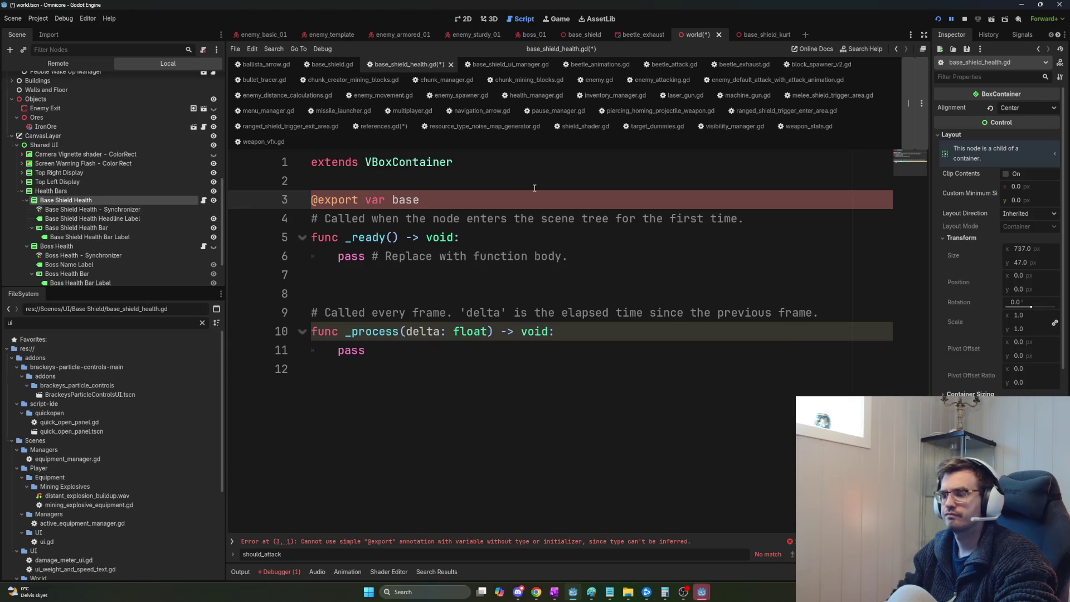
- Open references.gd and select the three UI variable lines 39–41
key("ctrl+u")
type("references")
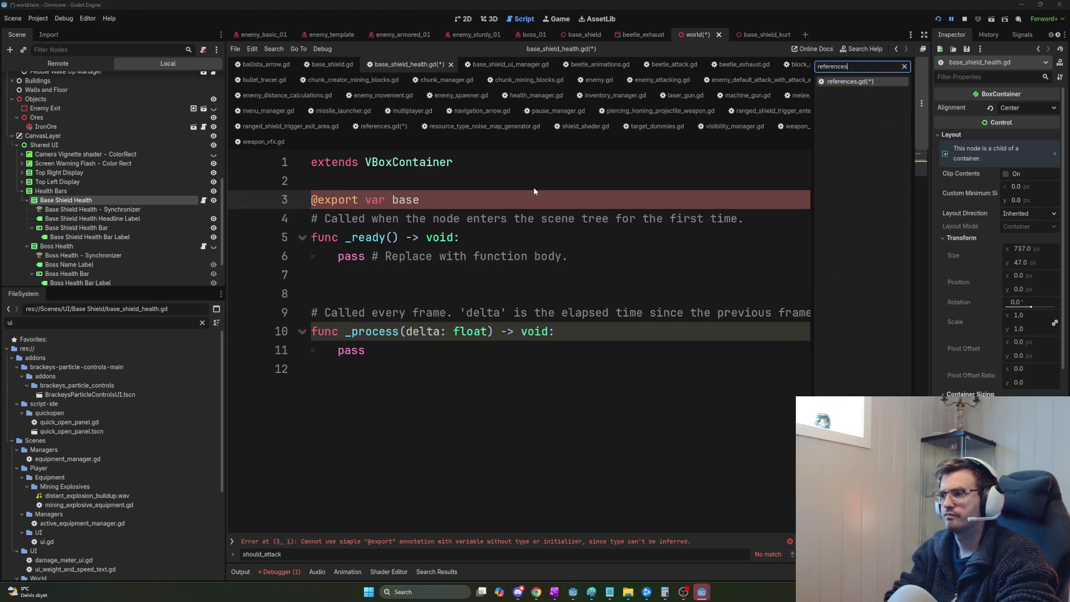
key("Return")
left_click_drag(514, 487, 288, 451)
key("ctrl+c")
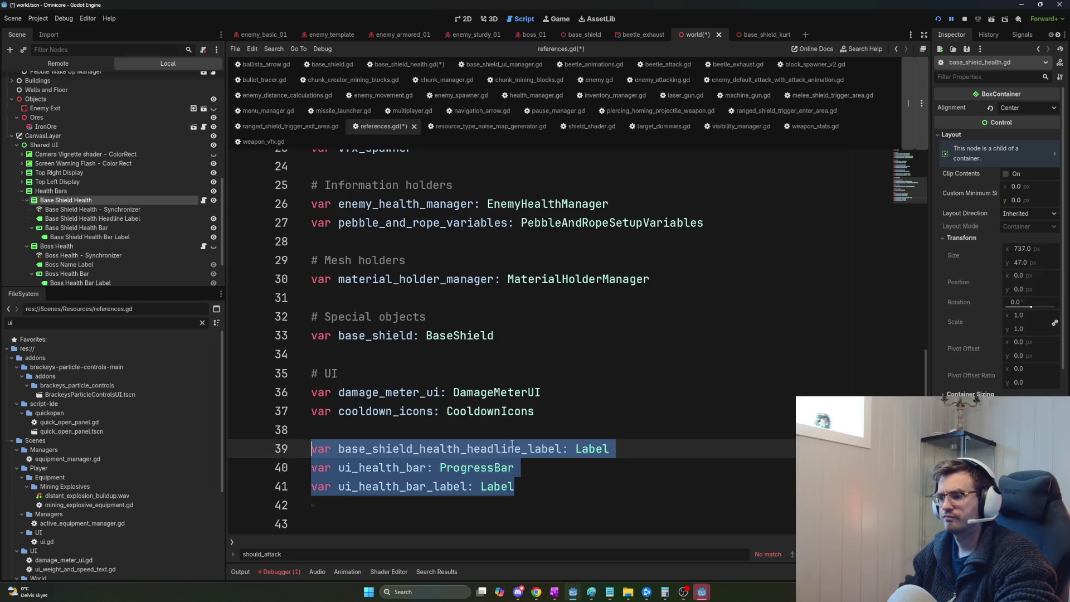
key("ctrl+Home")
key("ctrl+End")
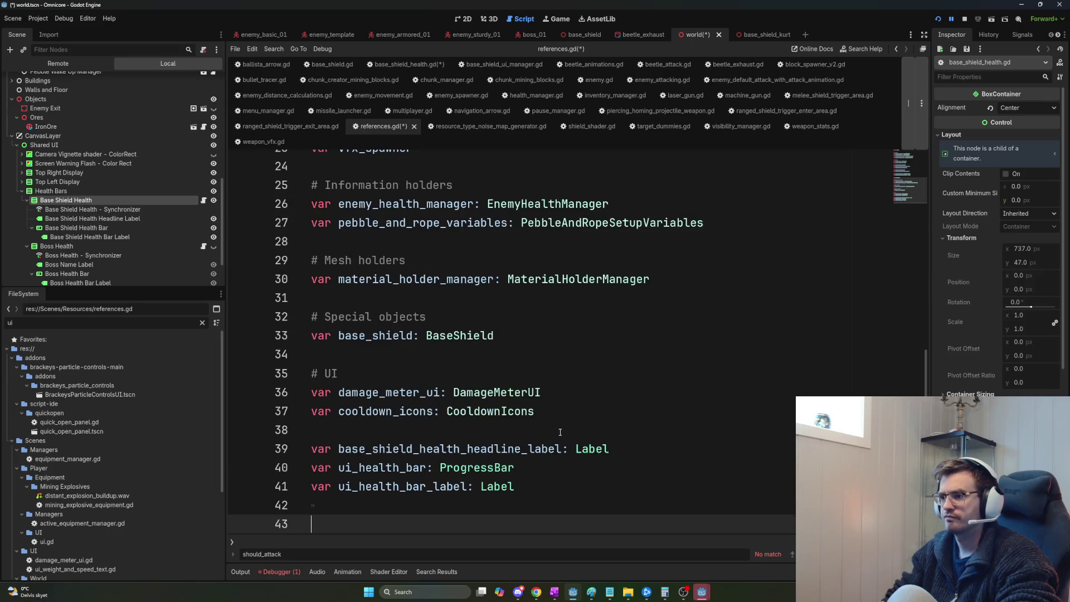
- Visit health_manager.gd, then return to base_shield_health.gd and select line 3's unfinished declaration
key("ctrl+backslash")
type("health")
key("Down")
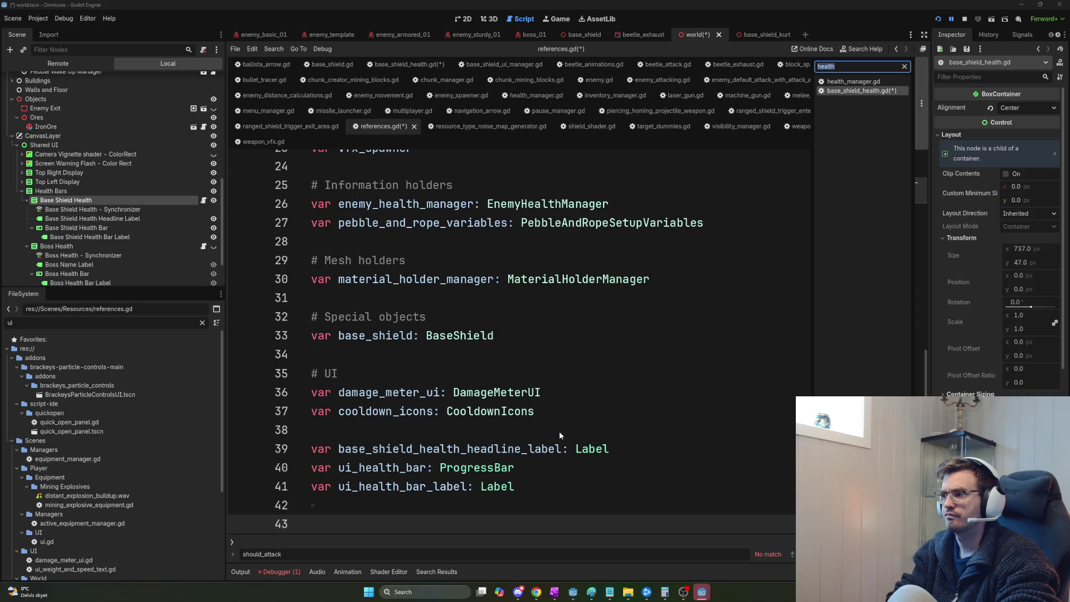
left_click(841, 82)
key("ctrl+backslash")
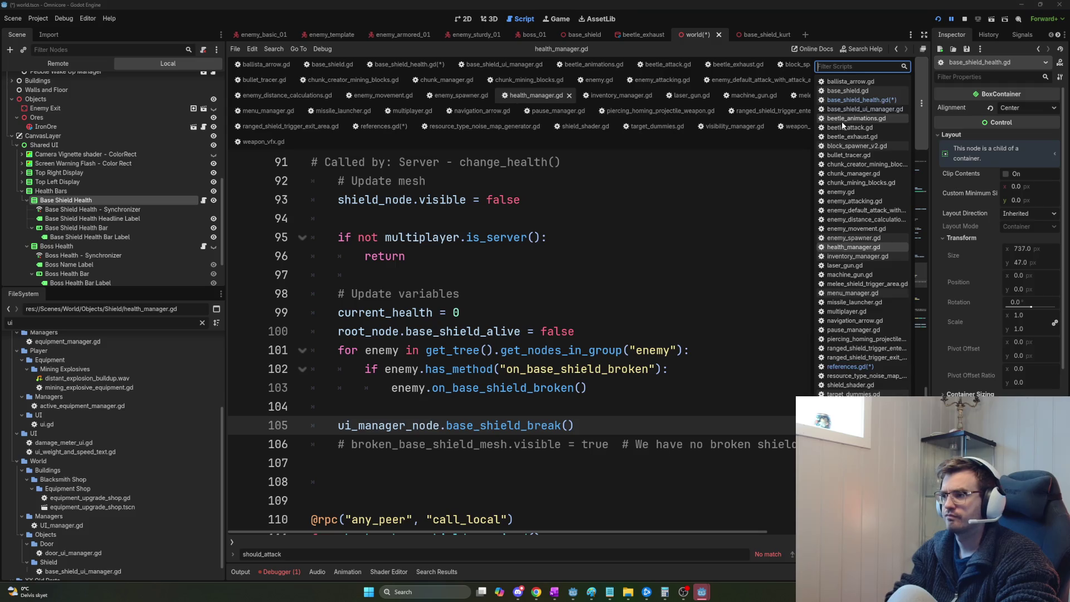
type("base_Shield_health")
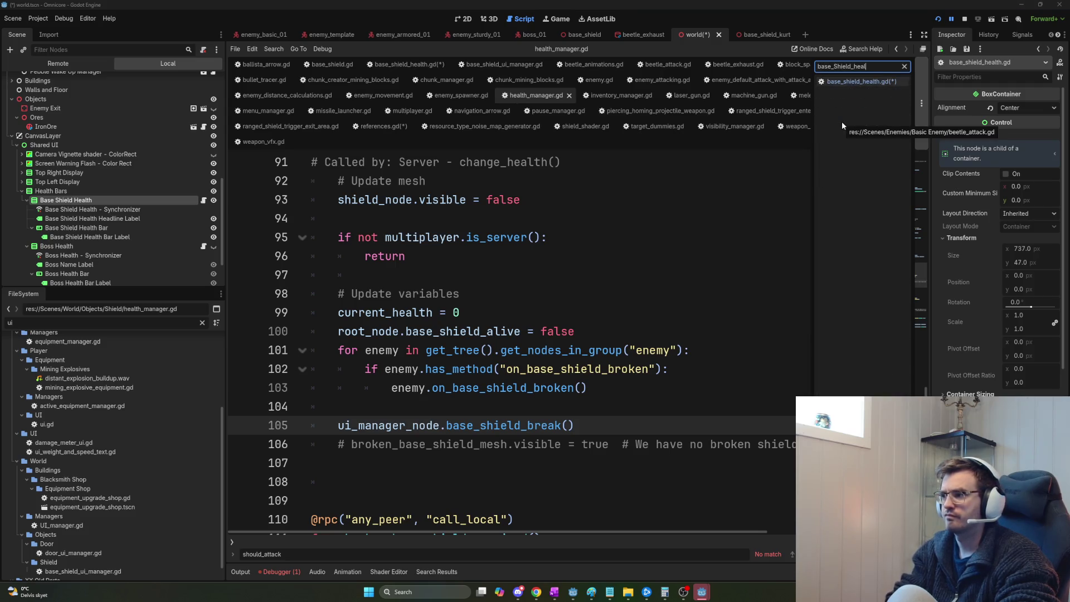
key("Return")
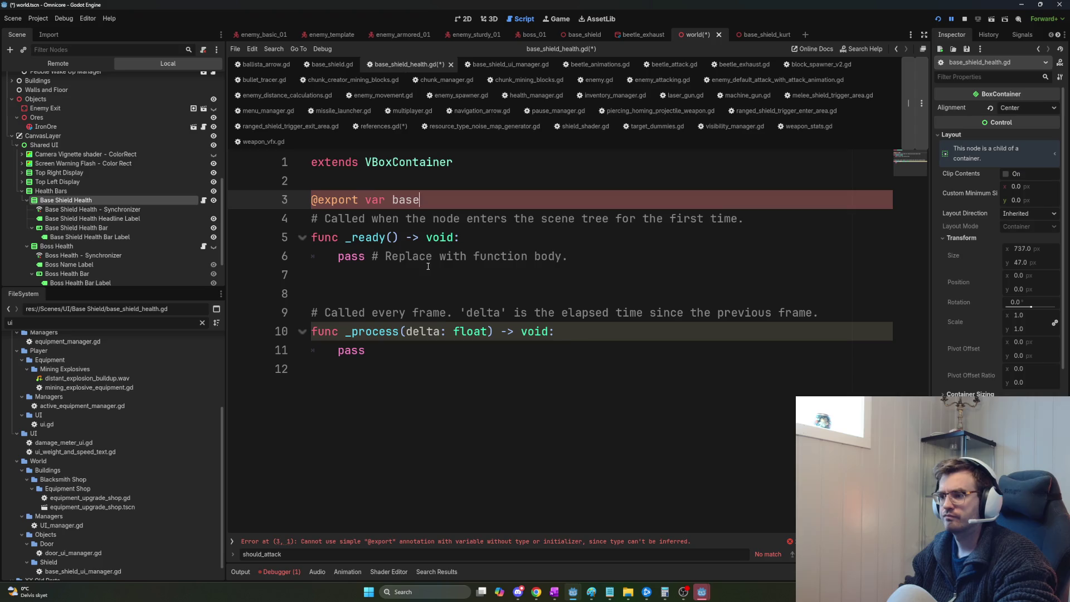
left_click_drag(419, 199, 300, 201)
key("ctrl+v")
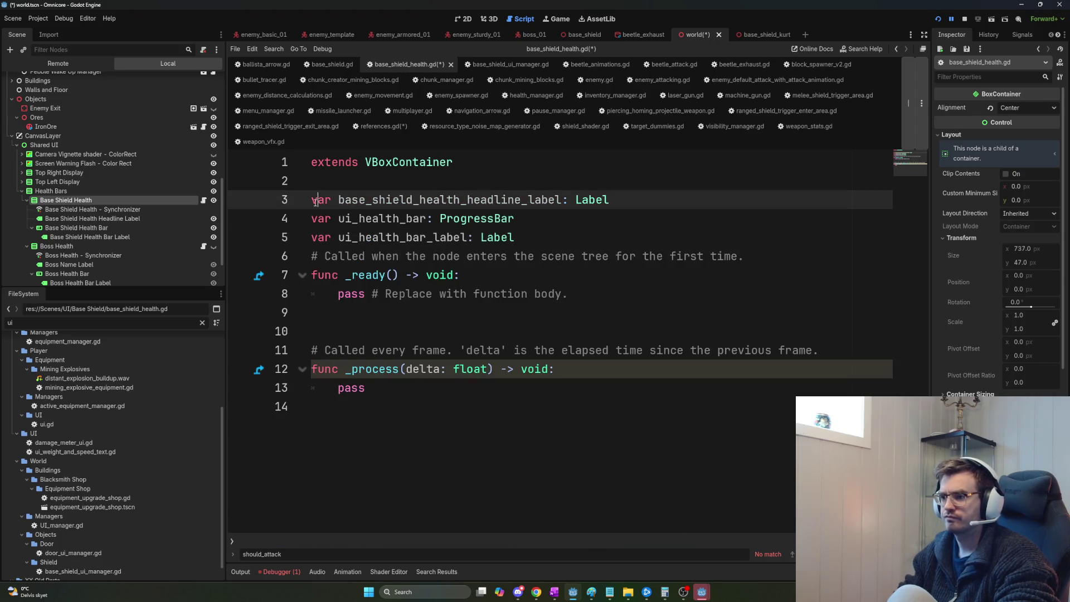
left_click(313, 219, "alt")
left_click(314, 238, "alt")
type("@export")
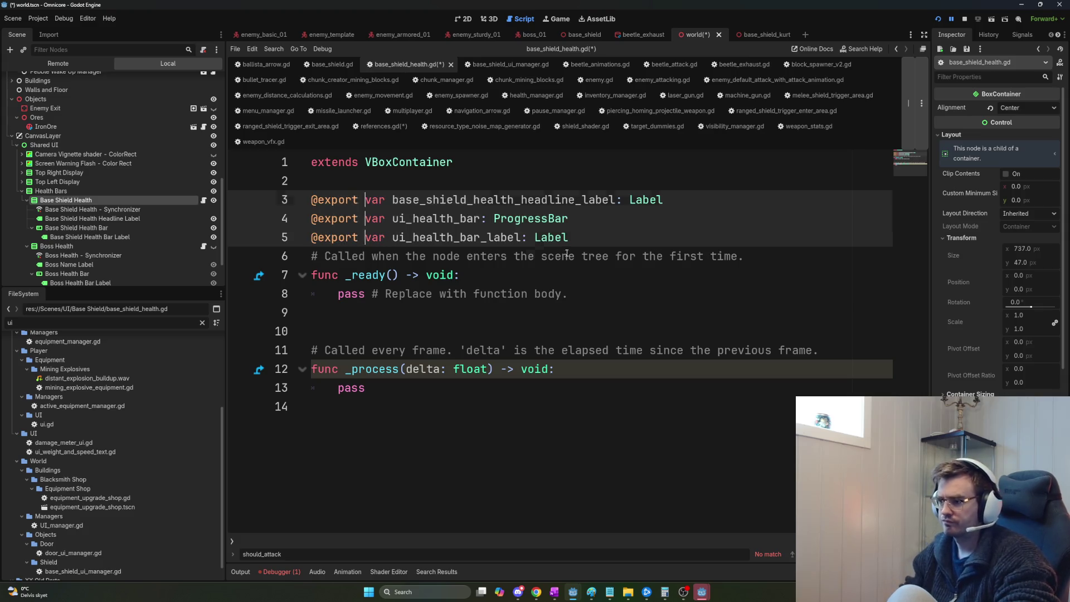
left_click(580, 239)
- Add a func _init() and delete the old _ready and _process stubs
key("Return")
key("Down")
key("Down")
key("Down")
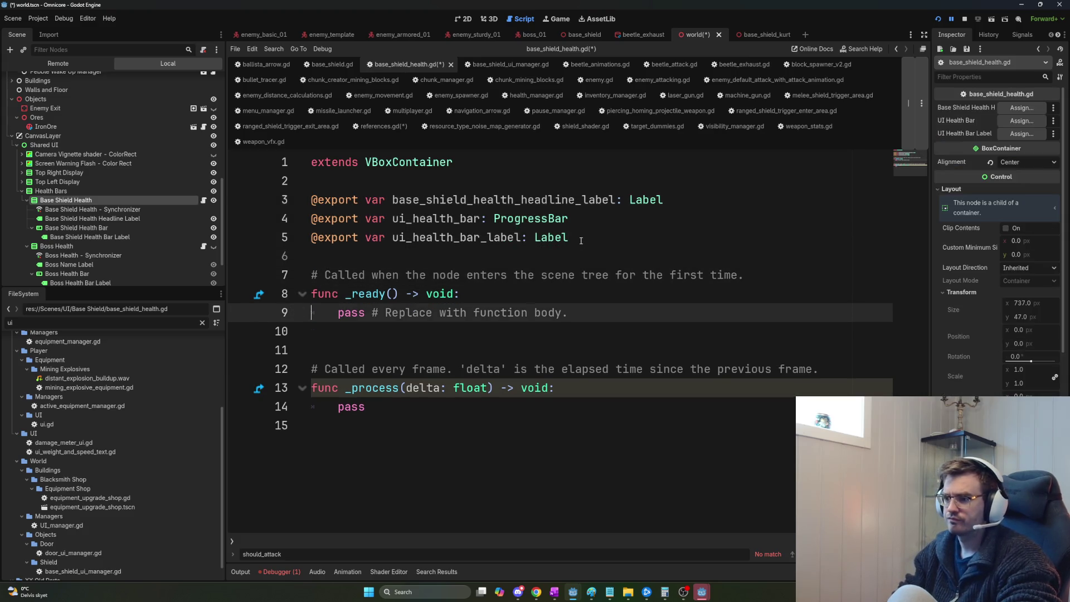
key("Up")
key("Return")
key("Return")
key("Up")
key("Up")
type("func _init")
key("Return")
key("Return")
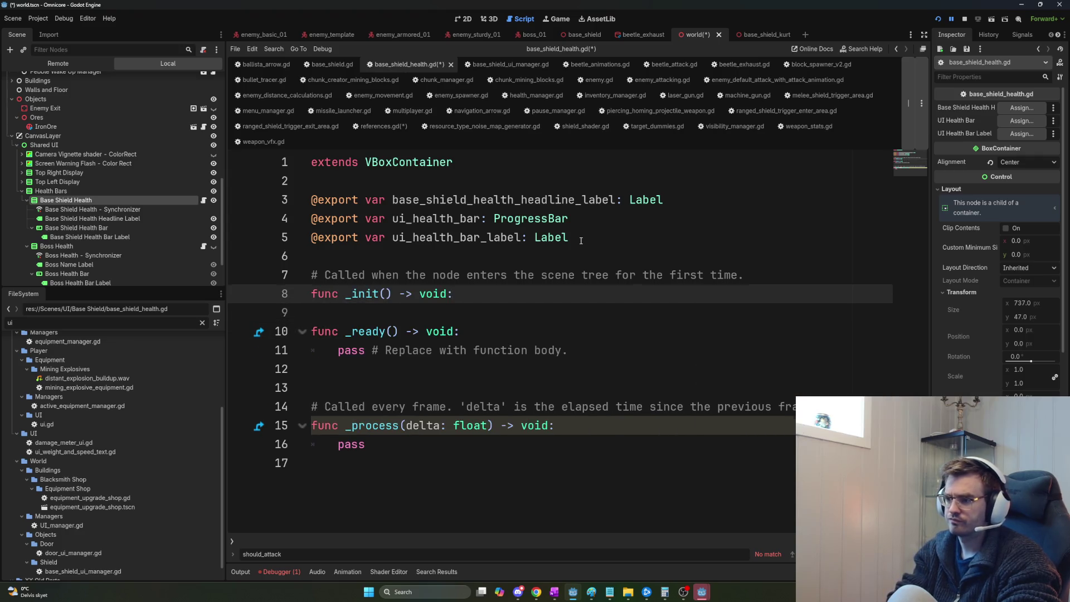
key("ctrl+shift+End")
key("Delete")
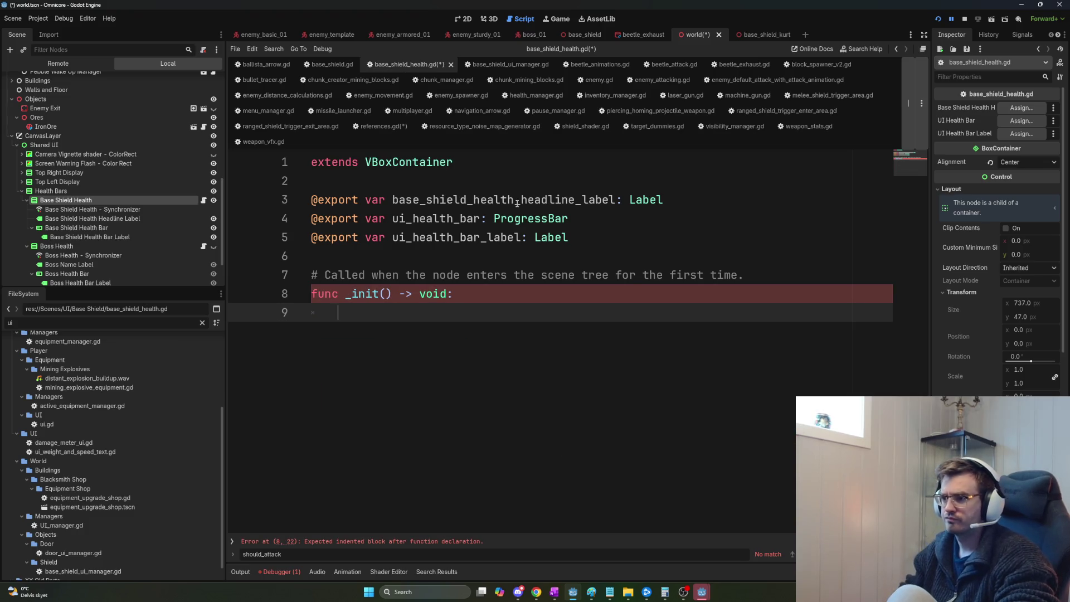
- Write three 'References.' lines in _init and copy the three variable names
type("References.")
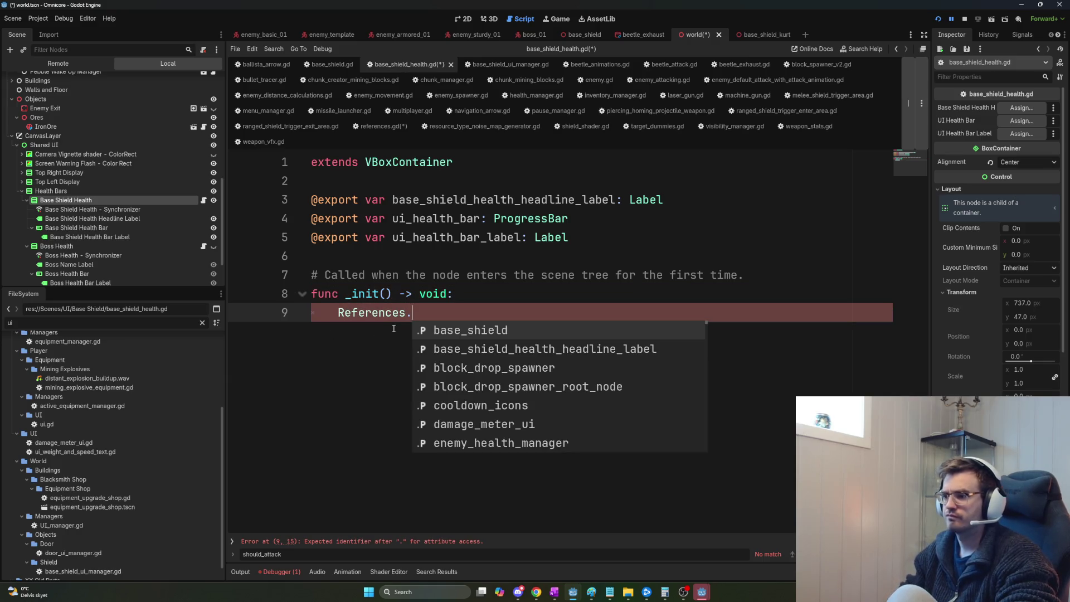
key("Escape")
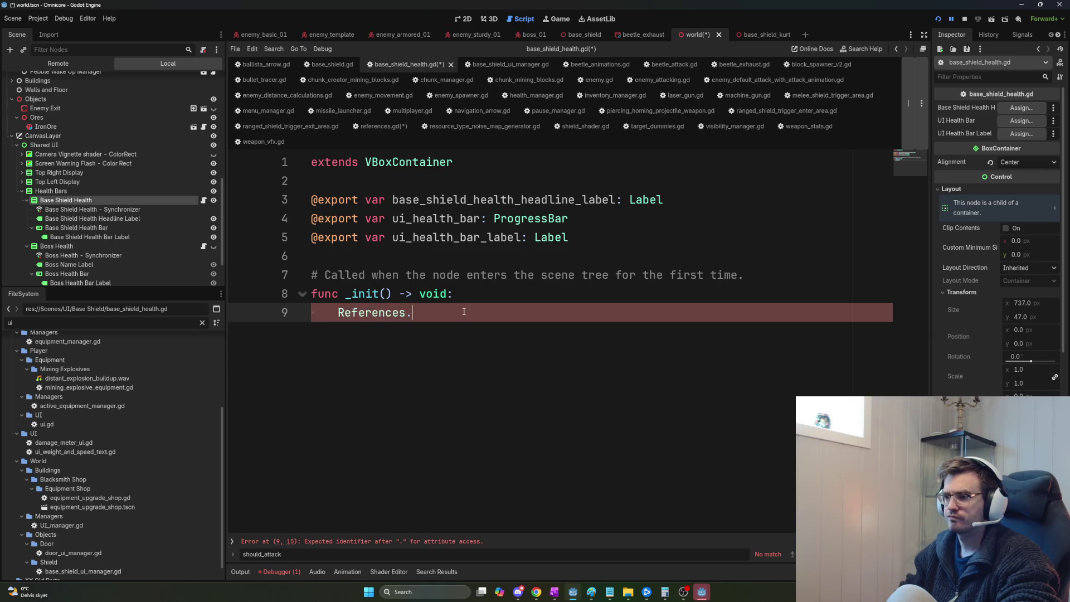
key("ctrl+shift+d")
key("ctrl+shift+d")
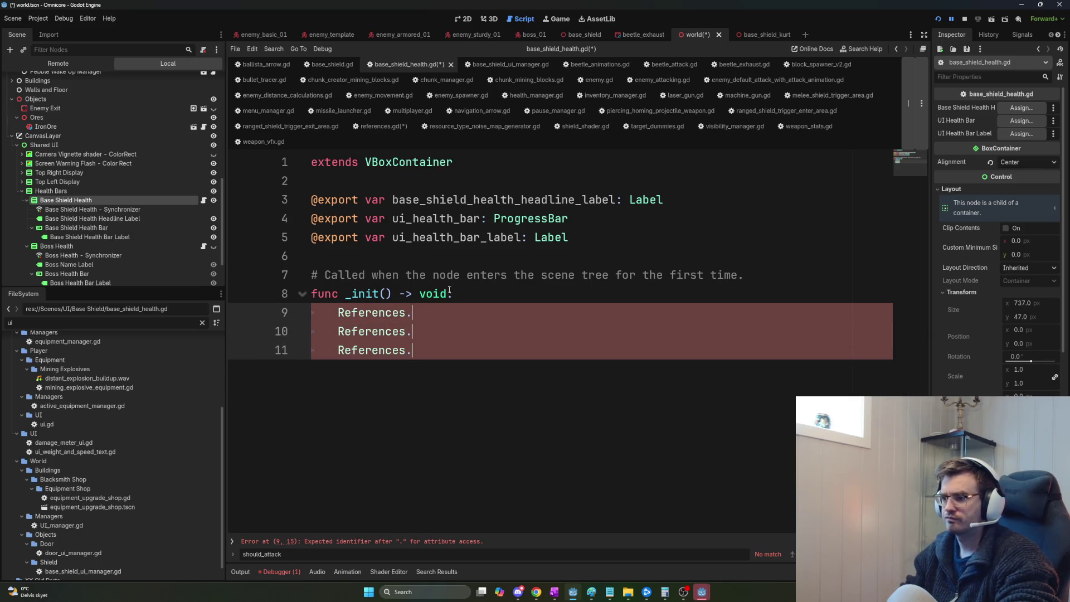
mouse_move(393, 199)
left_mouse_down()
mouse_move(557, 210)
mouse_move(571, 238)
left_mouse_up()
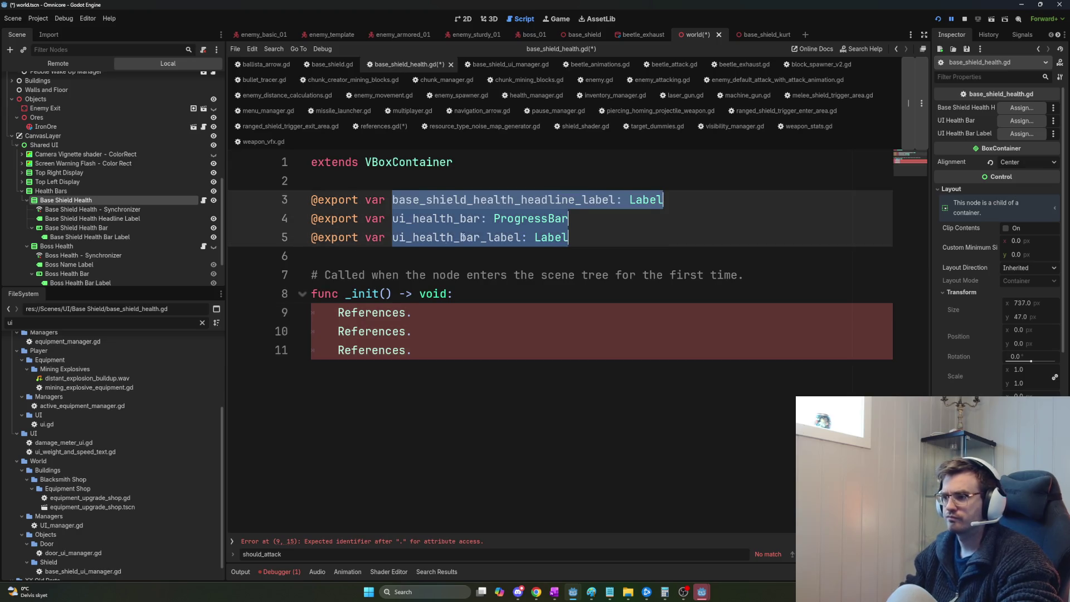
key("shift+Left")
key("shift+Left")
key("shift+Left")
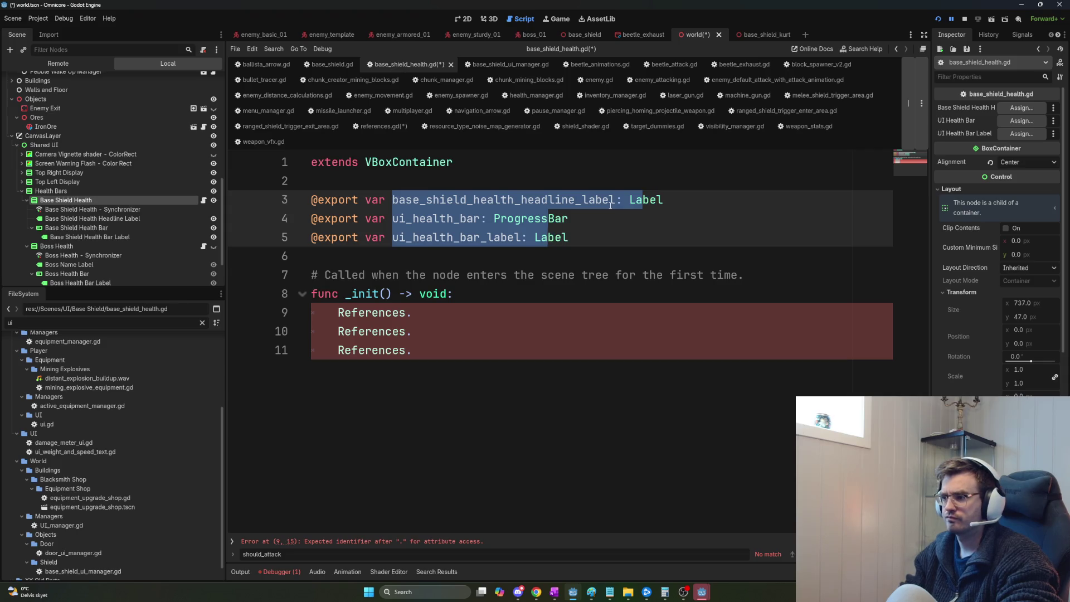
key("Left")
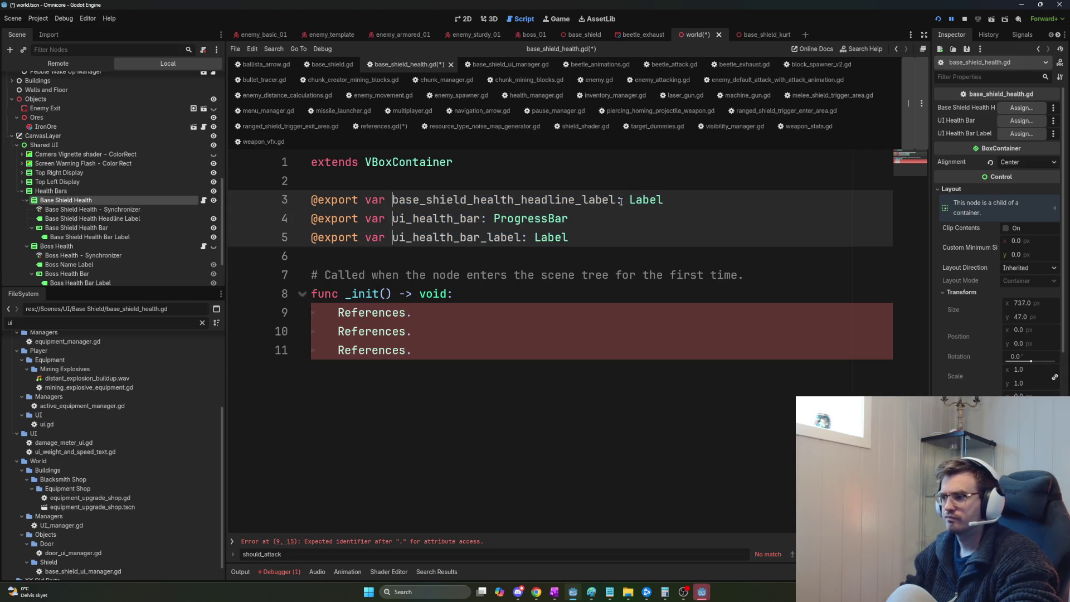
left_click(618, 200)
left_click(482, 219, "alt")
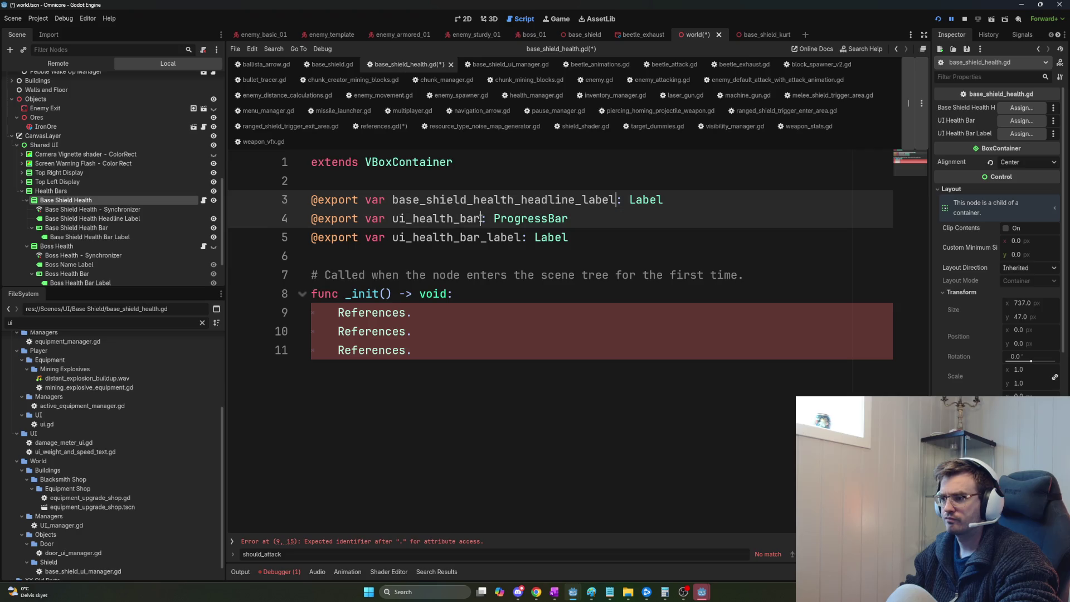
left_click(521, 237, "alt")
key("ctrl+shift+Left")
key("ctrl+c")
- Complete each line as References.<name> = <name> for the three UI variables
left_click(416, 331)
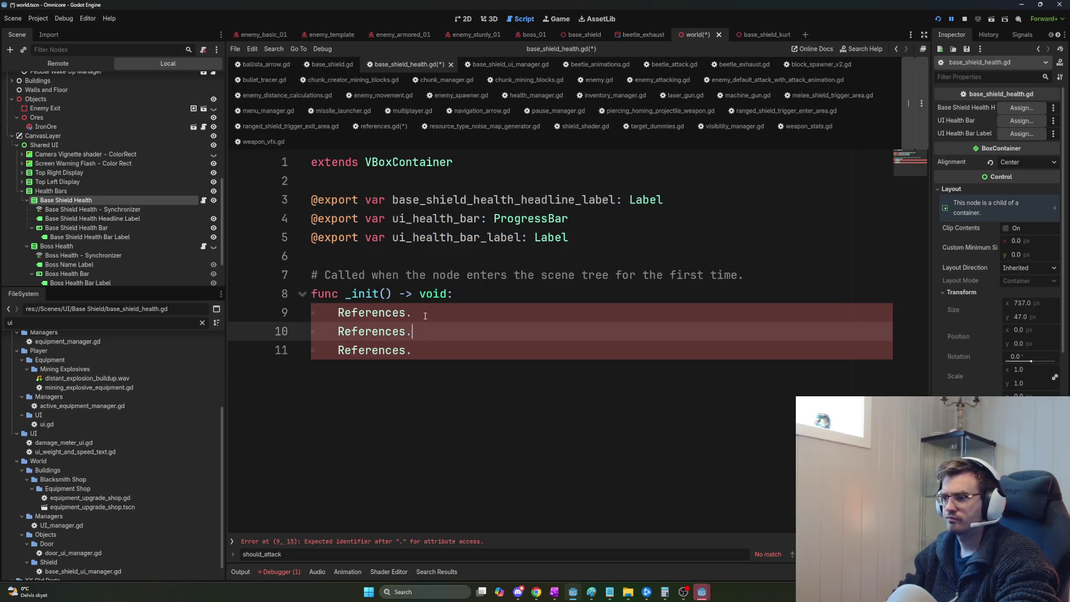
left_click(426, 314, "alt")
left_click(425, 350, "alt")
key("ctrl+v")
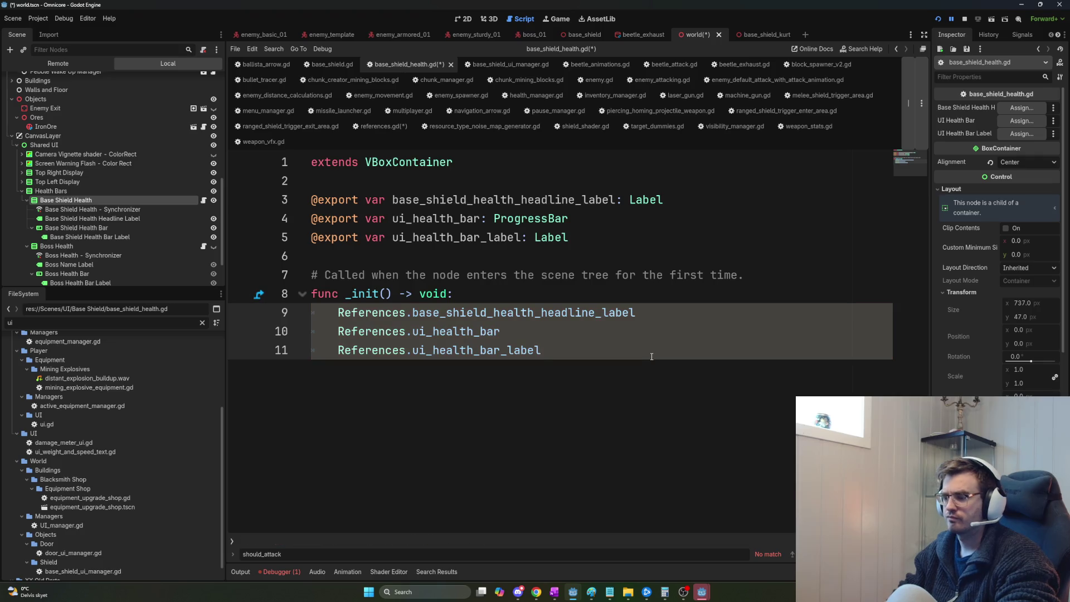
type("=")
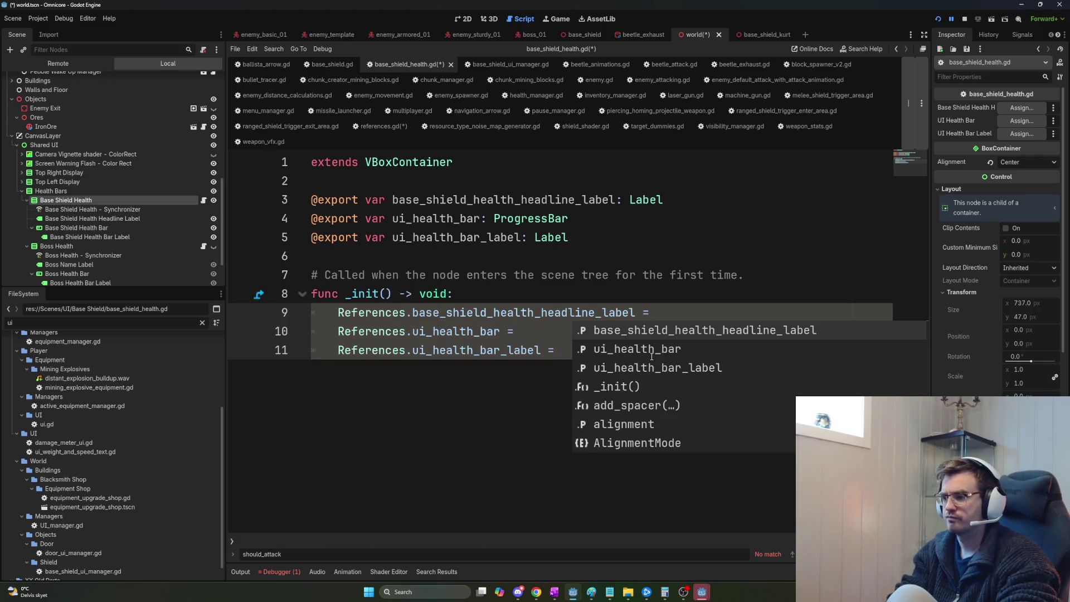
key("ctrl+v")
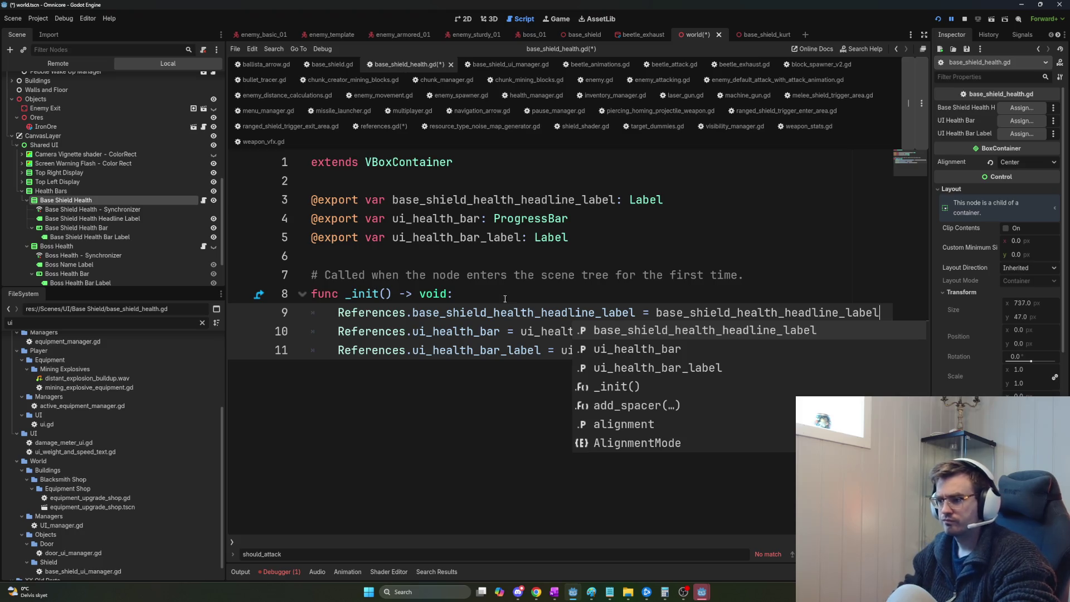
key("Escape")
- Wrap line 9's long headline-label assignment onto two lines with a backslash
left_click(657, 312)
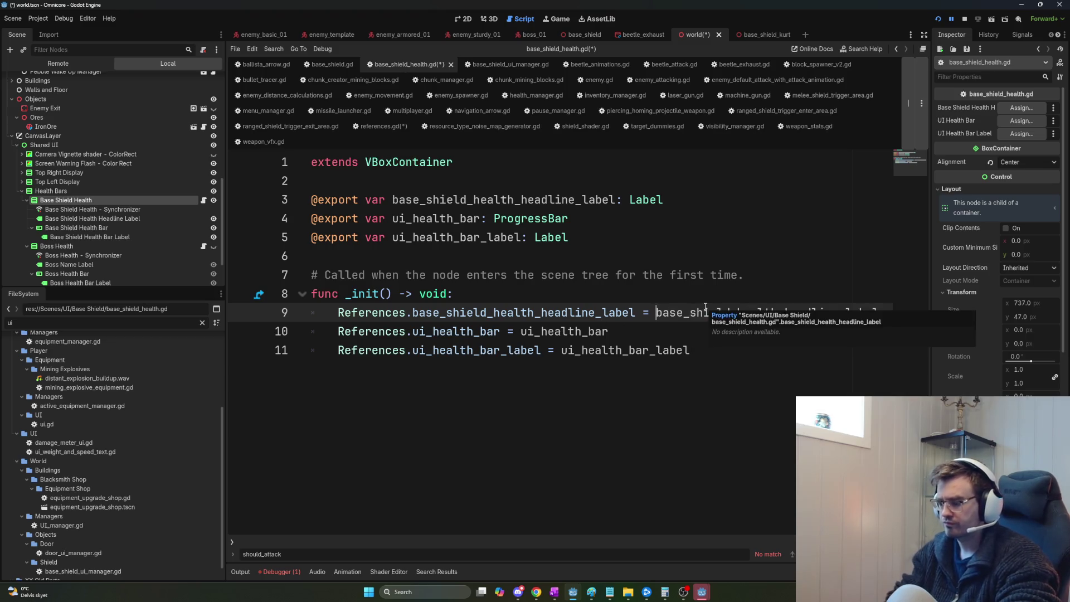
type("\\")
key("Return")
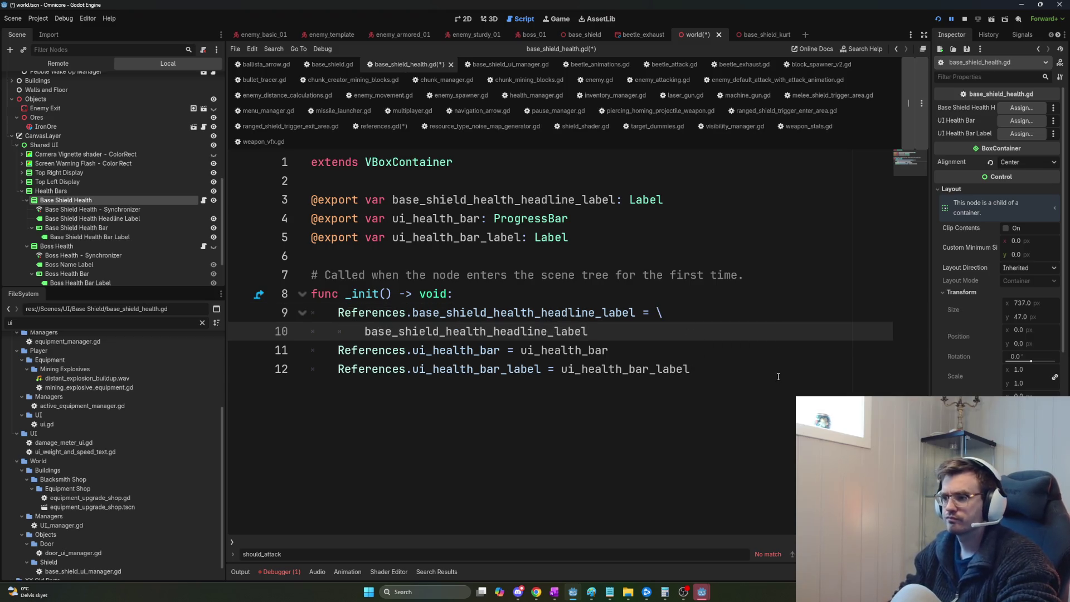
left_click(819, 373)
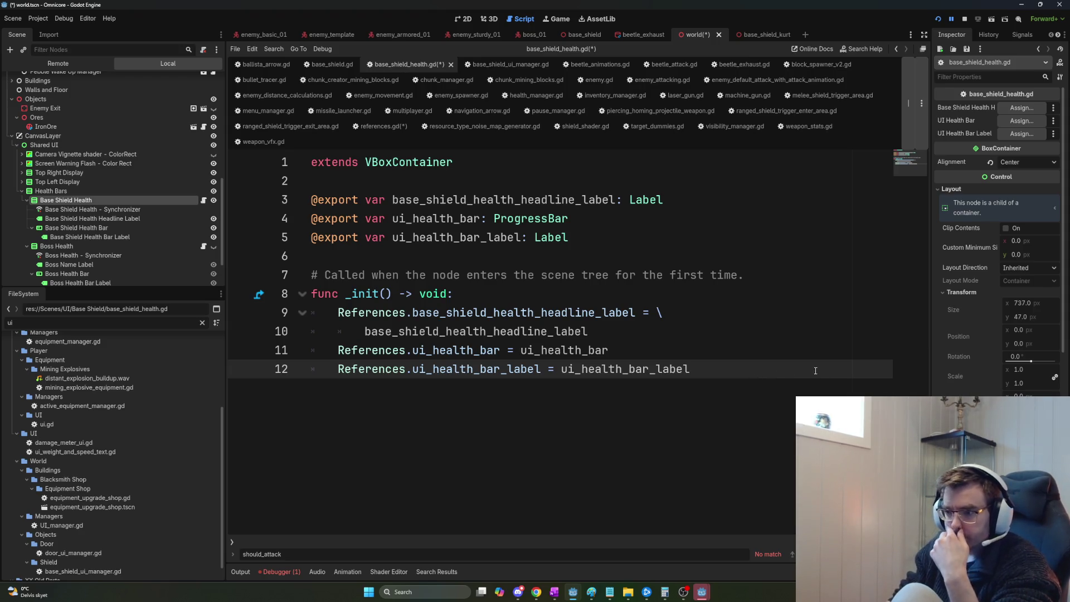
left_click(121, 202)
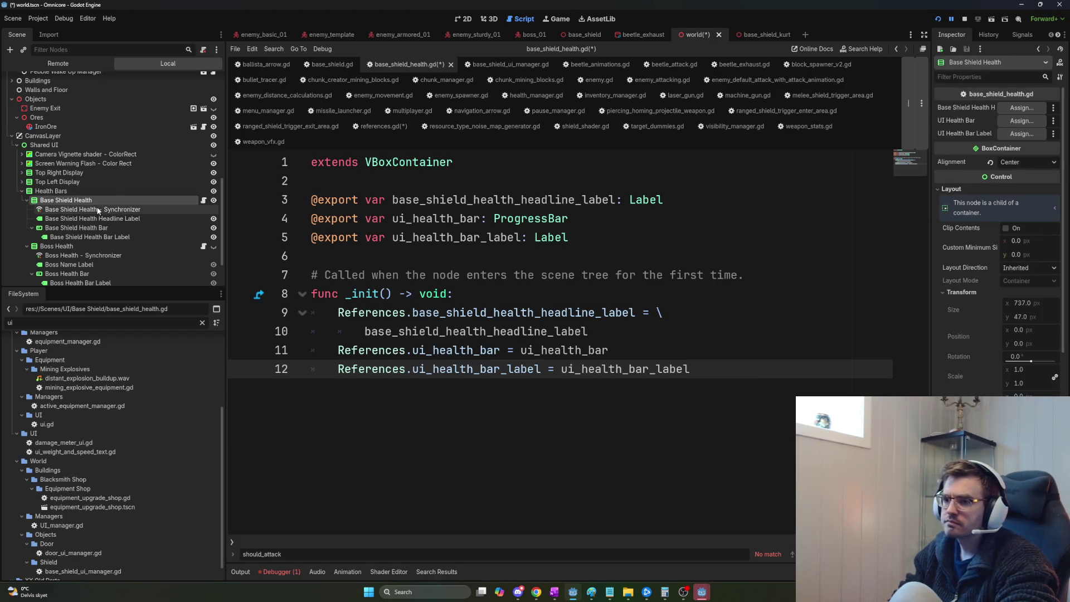
- Drag the headline label, health bar and bar label nodes into the Inspector slots and save
mouse_move(100, 218)
left_mouse_down()
mouse_move(986, 152)
mouse_move(1023, 107)
left_mouse_up()
mouse_move(78, 227)
left_mouse_down()
mouse_move(939, 161)
mouse_move(1026, 123)
left_mouse_up()
mouse_move(90, 236)
left_mouse_down()
mouse_move(892, 161)
mouse_move(1025, 134)
left_mouse_up()
key("ctrl+s")
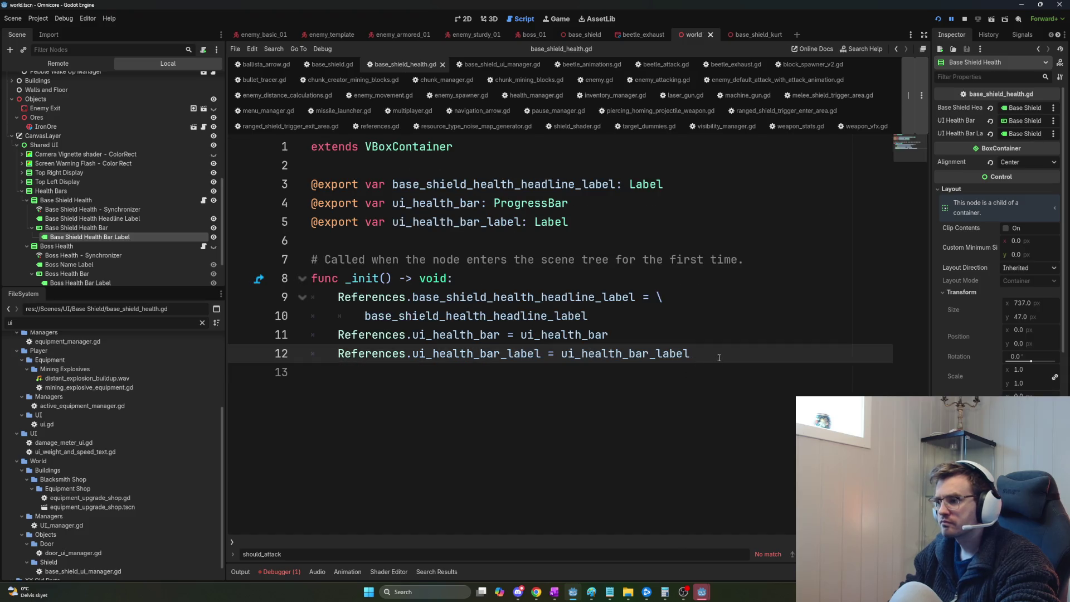
- Multi-select the References assignment targets on lines 9, 11 and 12
left_click_drag(719, 358, 363, 316)
left_click(541, 353)
left_click(500, 335, "alt")
left_click(636, 296, "alt")
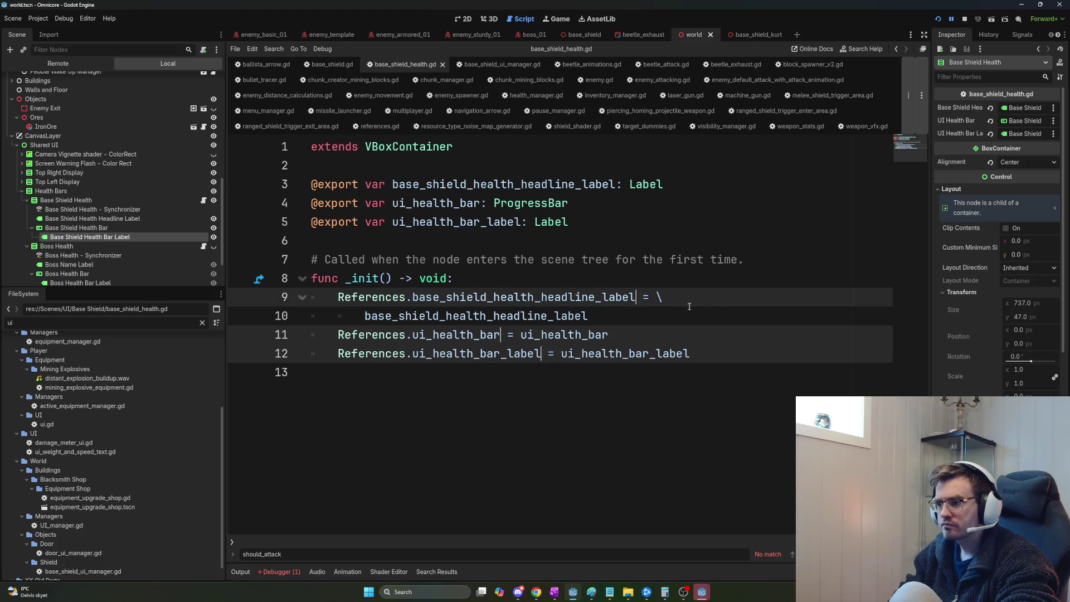
key("shift+Home")
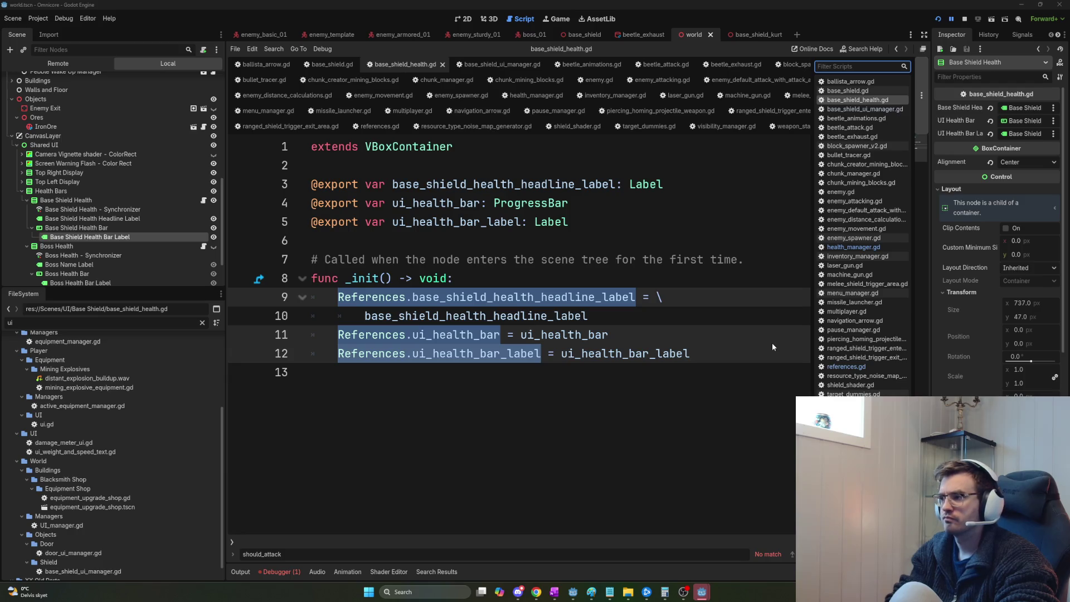
- Open health_manager.gd, then base_shield_ui_manager.gd, via the script filter
type("health")
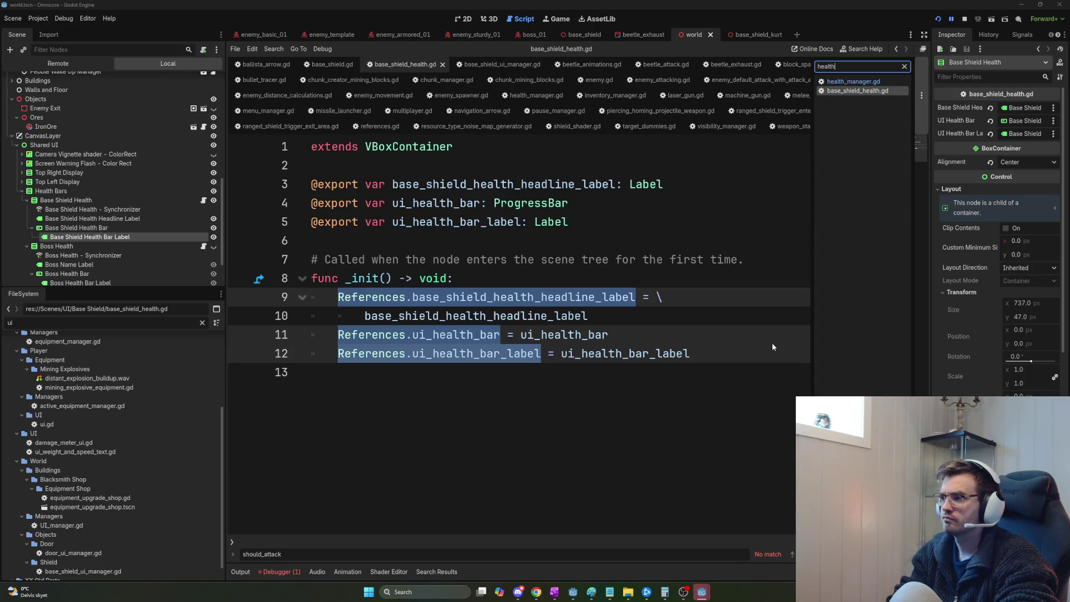
key("Up")
key("Return")
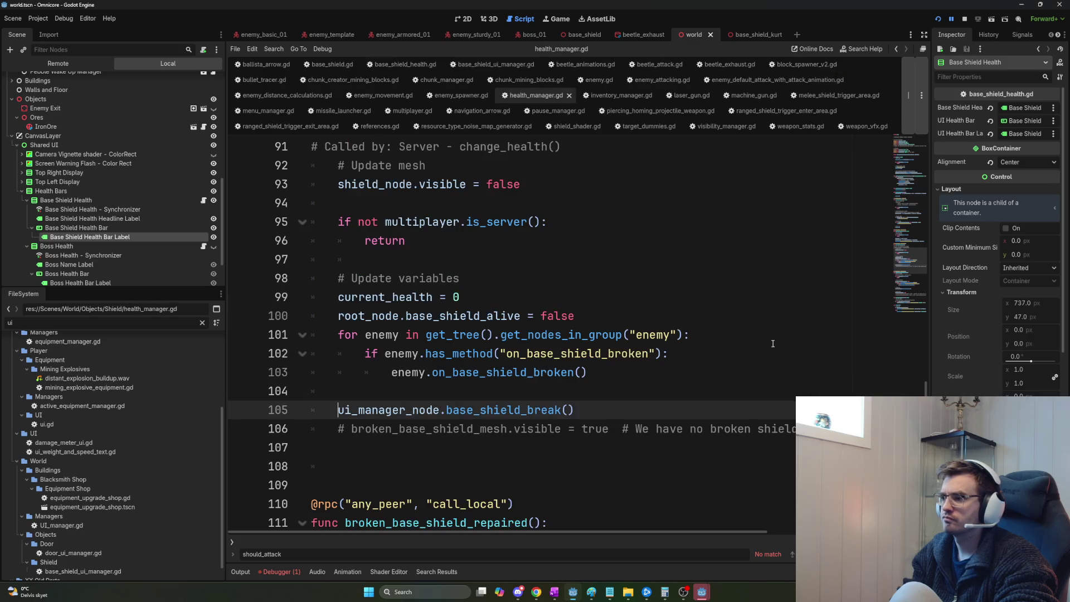
key("ctrl+backslash")
type("ui")
key("Return")
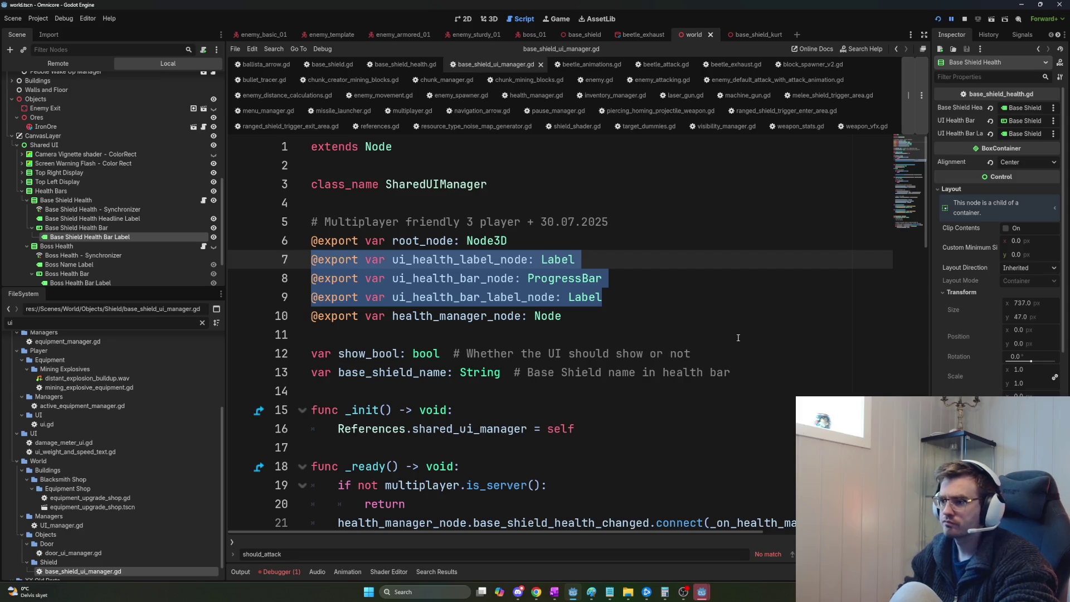
left_click(366, 260)
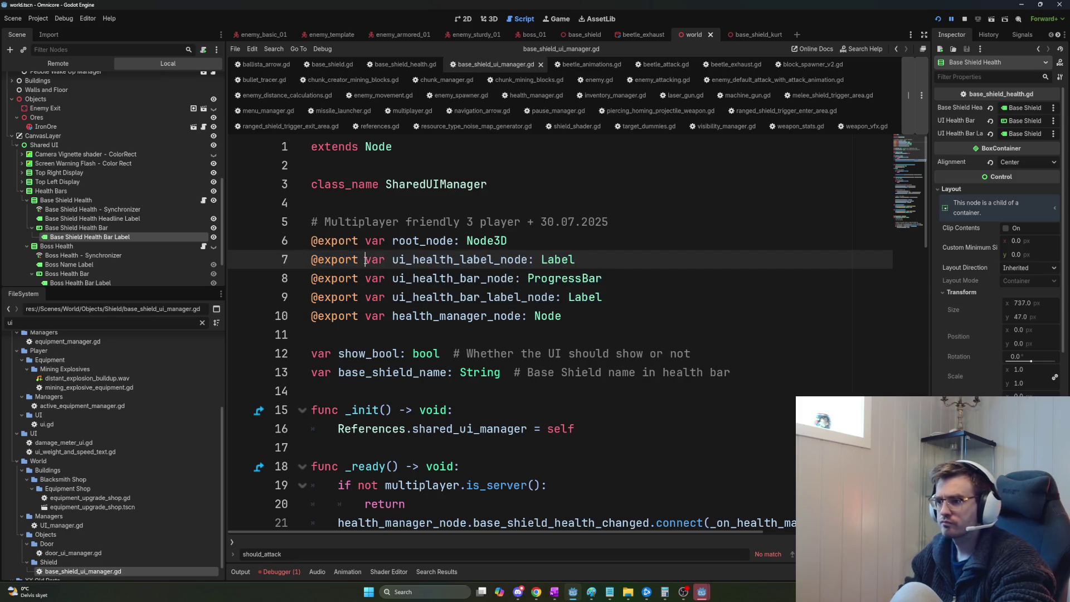
left_click(366, 278, "alt")
left_click(366, 297, "alt")
left_click(366, 241, "alt")
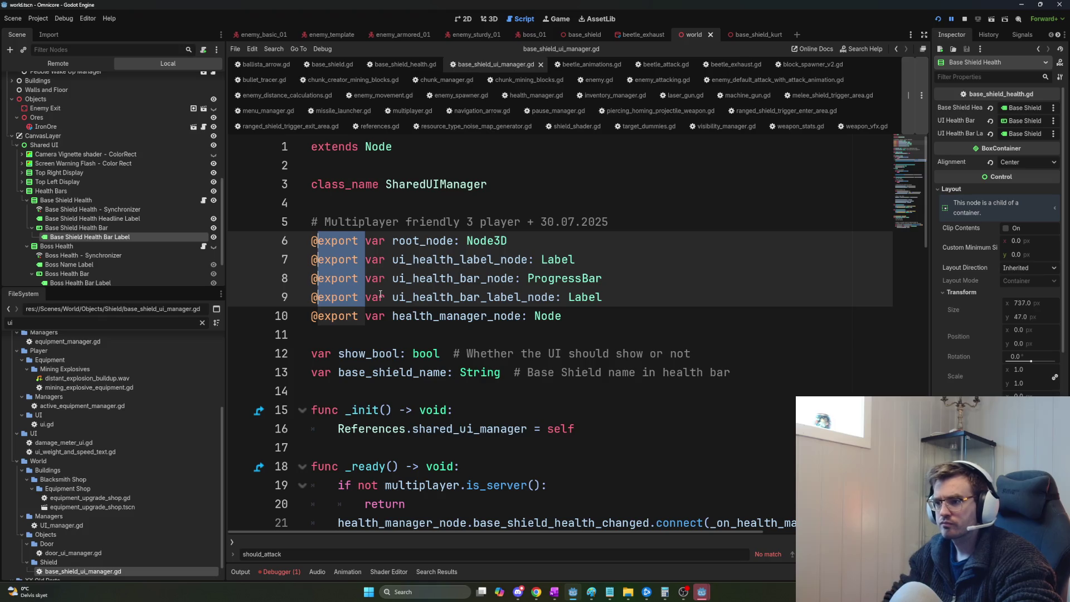
key("ctrl+BackSpace")
key("BackSpace")
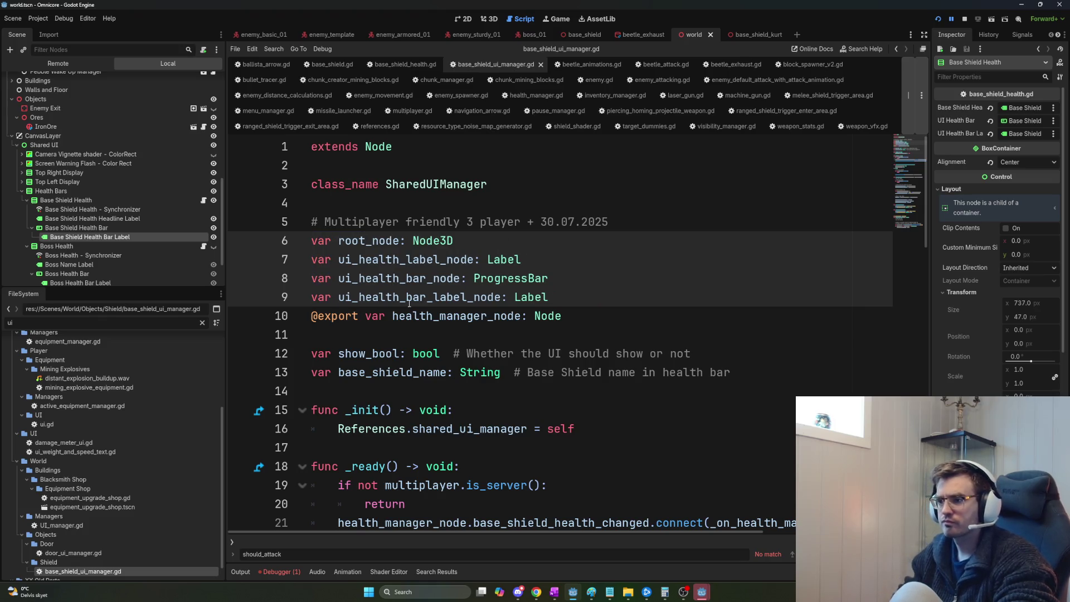
type("@export")
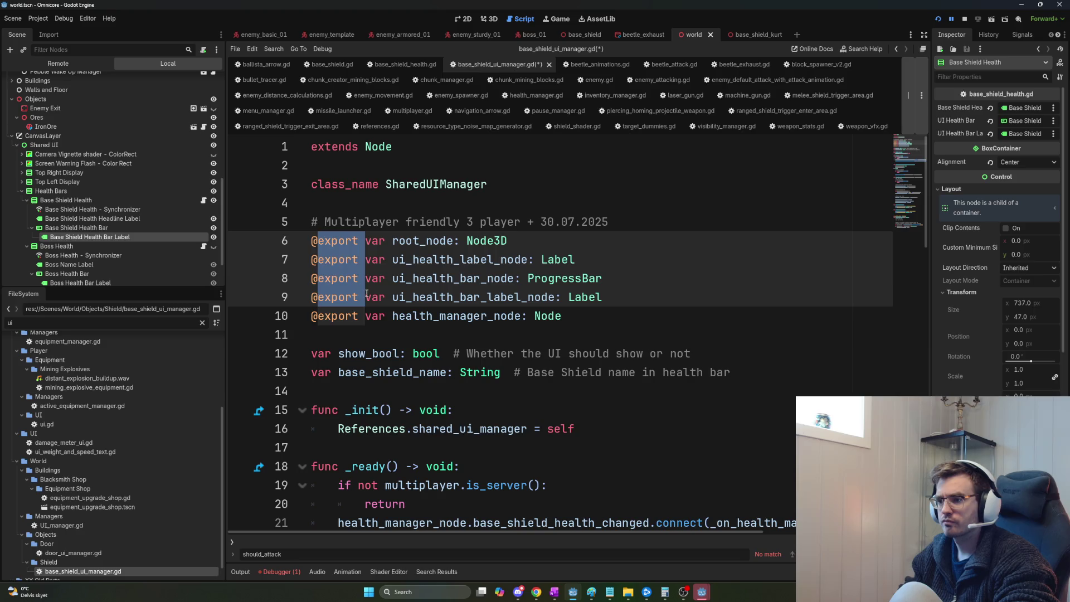
key("Escape")
key("ctrl+s")
key("shift+alt+Up")
key("shift+alt+Up")
key("shift+alt+Up")
key("shift+Home")
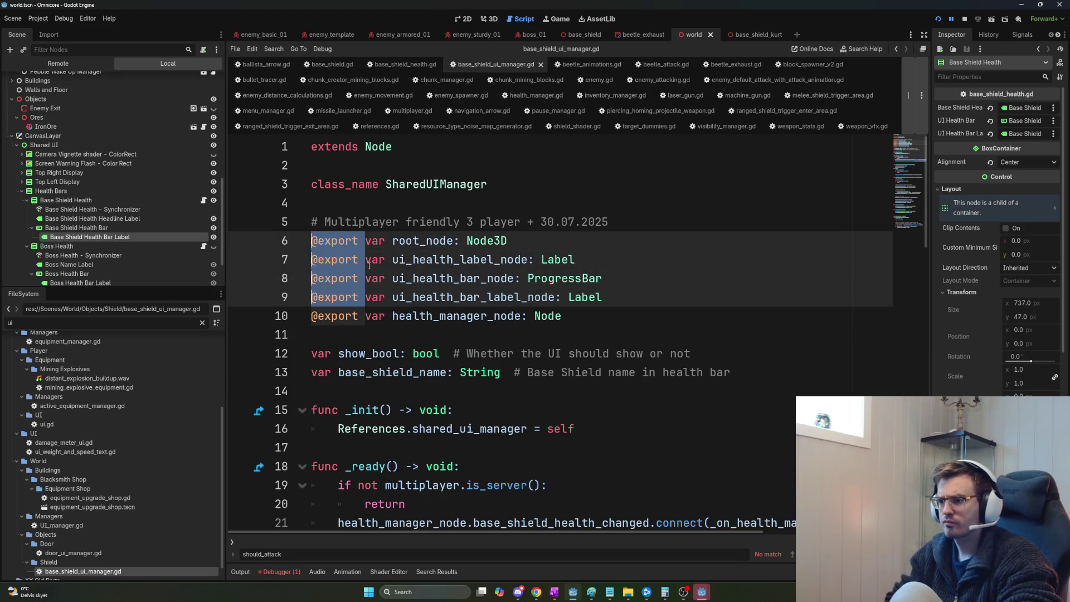
left_click(368, 266)
left_click(368, 279, "alt")
left_click(368, 298, "alt")
key("shift+Home")
key("BackSpace")
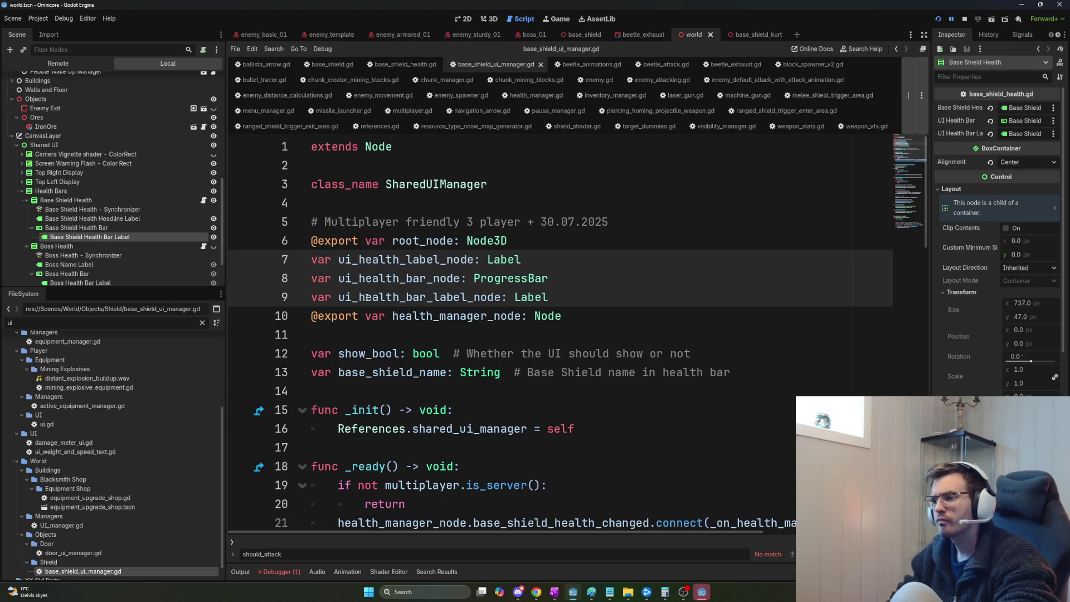
key("shift+End")
key("alt+Down")
key("alt+Down")
- Add blank lines separating the exported variables, plain variables and functions
key("Up")
key("Up")
key("Up")
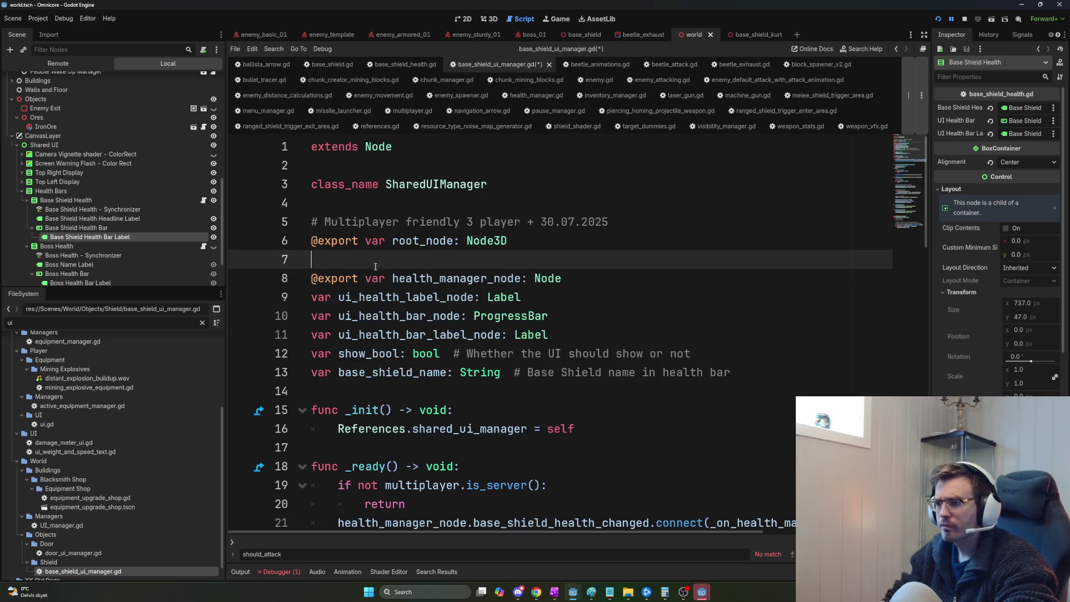
key("BackSpace")
key("Down")
key("End")
key("Return")
key("Down")
key("Down")
key("Down")
key("Return")
key("Down")
key("End")
key("Return")
scroll(375, 266, "down", 4)
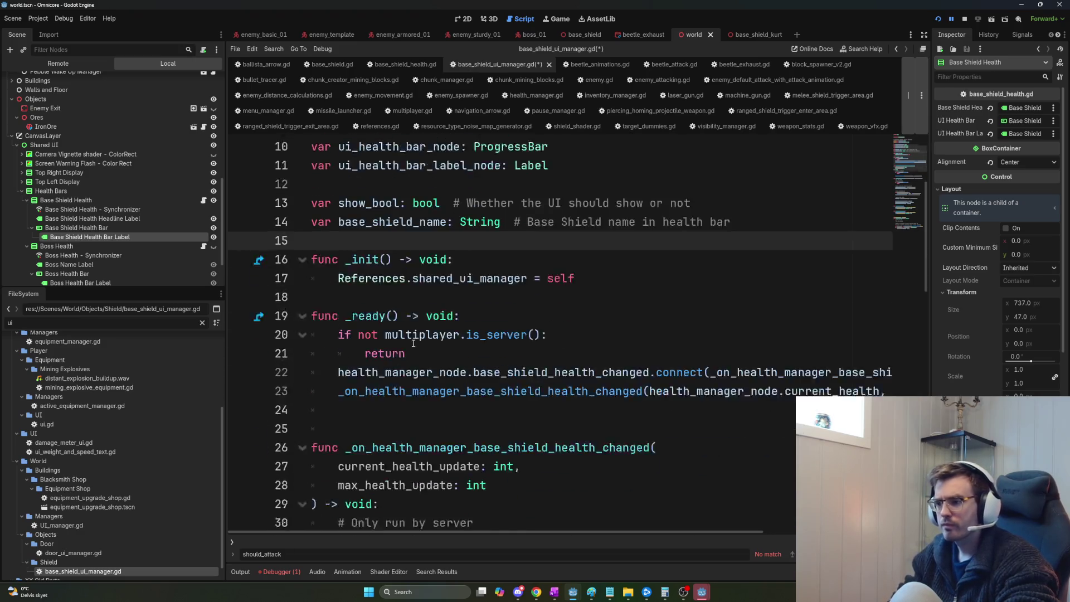
- Wrap _ready's connect call after 'connect(' and the initial health-changed call onto new lines
left_click(469, 348)
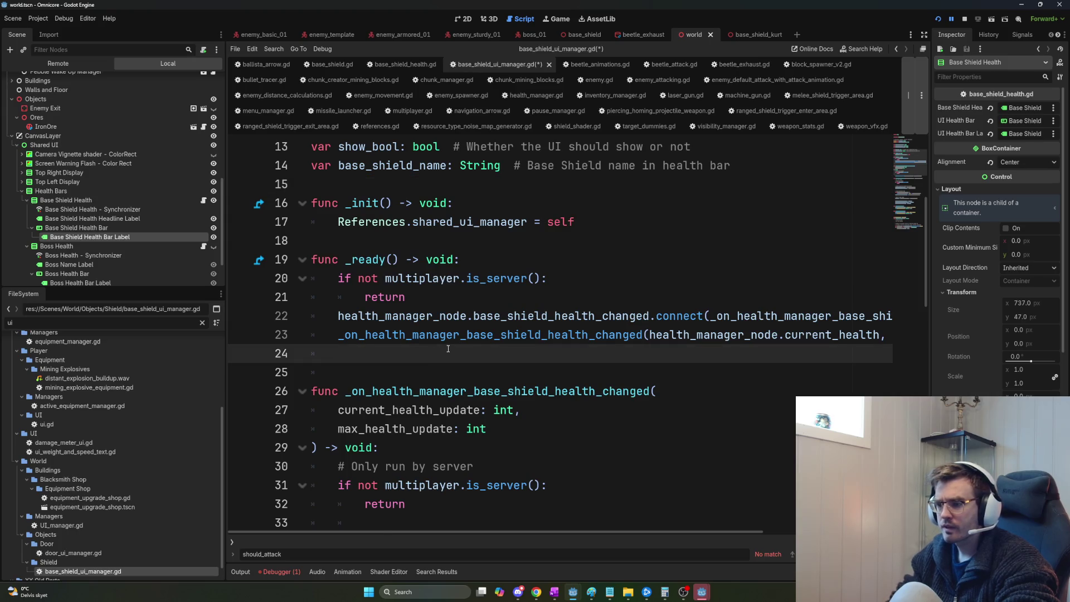
key("Return")
key("Up")
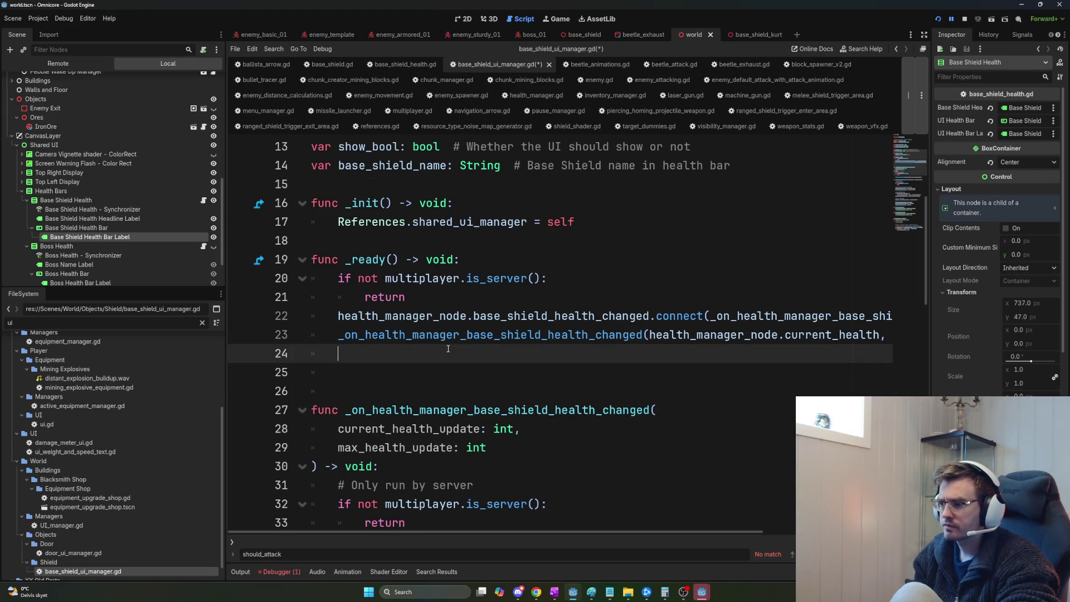
left_click(710, 316)
key("Return")
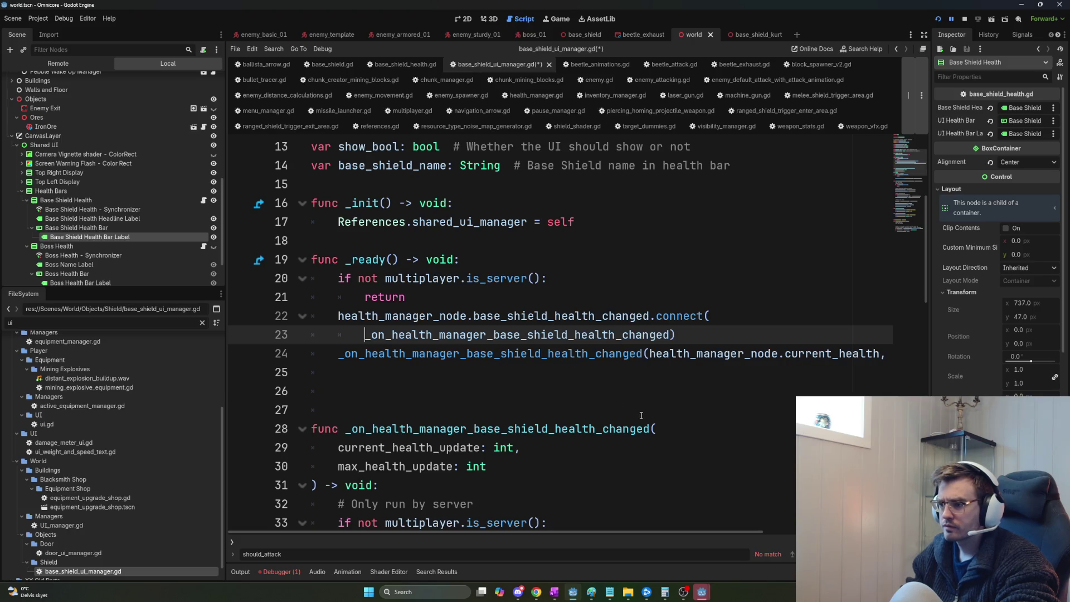
left_click(650, 354)
key("Return")
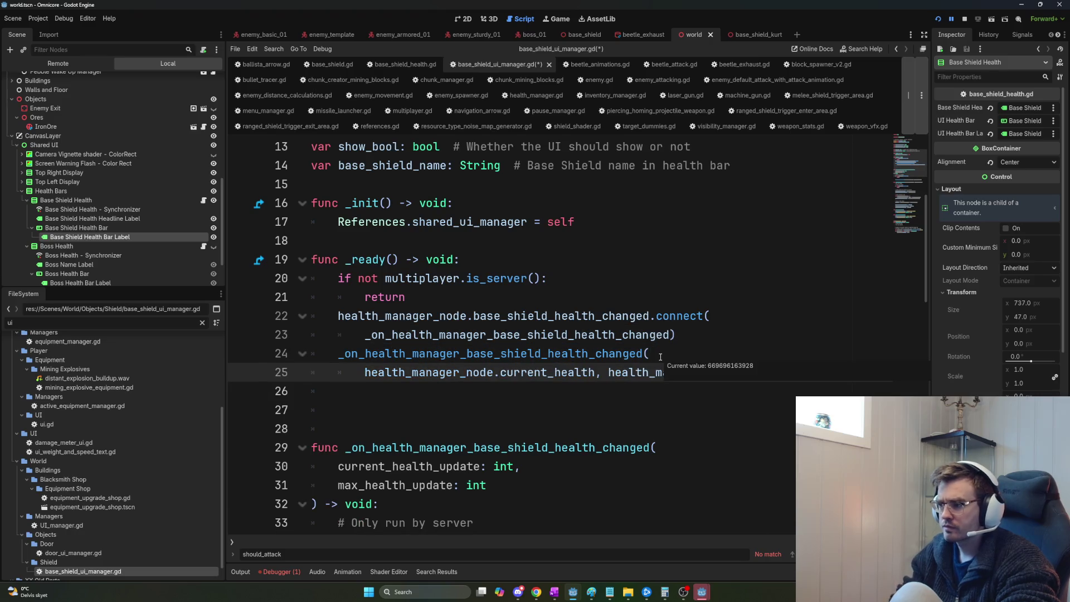
- Paste the three References headline, bar and bar-label lines below those calls
left_click(554, 395)
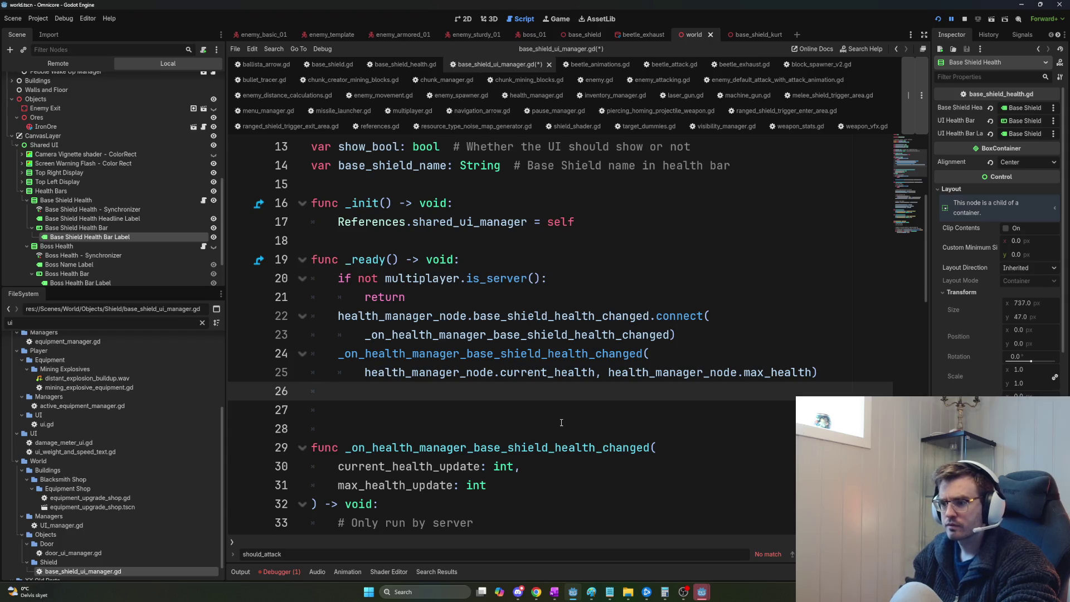
key("Return")
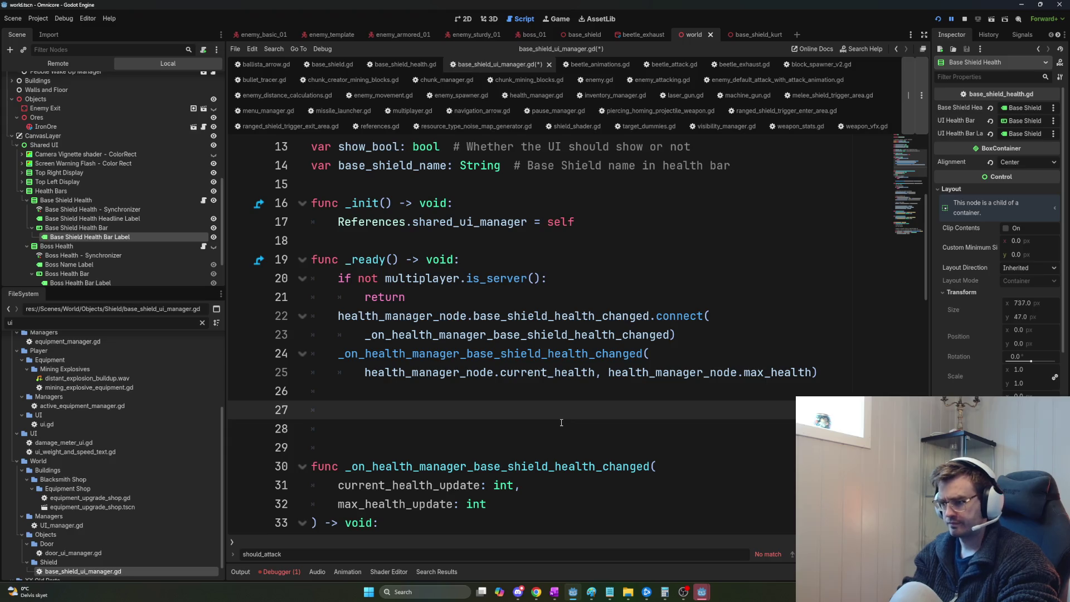
type("References.base_shield_health_headline_label References.ui_health_bar References.ui_health_bar_label")
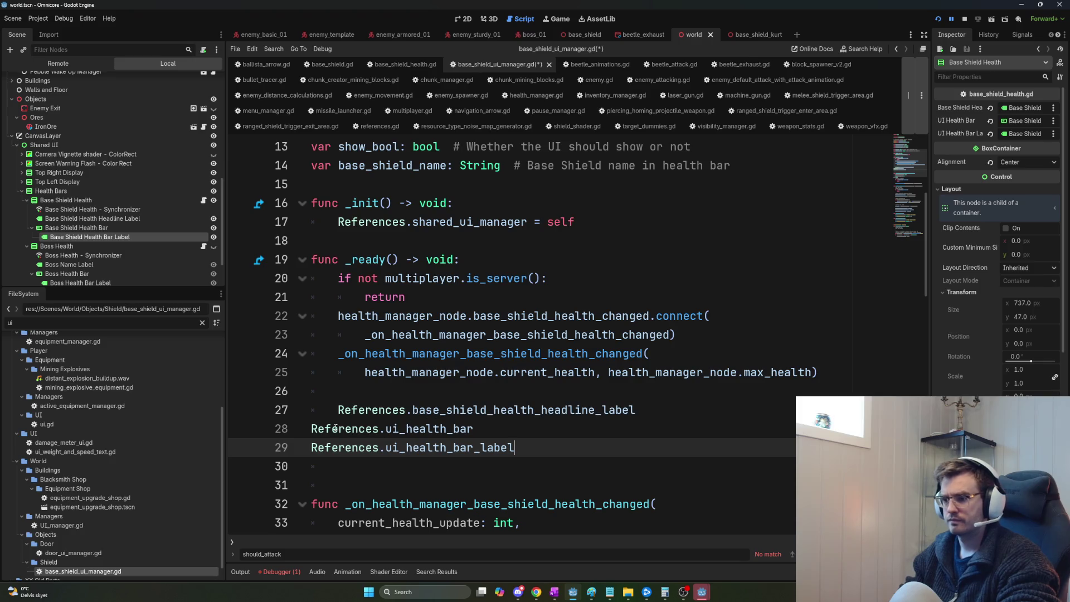
- Indent the two References lines to match the _ready body
left_click(311, 428)
key("Tab")
key("Down")
key("Tab")
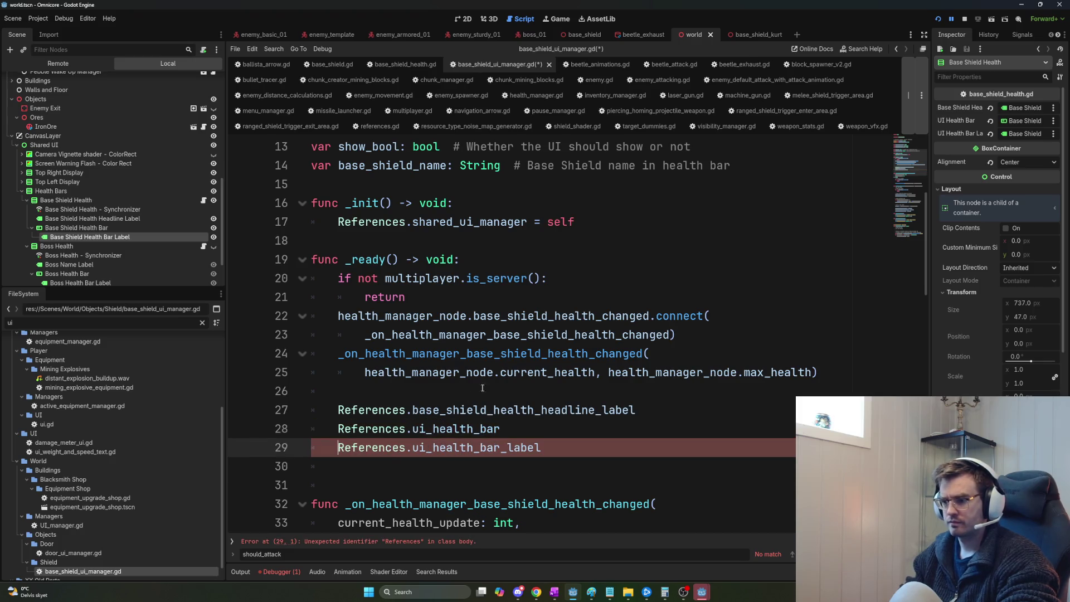
- Copy the three ui_health variable names using multiple carets
scroll(494, 381, "up", 3)
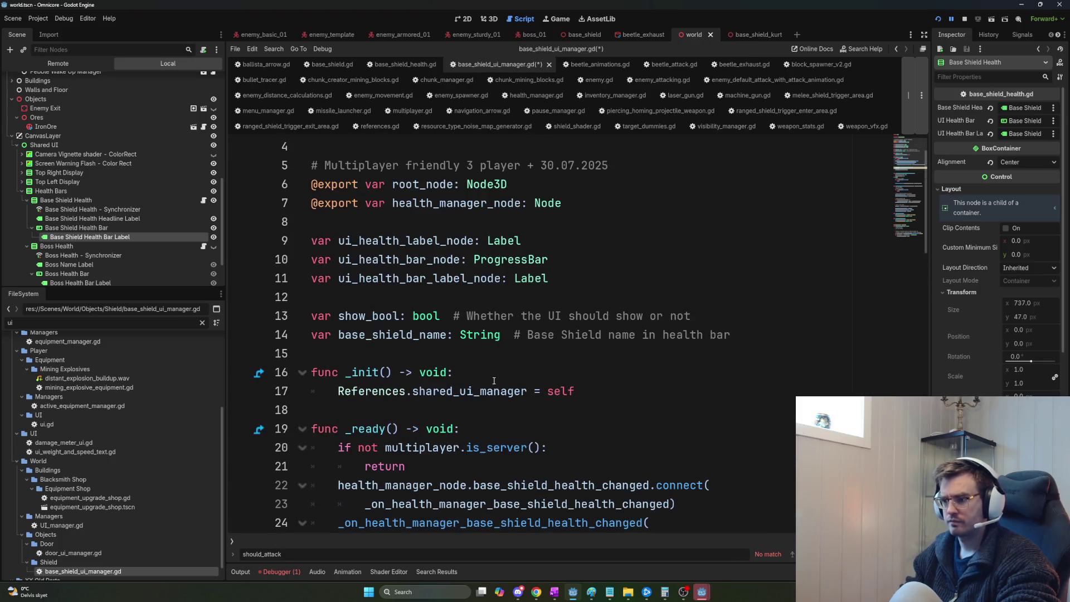
left_click(504, 278)
key("Up")
key("Up")
key("Left")
key("Left")
key("Left")
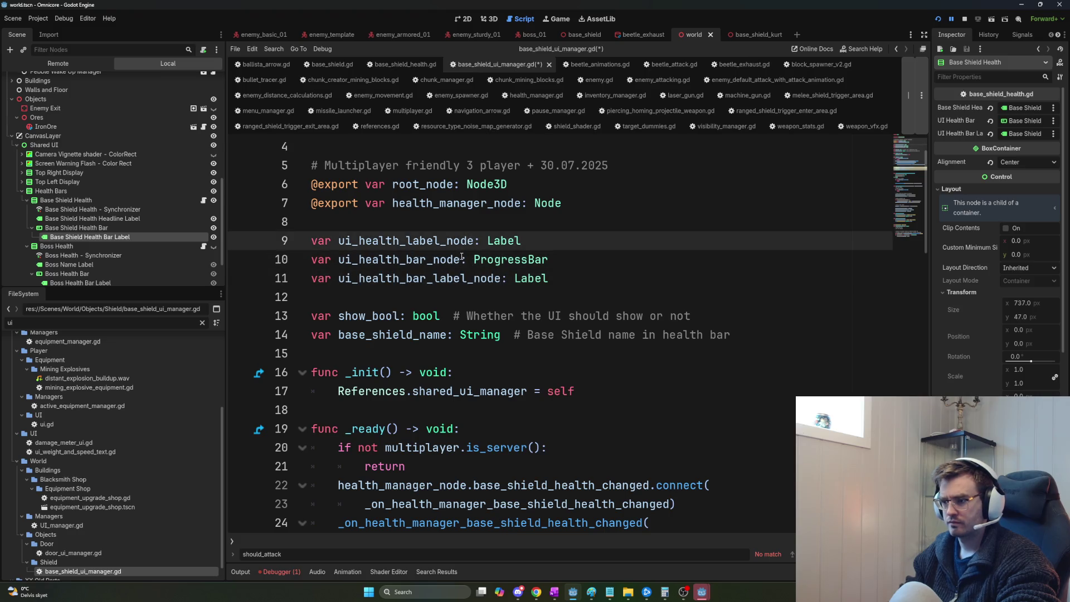
left_click(462, 259, "alt")
left_click(501, 279, "alt")
key("ctrl+shift+Left")
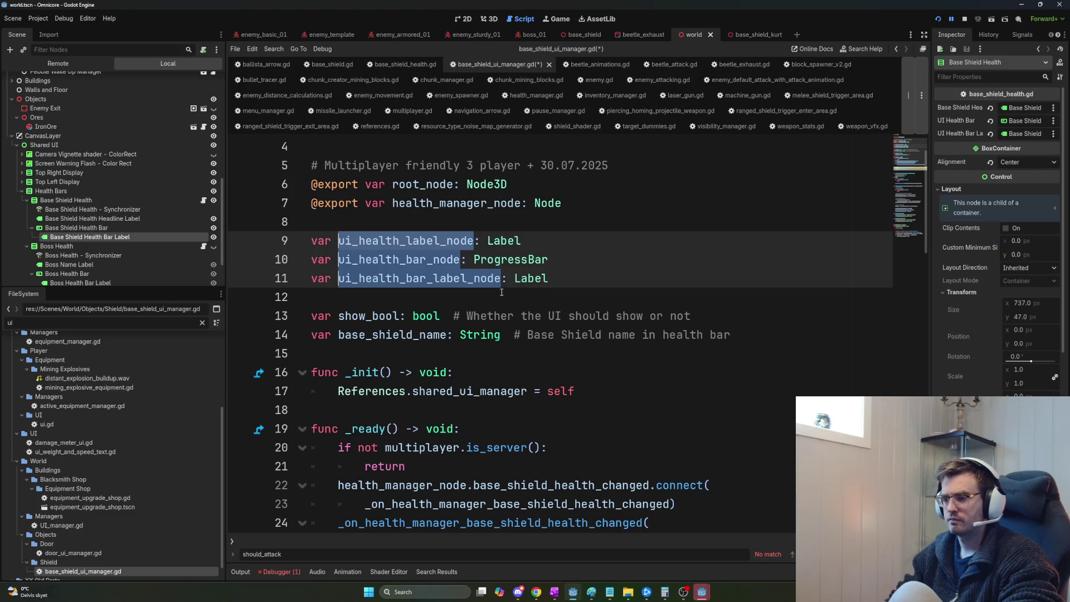
key("ctrl+c")
- Paste each variable name with ' = ' before its References line on lines 27–29
scroll(502, 292, "down", 4)
left_click(340, 353)
key("ctrl+v")
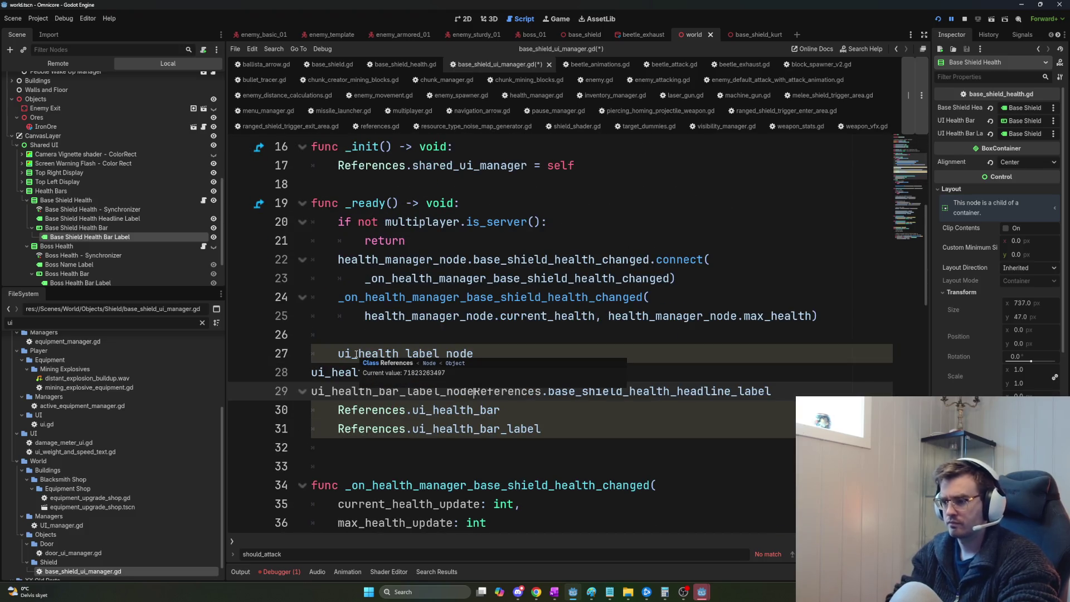
key("ctrl+z")
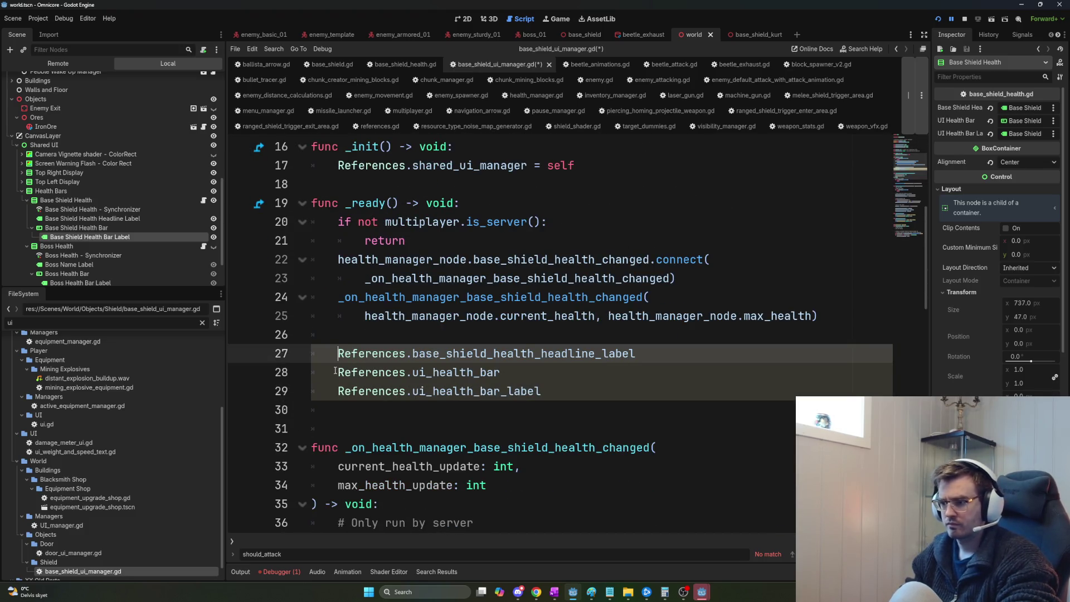
key("shift+alt+Down")
key("shift+alt+Down")
key("ctrl+v")
type("=")
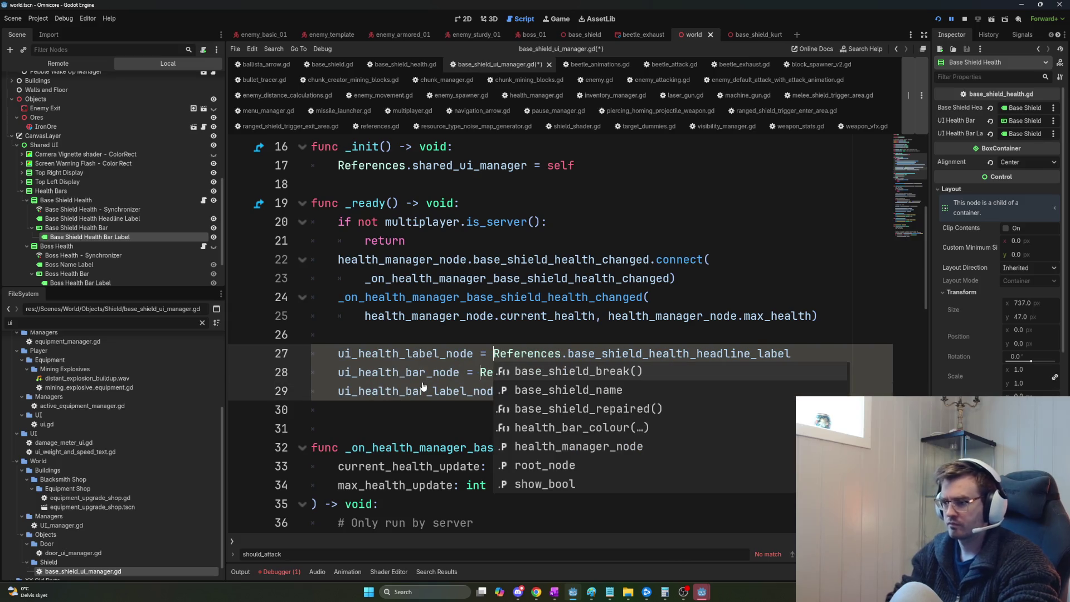
left_click(478, 332)
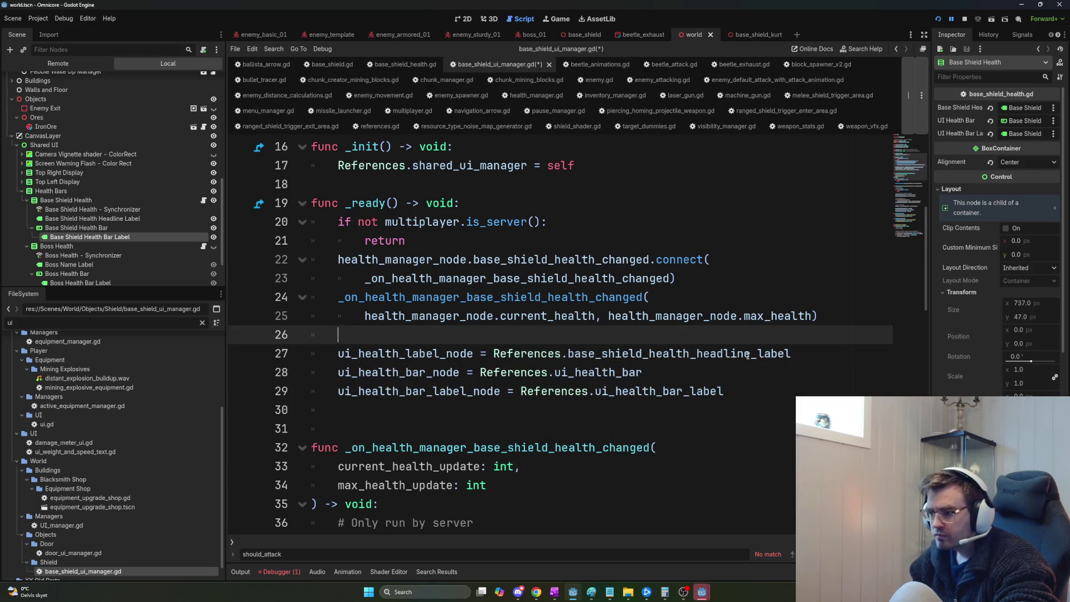
- Insert 'headline_' on line 27 to make ui_health_headline_label_node
left_click(408, 353)
type("headline_")
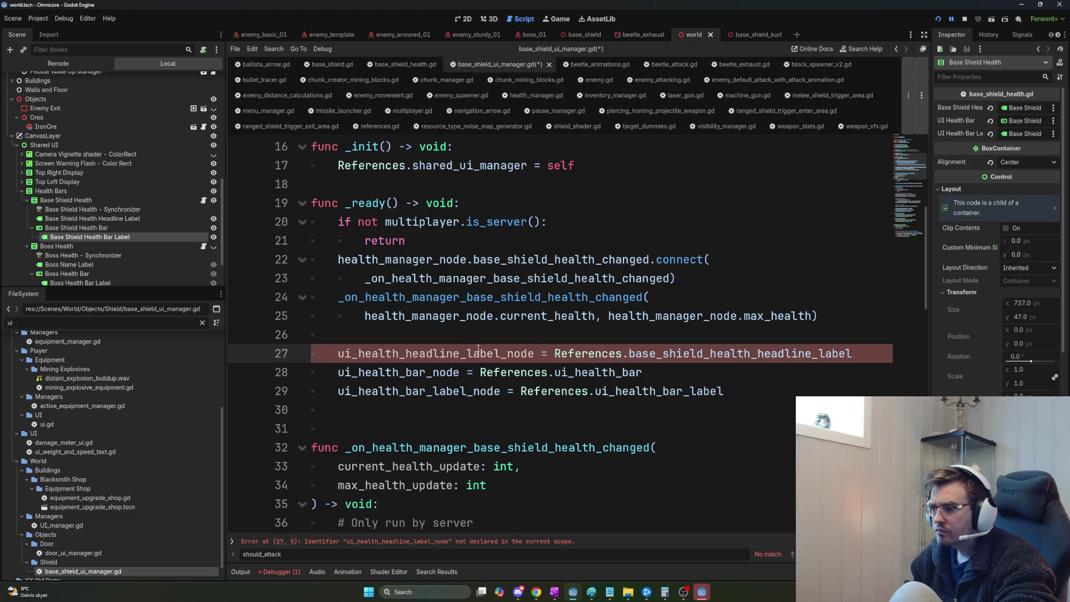
double_click(470, 350)
scroll(559, 406, "down", 8)
scroll(558, 390, "up", 7)
- Revert to ui_health_label_node and open Find/Replace for that identifier
key("ctrl+f")
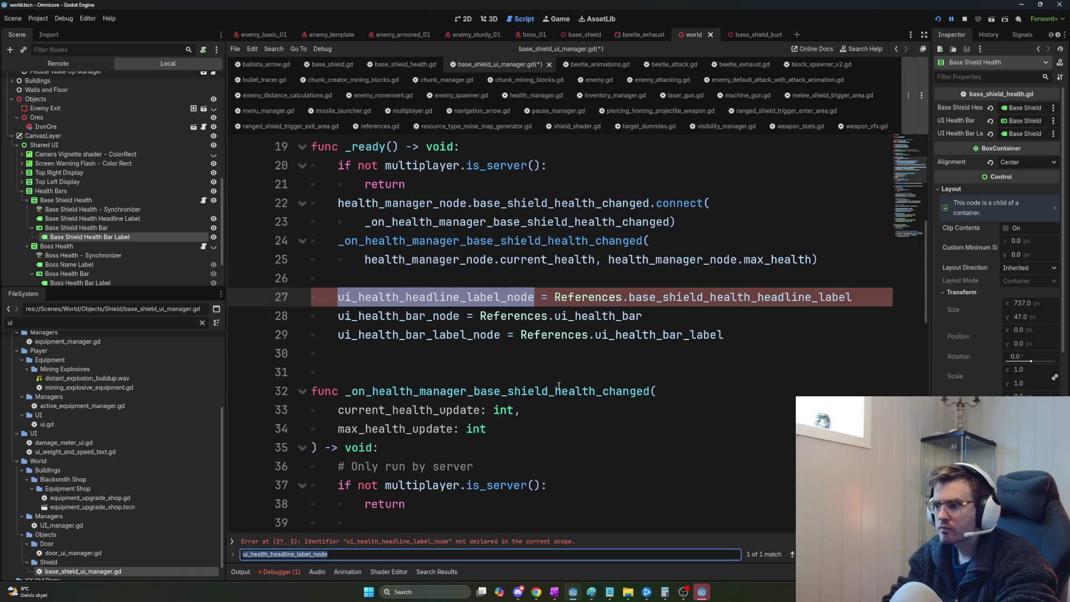
key("ctrl+z")
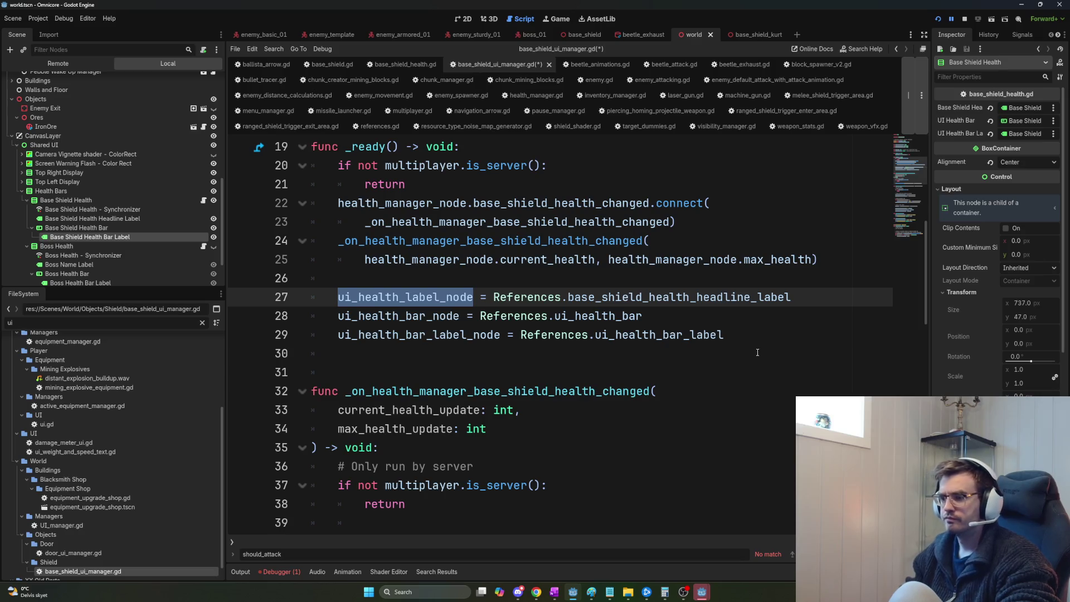
key("ctrl+f")
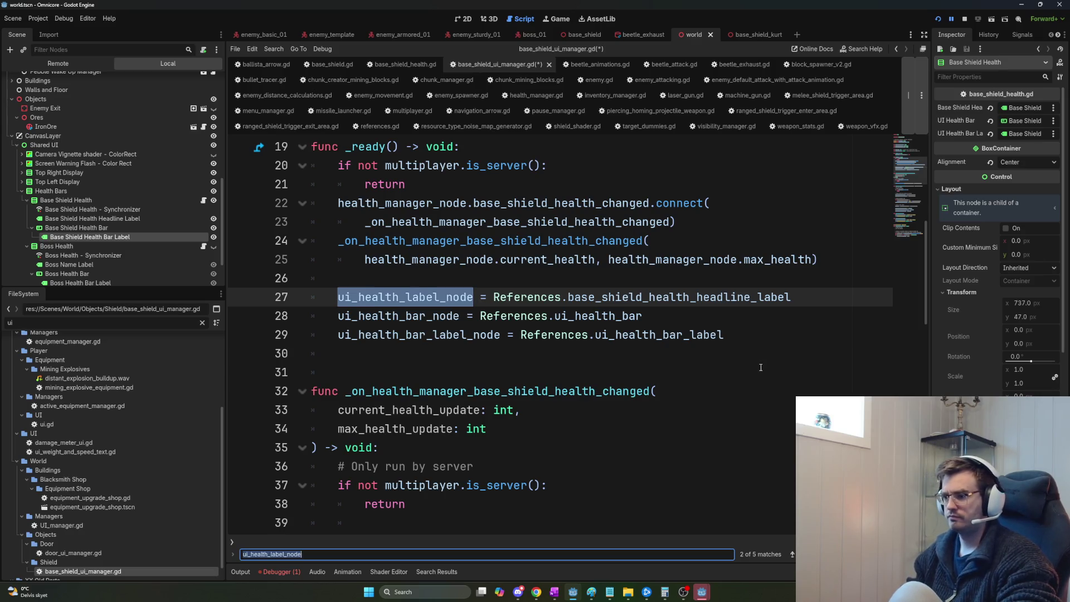
key("ctrl+r")
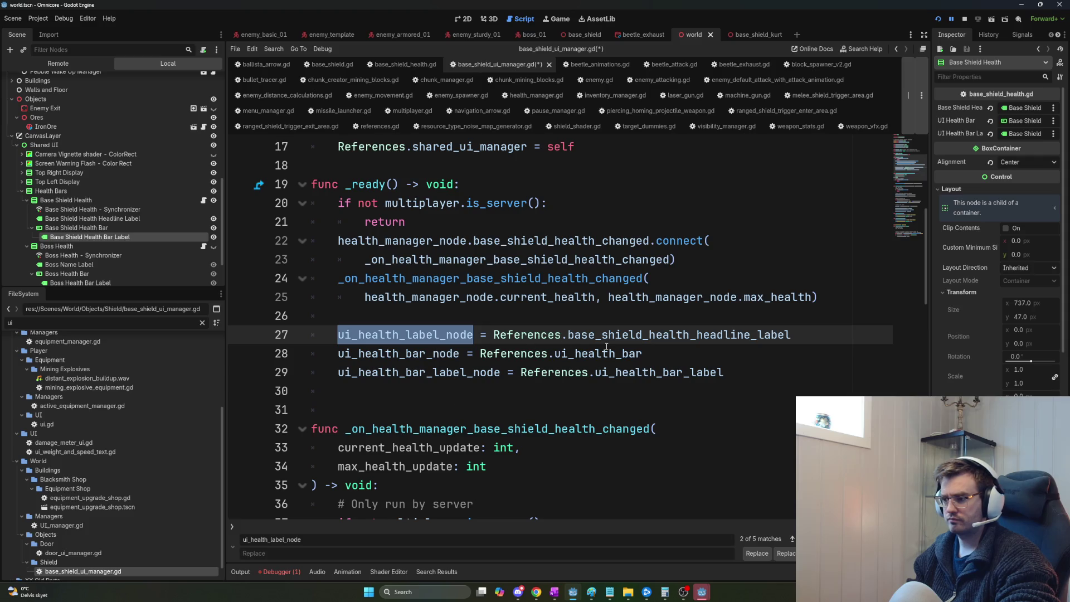
type("ba")
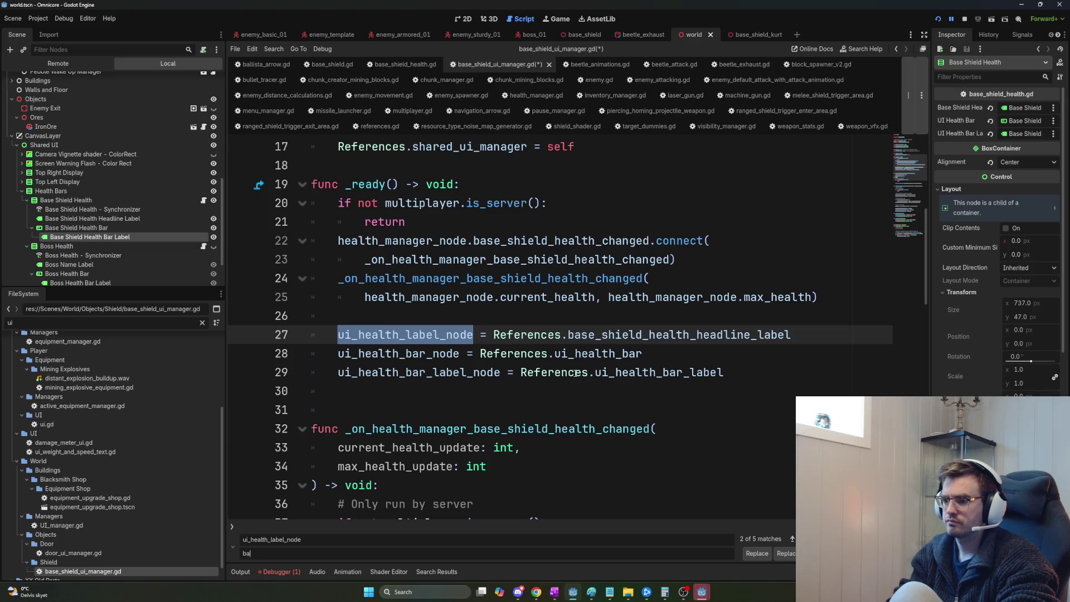
- Replace every ui_health_label_node with ui_health_headline_label_node
key("BackSpace")
key("BackSpace")
type("ui_health_")
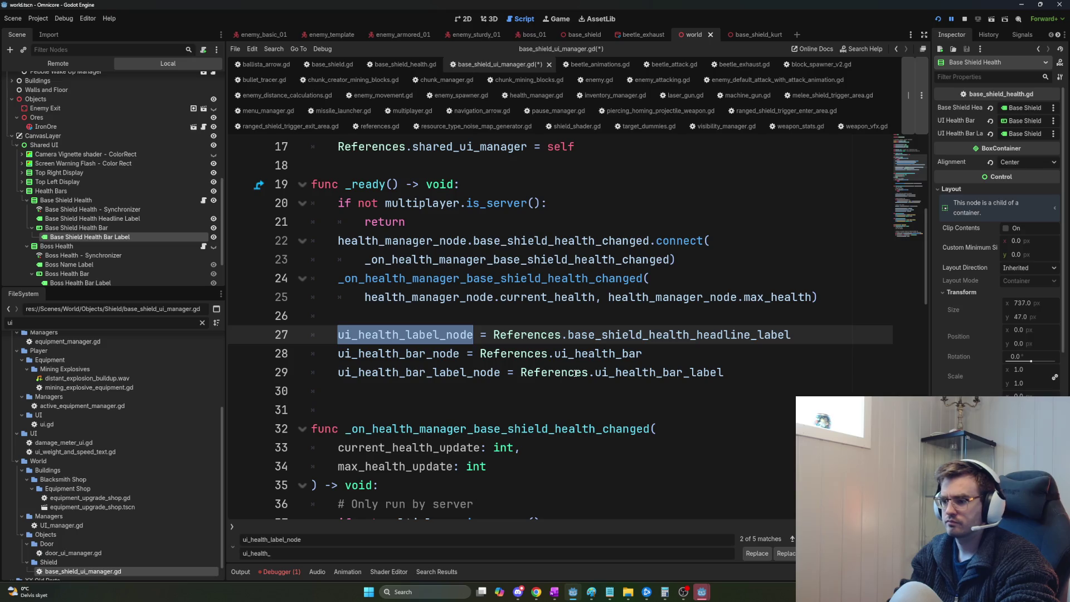
type("_headline")
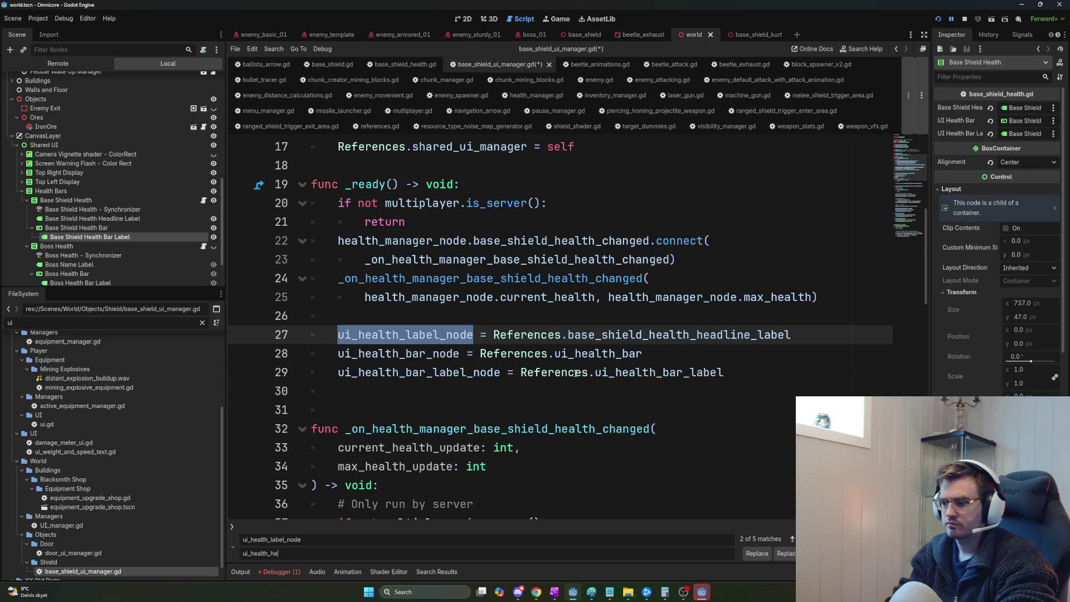
type("label")
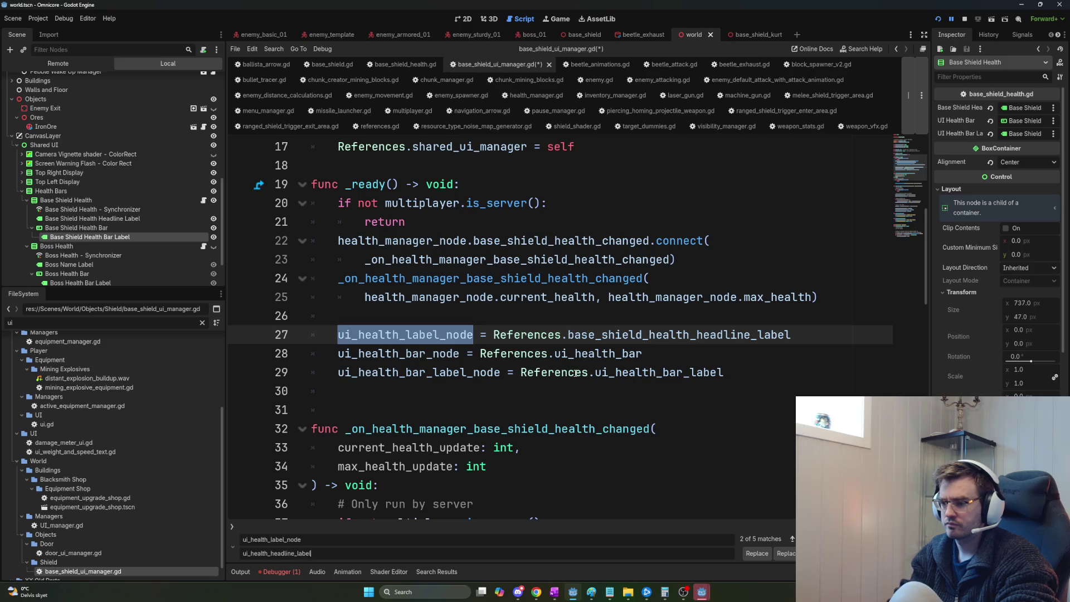
type("ode")
key("Return")
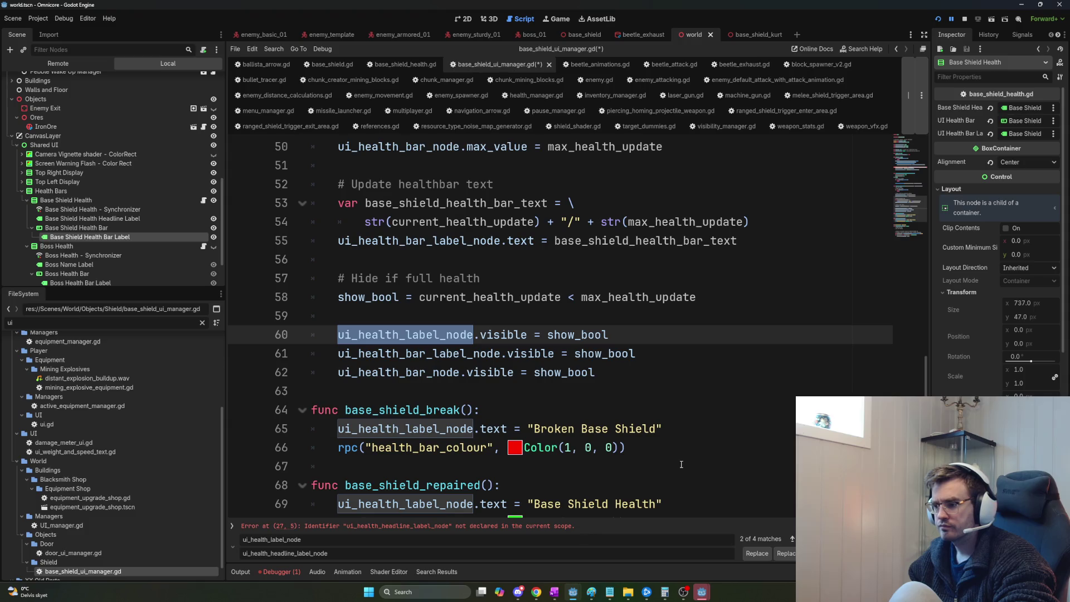
left_click(787, 553)
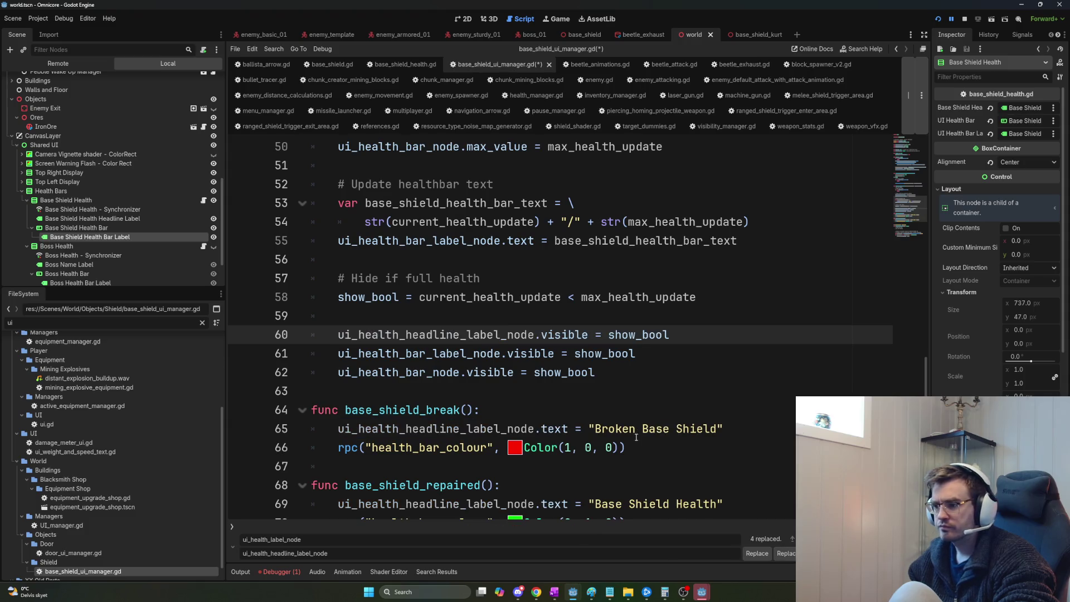
left_click(587, 390)
scroll(613, 396, "down", 5)
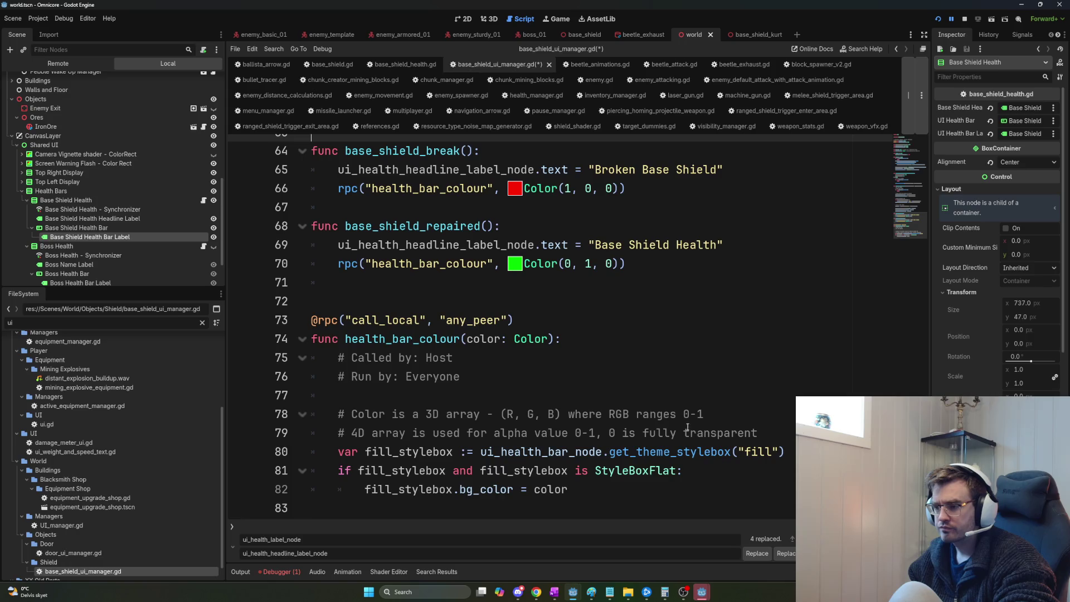
scroll(677, 410, "up", 1)
- Save base_shield_ui_manager.gd and run the game with F5
key("ctrl+s")
scroll(677, 410, "up", 2)
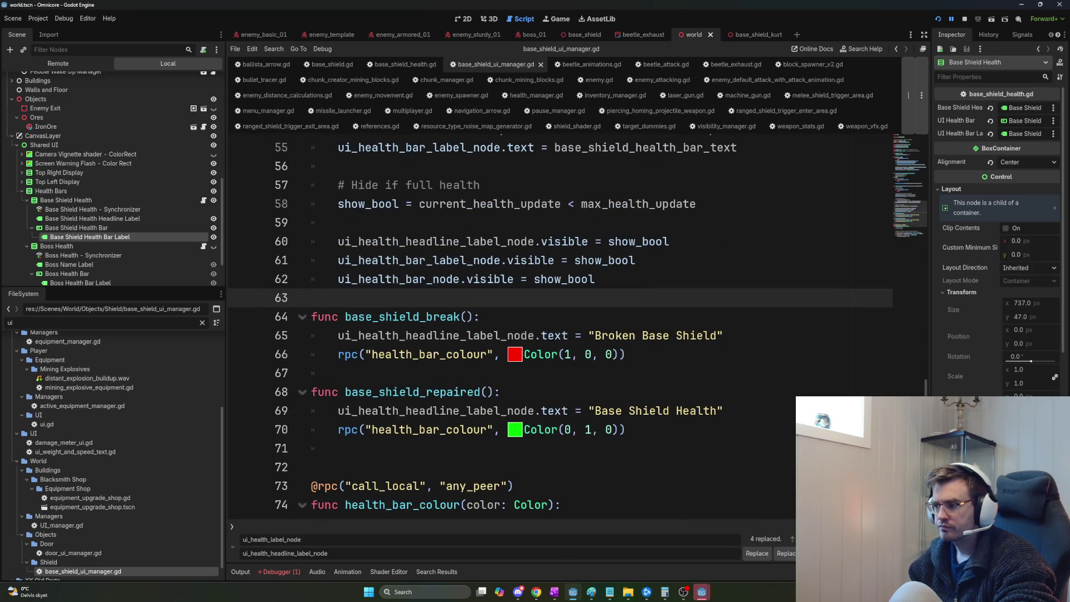
scroll(892, 279, "up", 20)
key("F5")
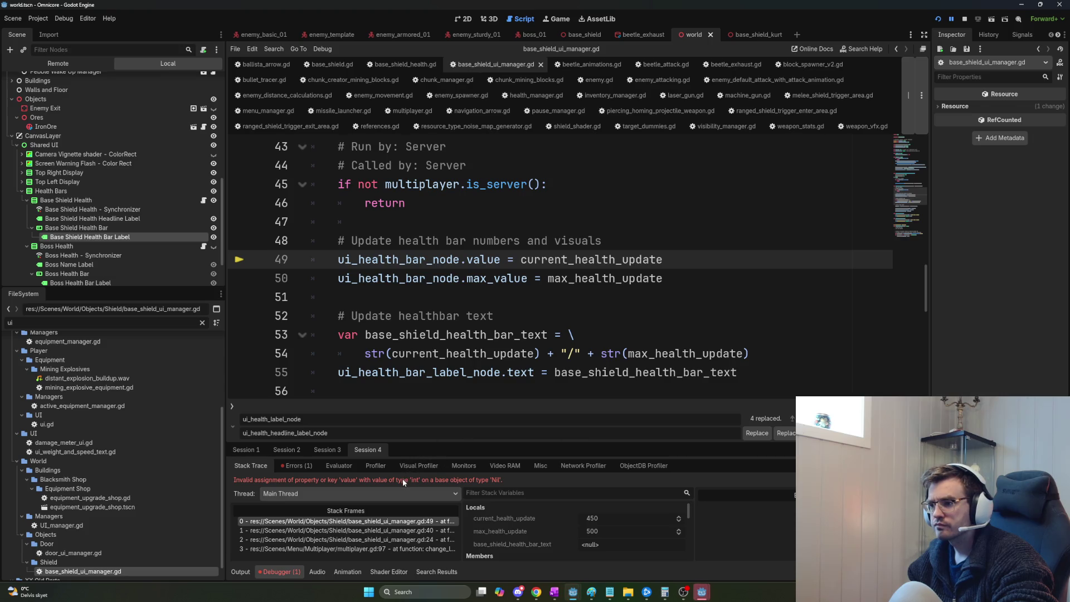
- Step through the uses of ui_health_bar_node to find where it is assigned
double_click(444, 280)
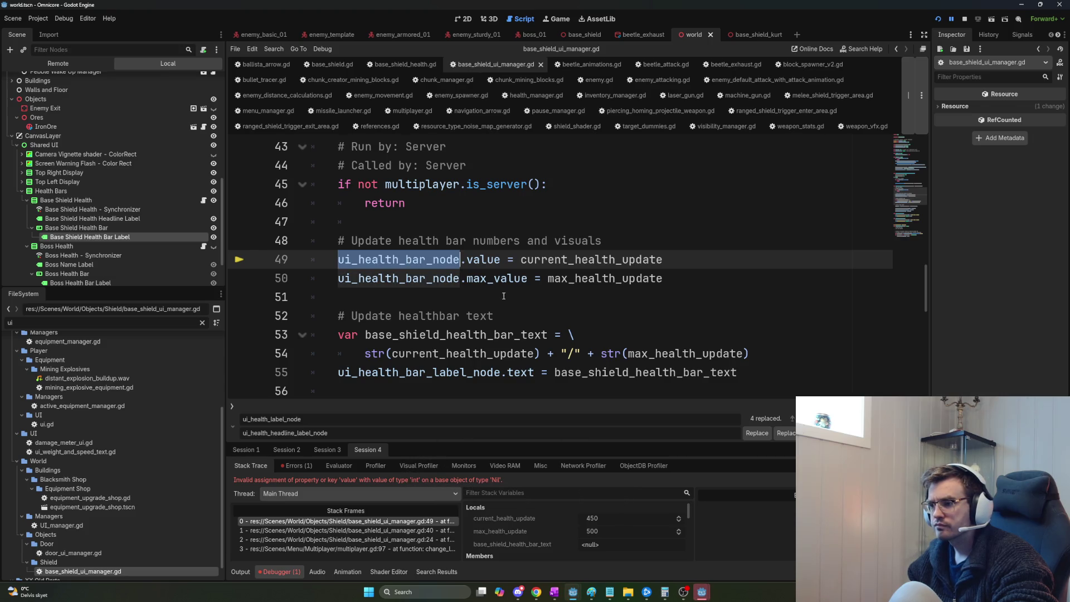
scroll(556, 322, "down", 2)
key("F3")
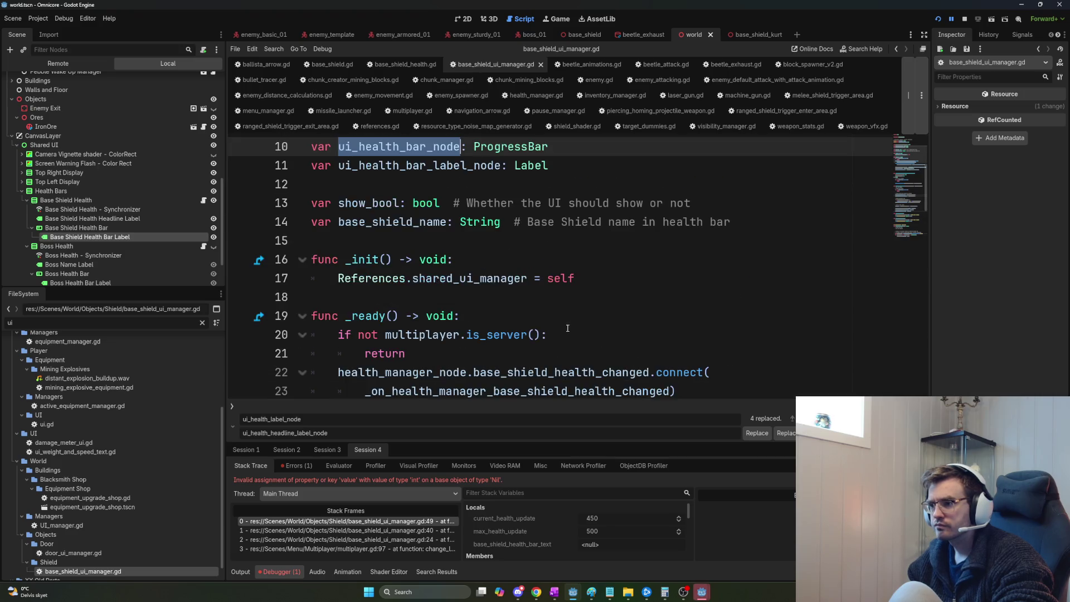
key("F3")
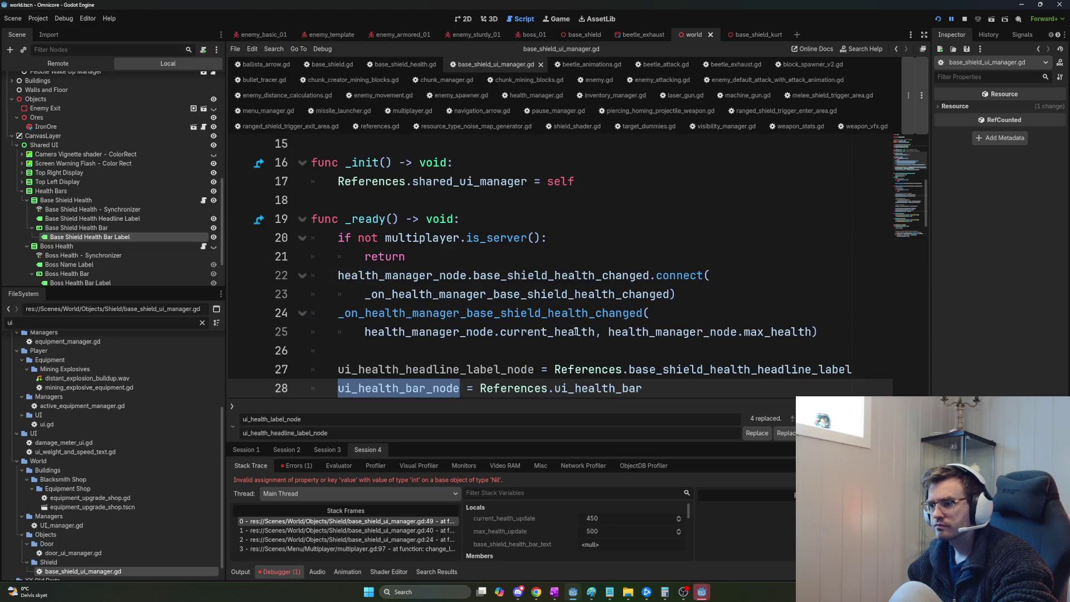
key("shift+F3")
scroll(575, 338, "up", 2)
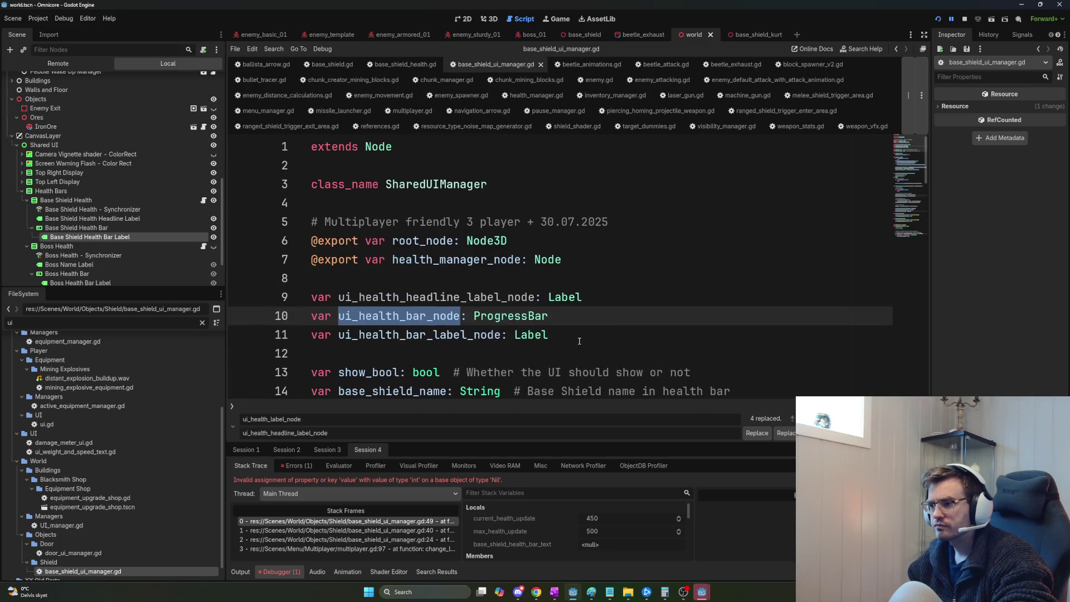
key("F3")
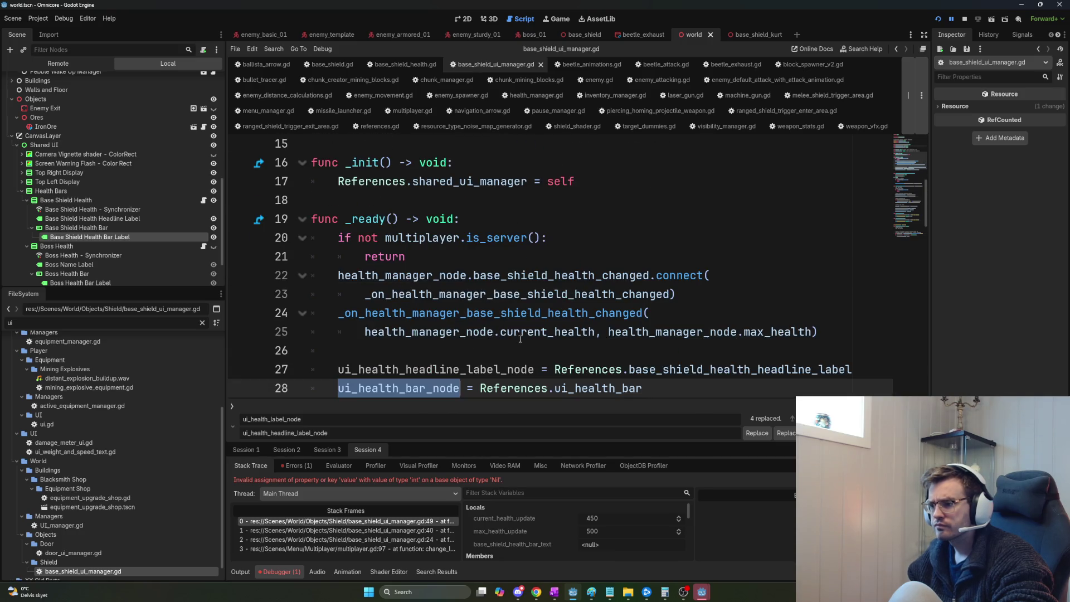
- Reach the failing use on line 49 and highlight the update_base_shield_ui calls
scroll(553, 353, "down", 2)
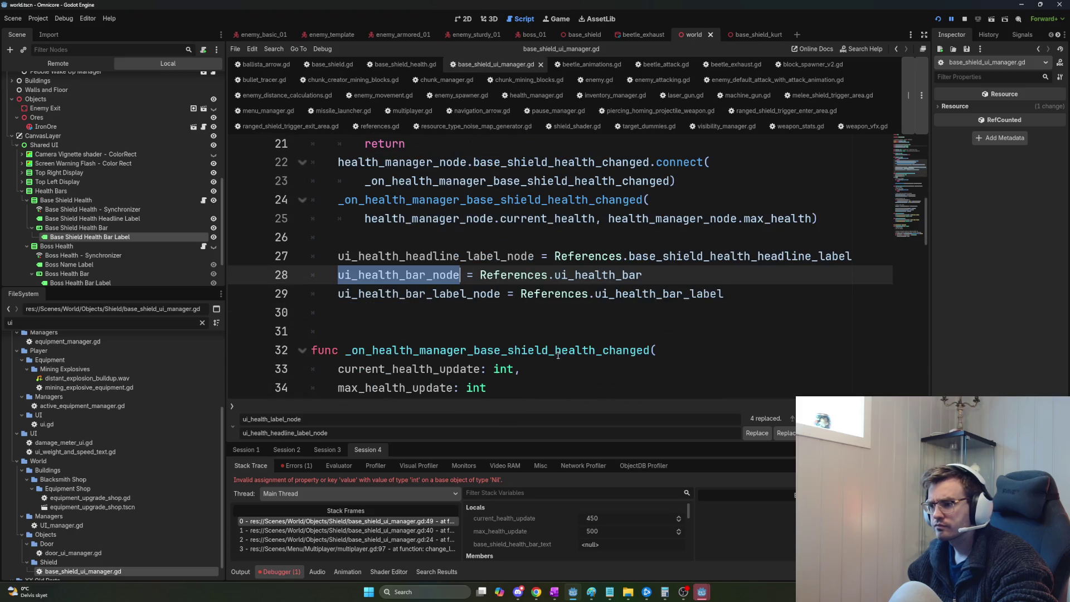
key("F3")
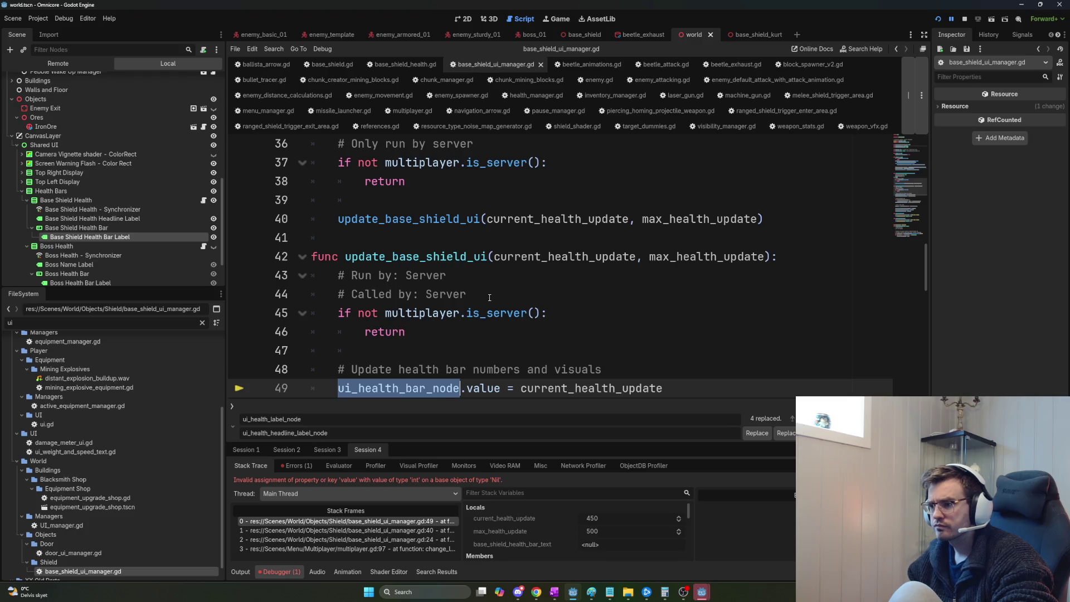
left_click(487, 256)
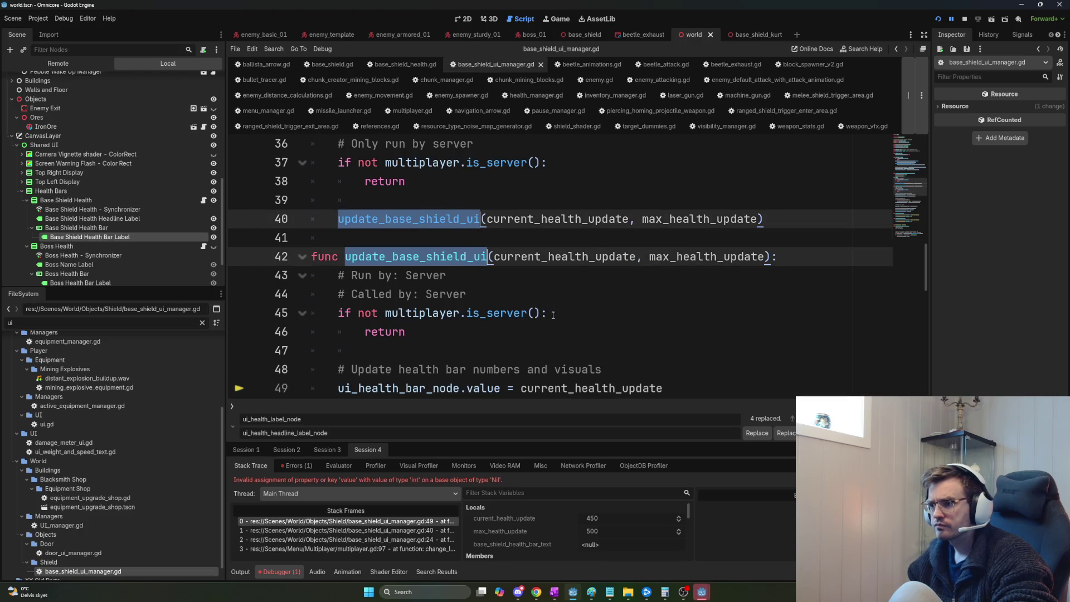
scroll(553, 315, "up", 2)
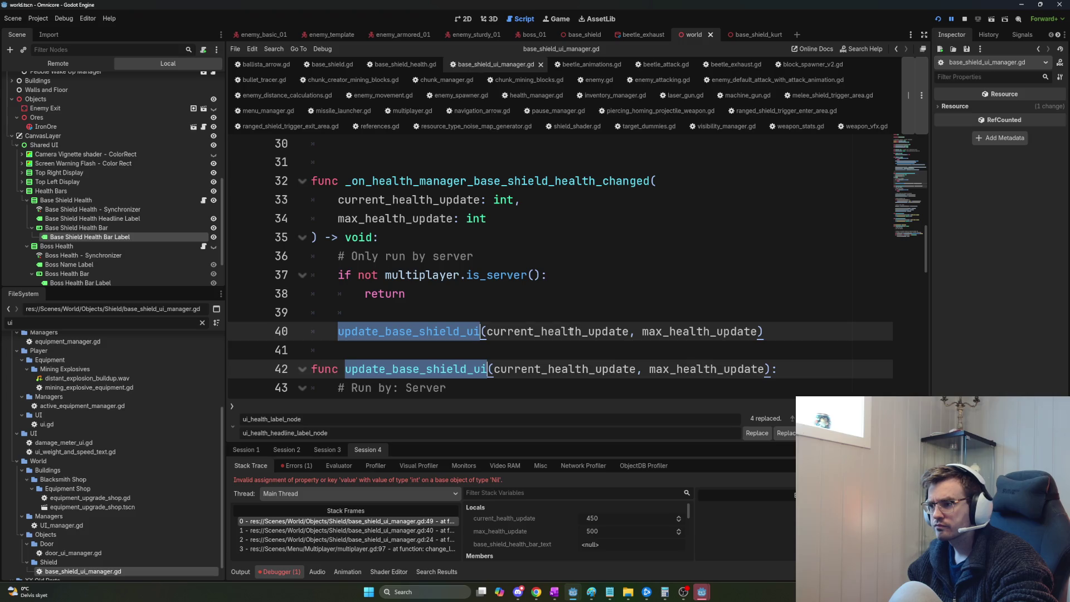
mouse_move(571, 331)
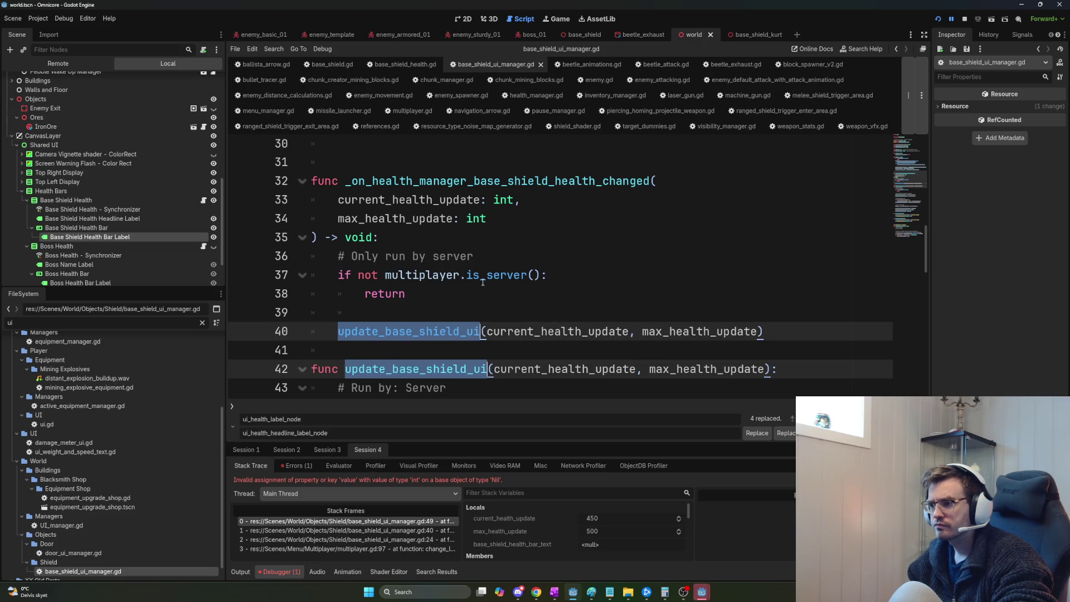
scroll(549, 333, "up", 4)
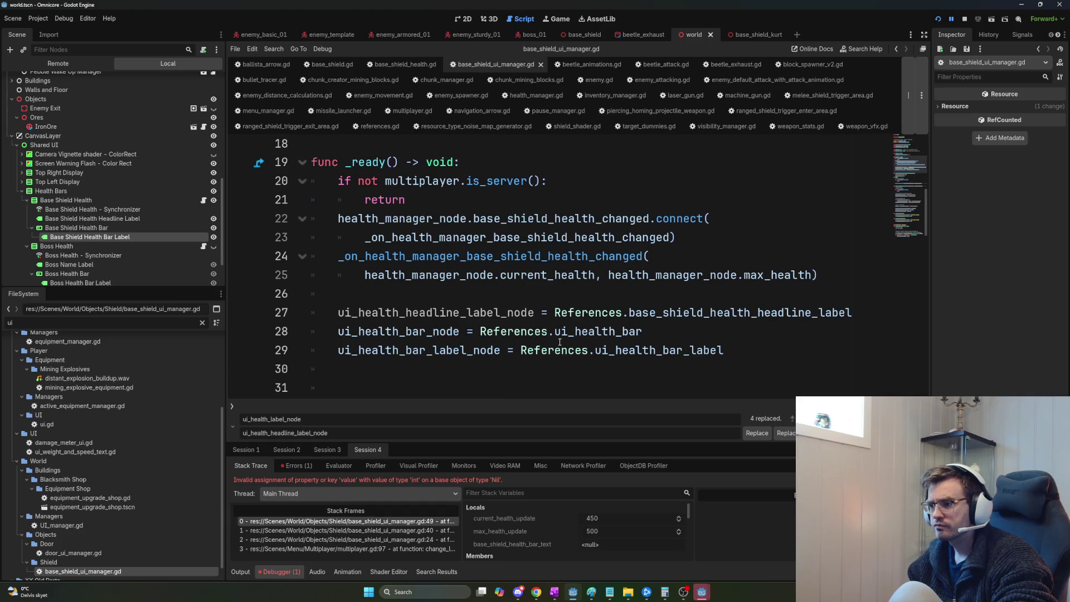
- Move the three ui node assignments above the signal connect call in _ready
left_click_drag(725, 350, 338, 312)
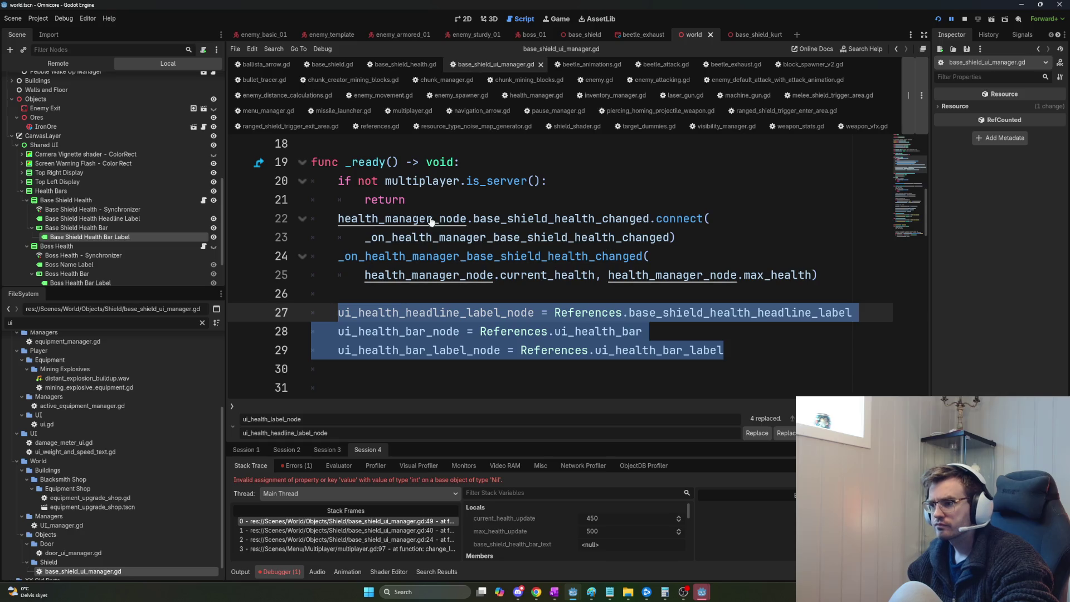
key("ctrl+x")
left_click(444, 200)
key("Return")
key("Return")
key("ctrl+v")
key("Return")
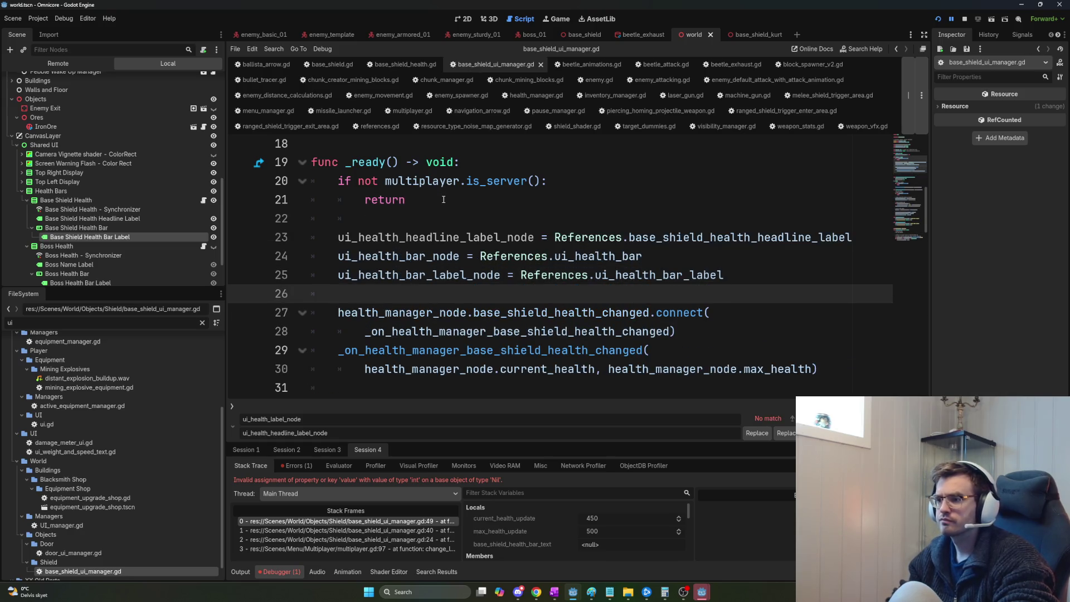
- Rerun the game and return to the script, now halted at line 52
scroll(486, 315, "down", 4)
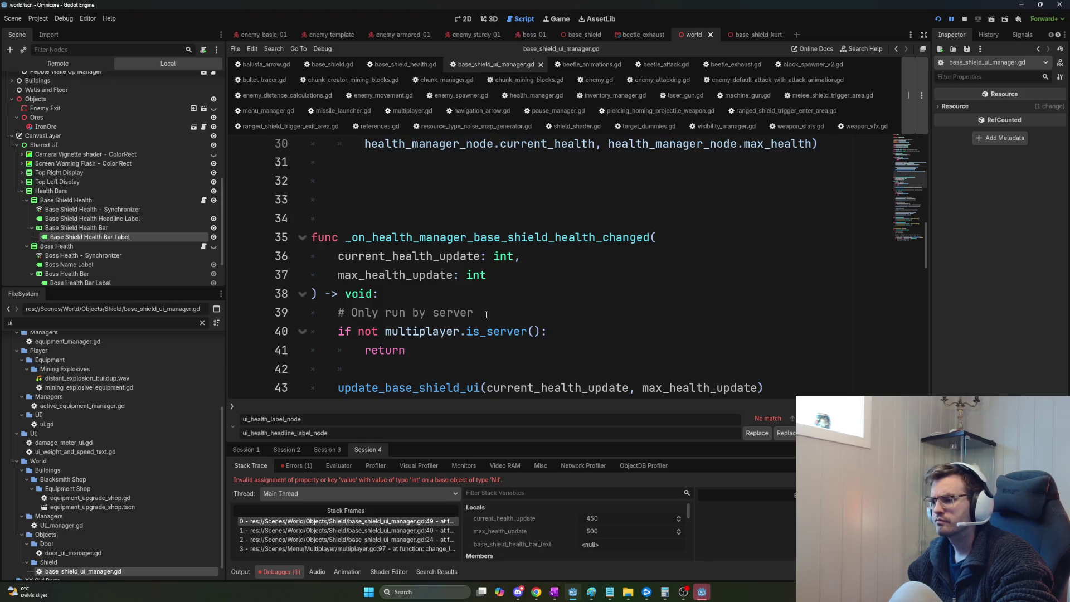
scroll(486, 315, "down", 3)
key("F5")
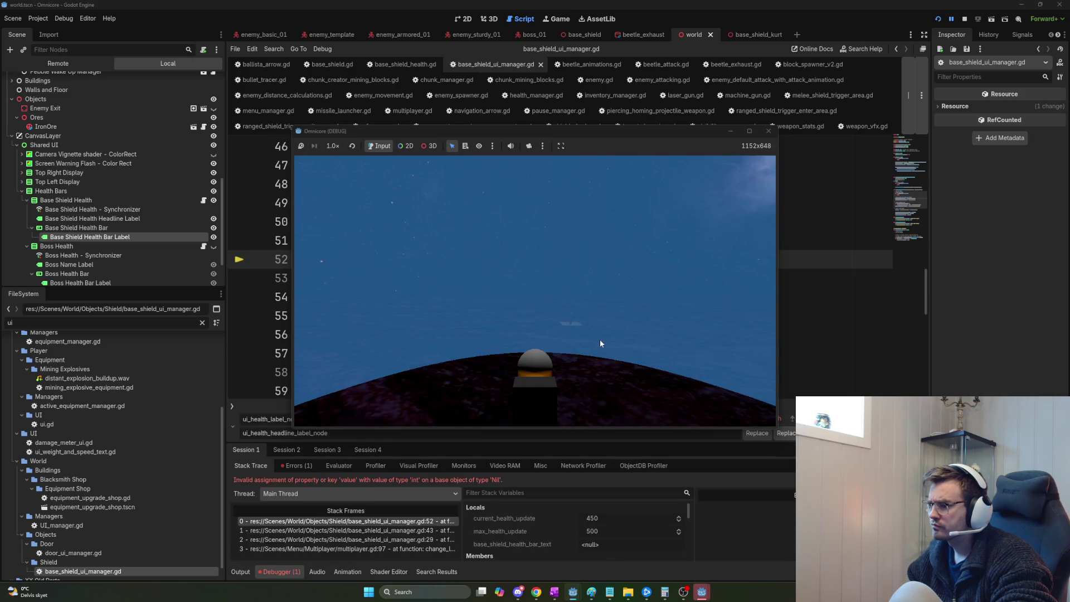
left_click(346, 522)
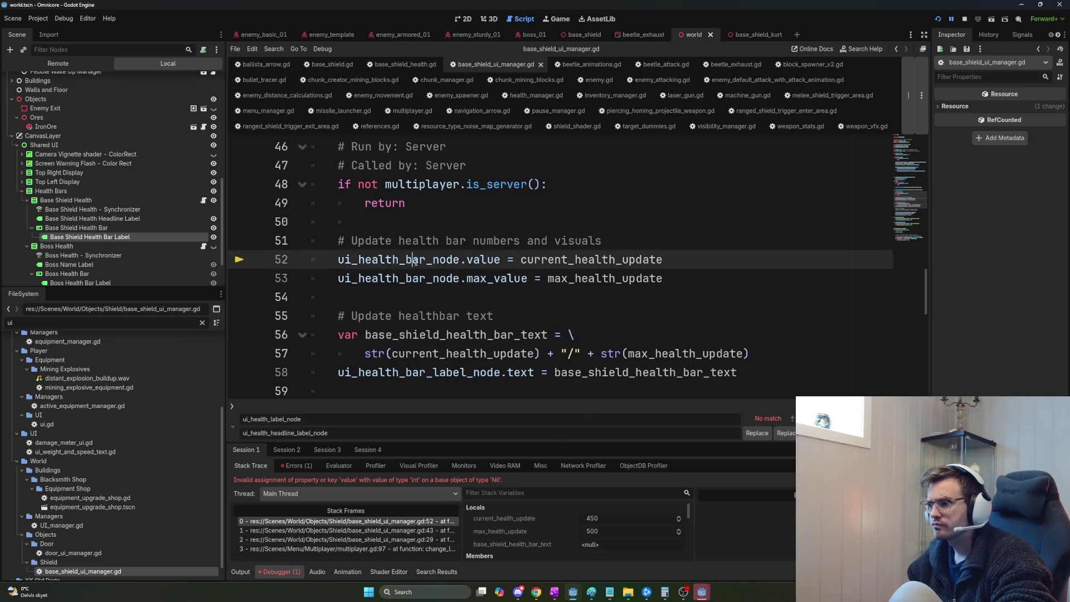
- Trace ui_health_bar_node's uses, then inspect the Base Shield Health Bar node's ProgressBar properties
double_click(390, 260)
scroll(506, 292, "down", 2)
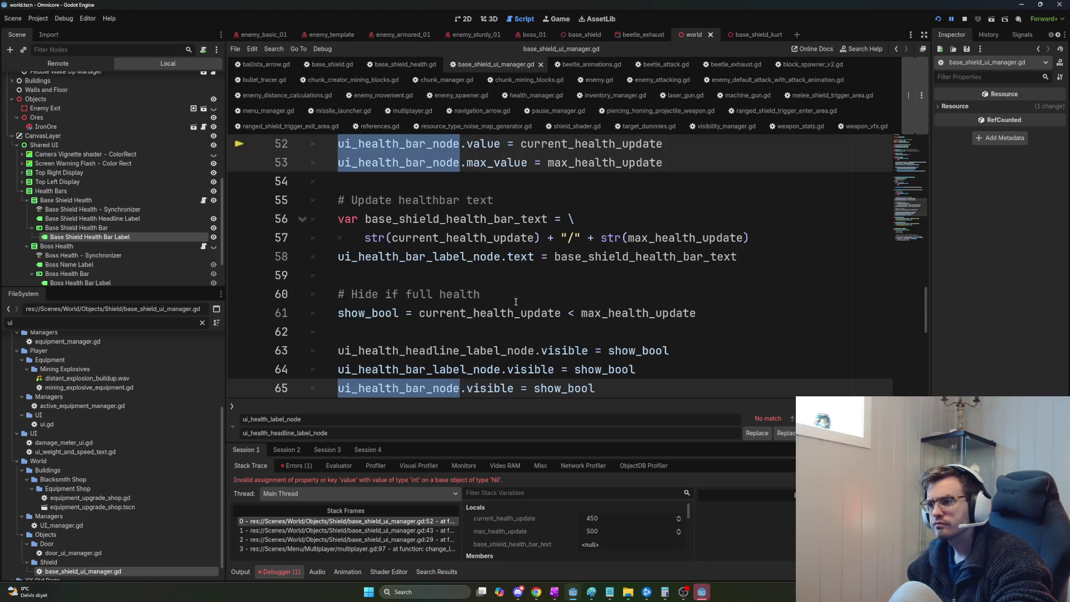
scroll(623, 325, "down", 6)
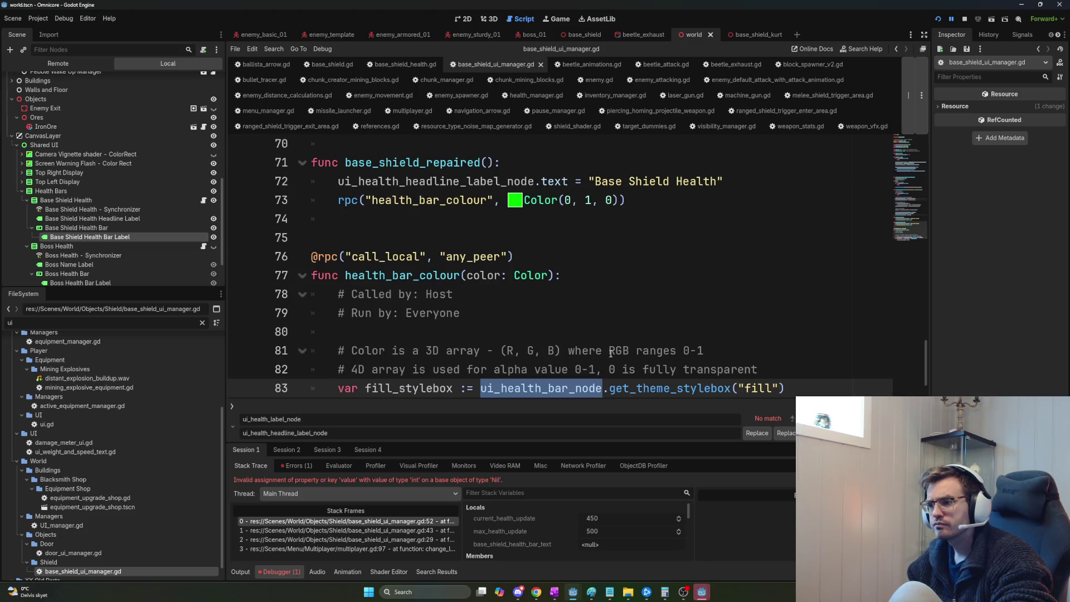
scroll(616, 359, "down", 1)
left_click(557, 332, "ctrl")
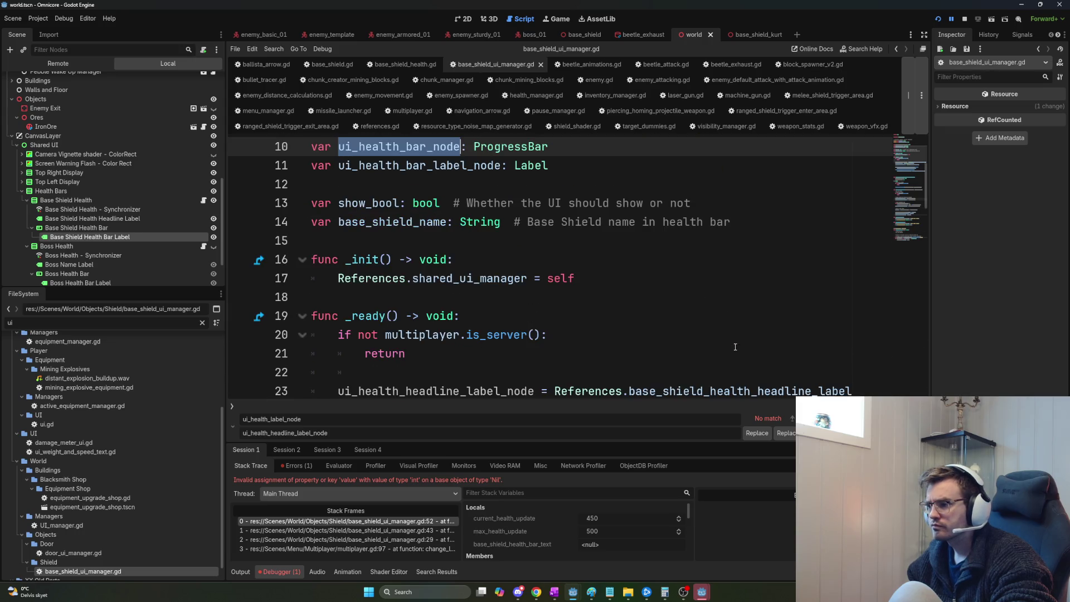
scroll(624, 322, "up", 2)
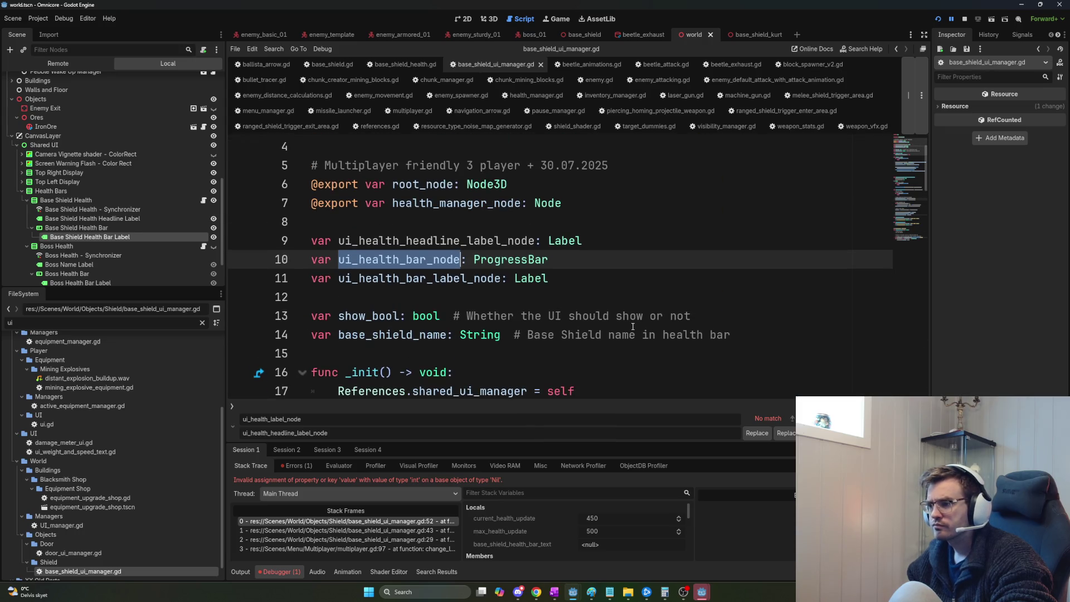
key("ctrl+d")
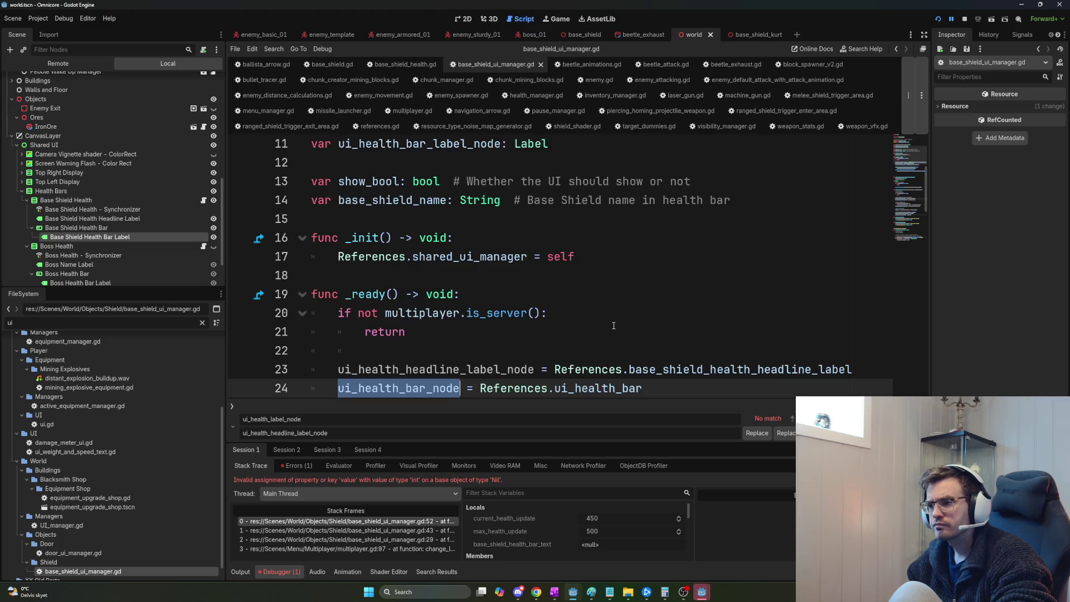
scroll(618, 332, "down", 1)
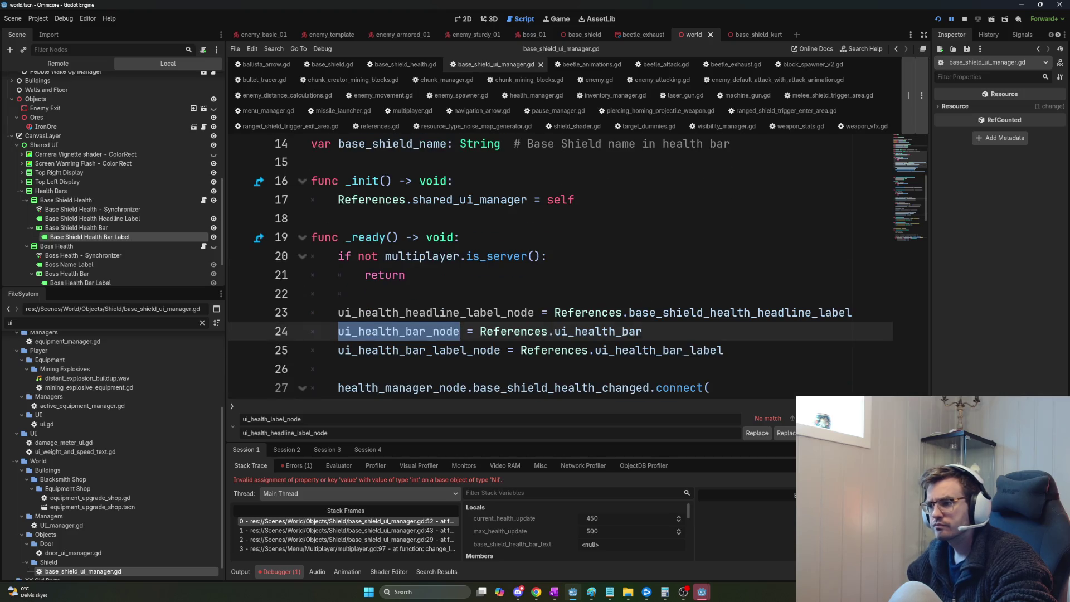
left_click(664, 333)
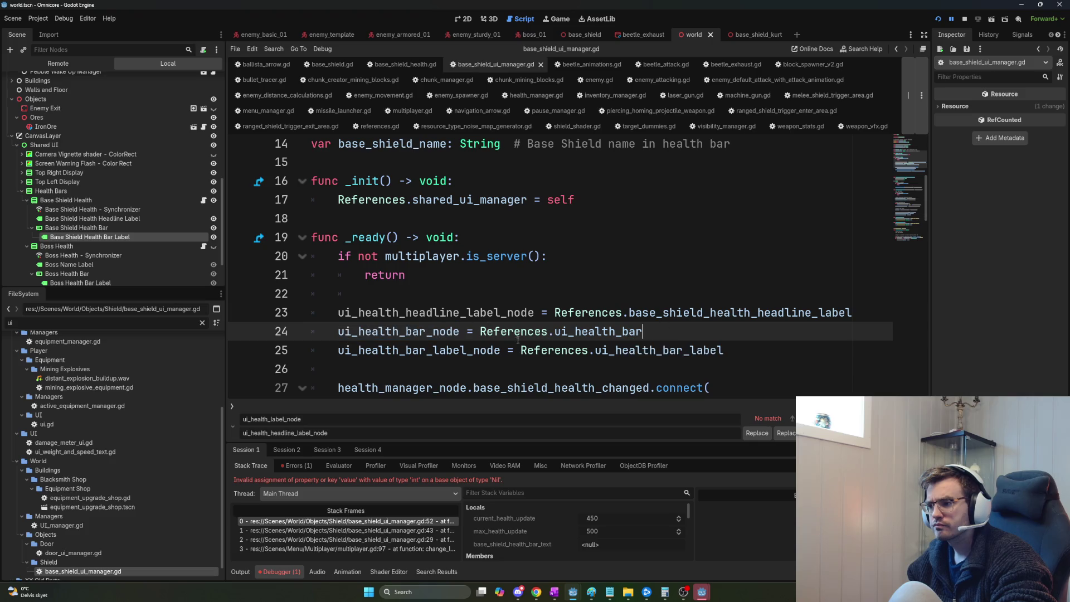
left_click(158, 227)
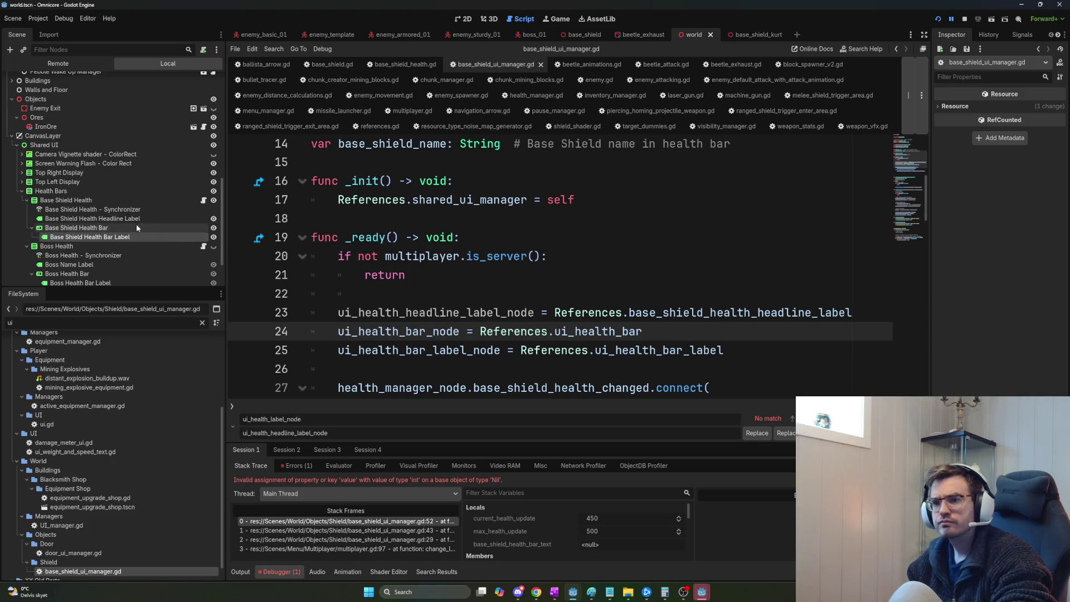
left_click(167, 201)
left_click(203, 200)
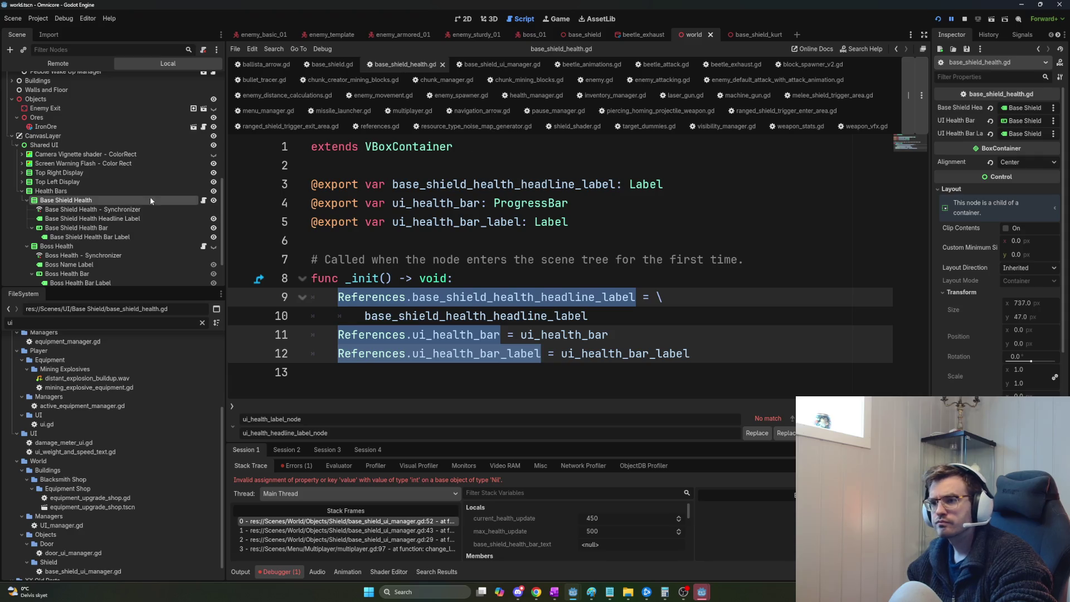
left_click(204, 200)
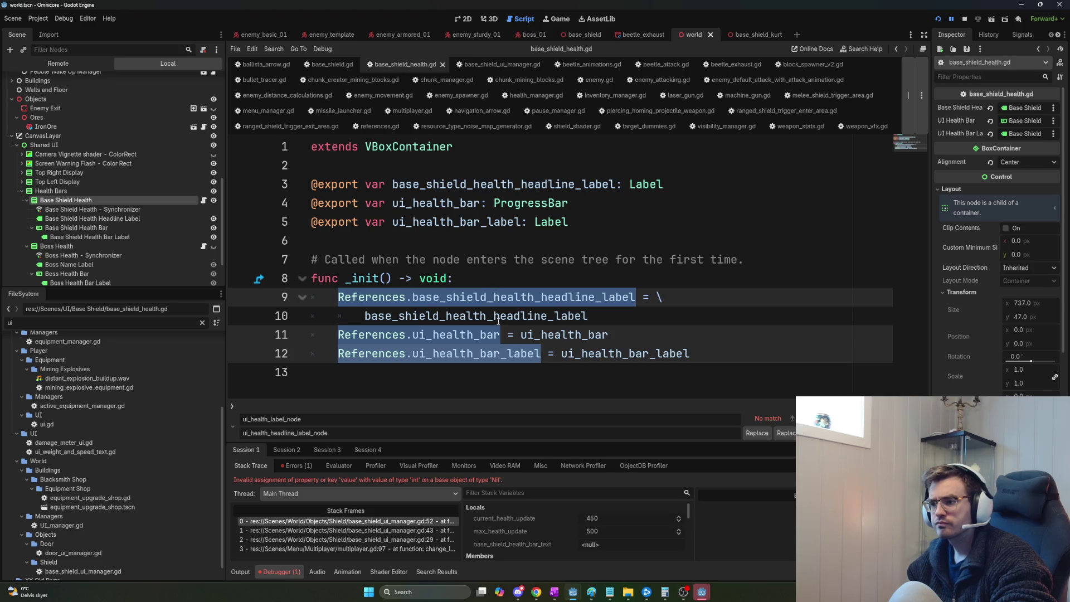
double_click(579, 334)
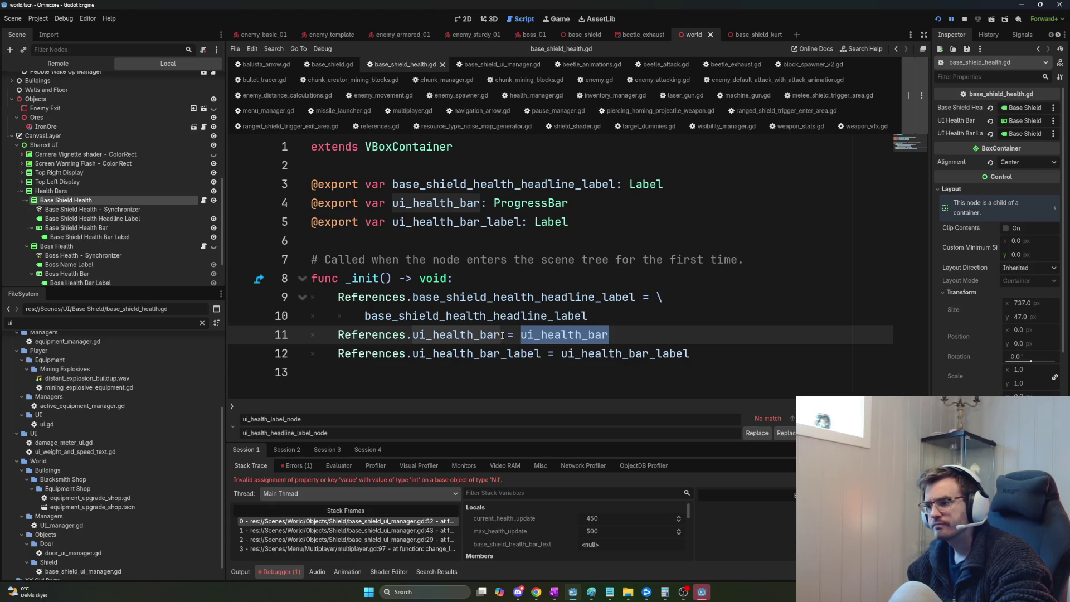
left_click(650, 319)
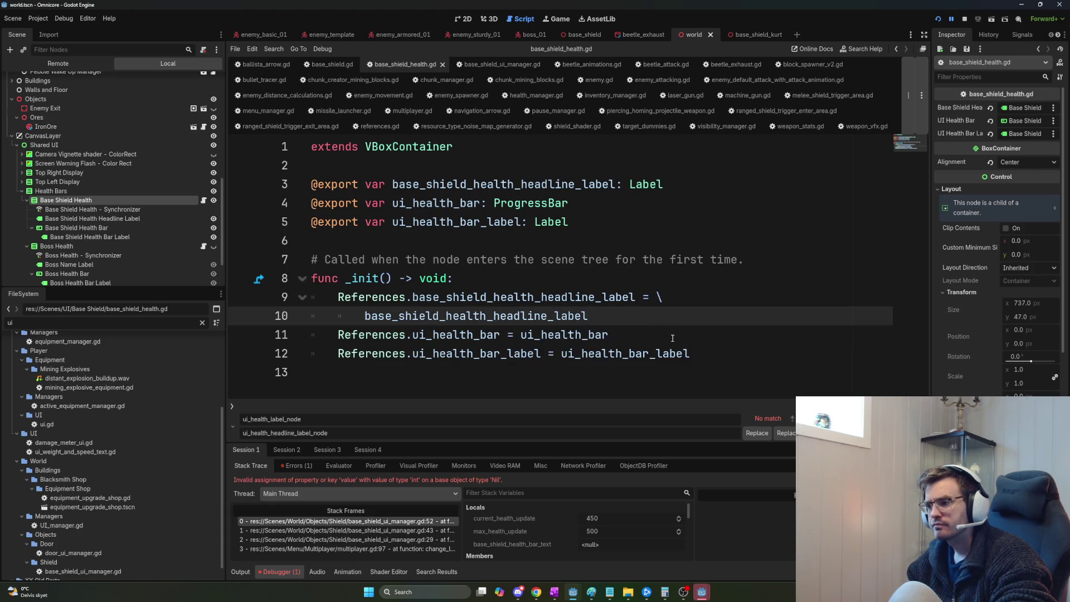
left_click_drag(673, 339, 521, 335)
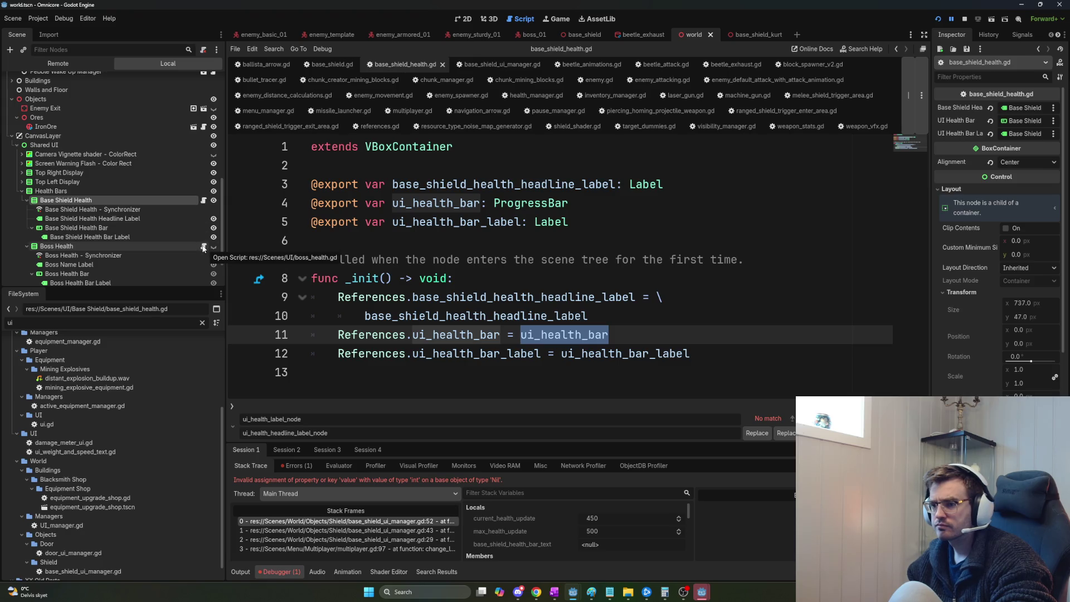
left_click(679, 336)
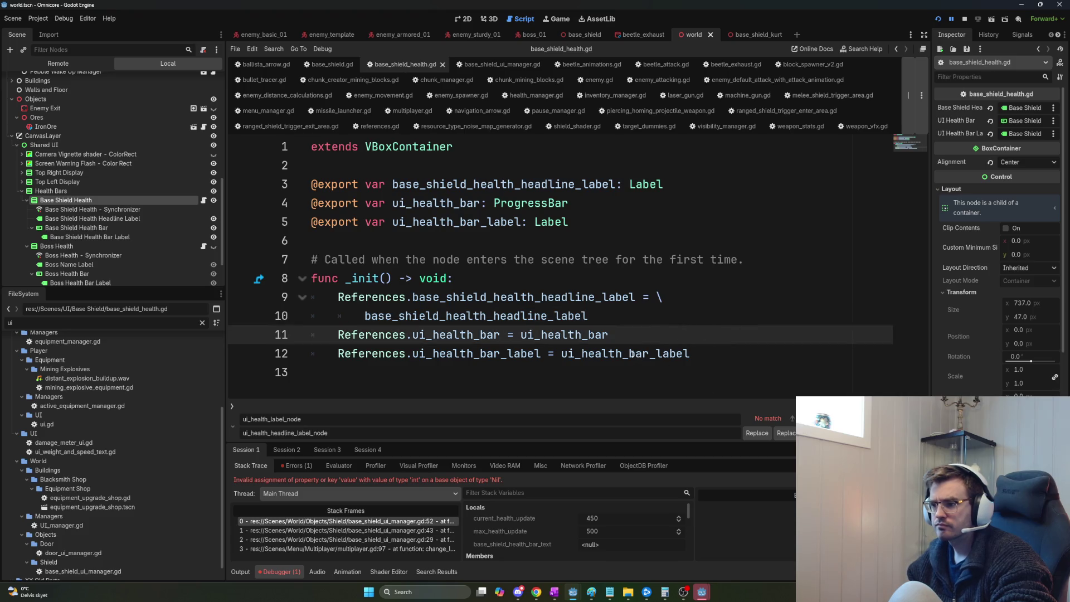
- Filter the open scripts list by 'ui_man' and open base_shield_ui_manager.gd
key("ctrl+u")
type("ui_")
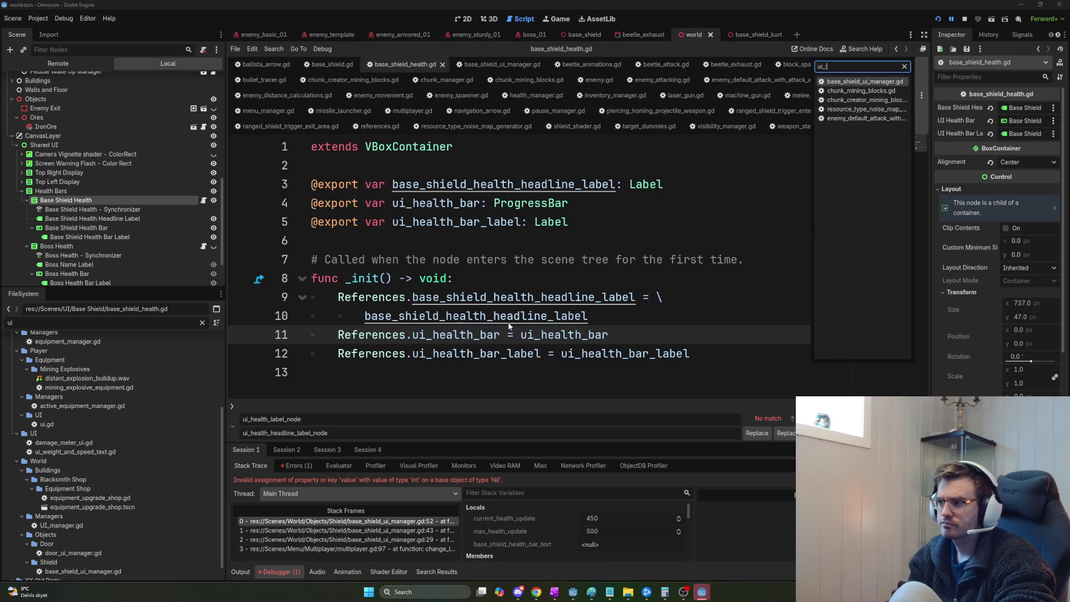
type("health")
key("ctrl+a")
type("manager")
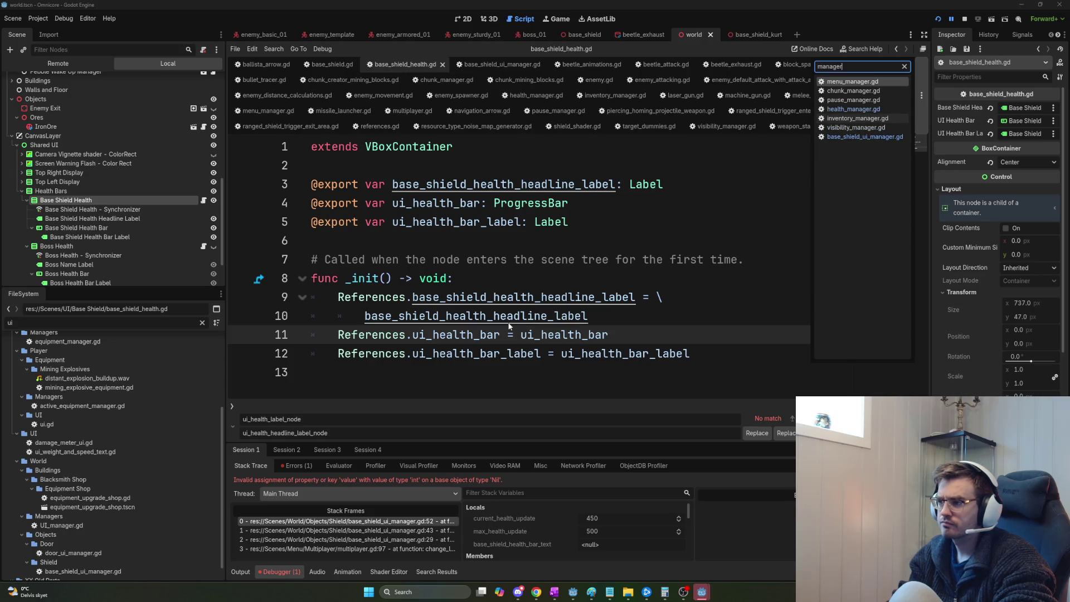
key("ctrl+a")
type("ui_man")
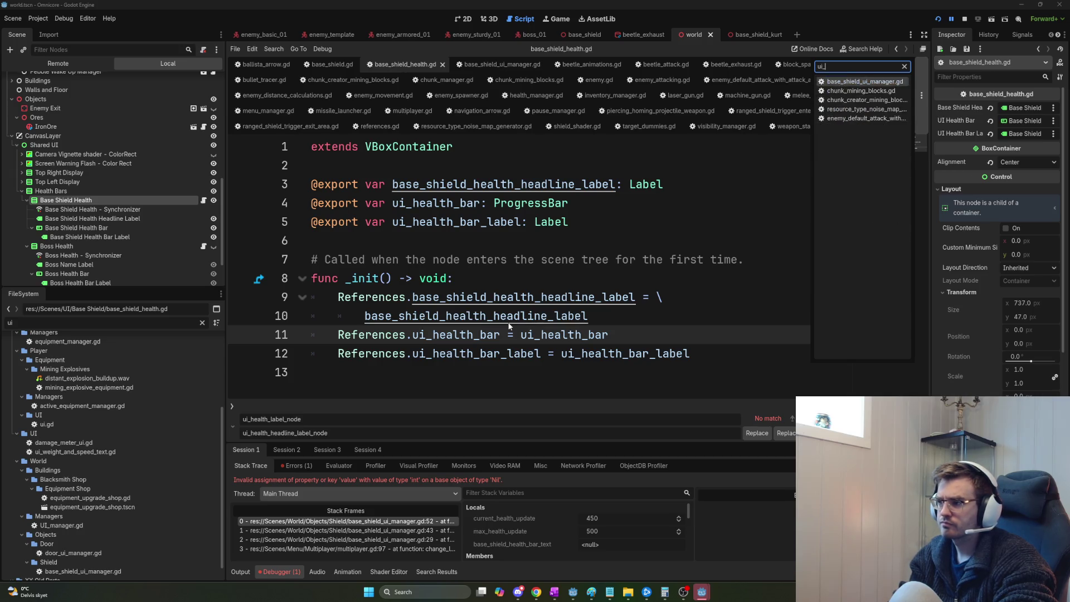
key("Return")
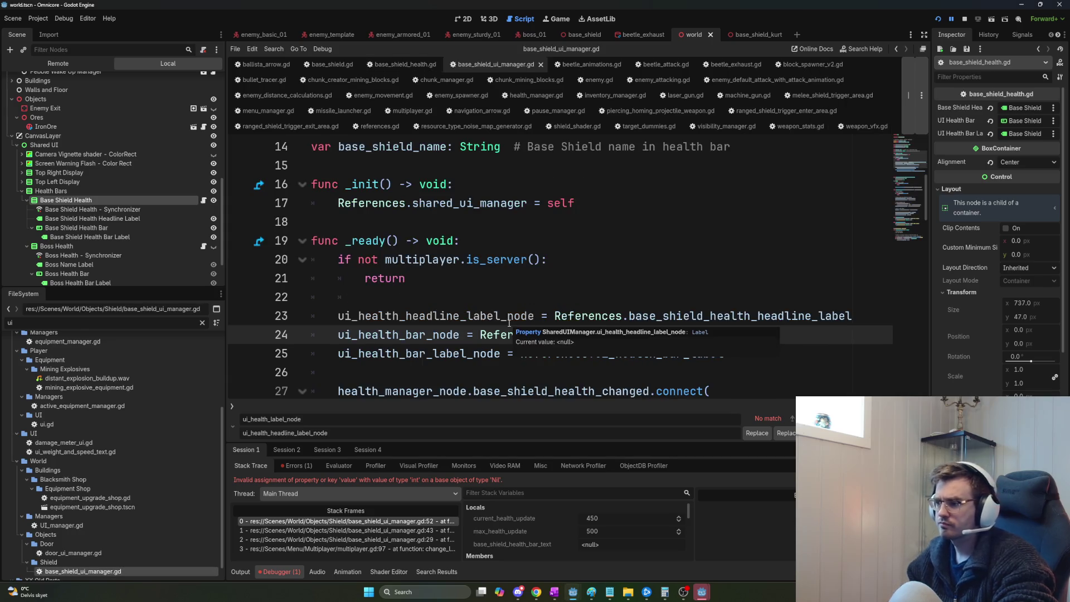
- Scroll the UI manager script and select the update_base_shield_ui call on line 43
scroll(506, 319, "down", 5)
scroll(506, 320, "up", 3)
left_click(504, 339)
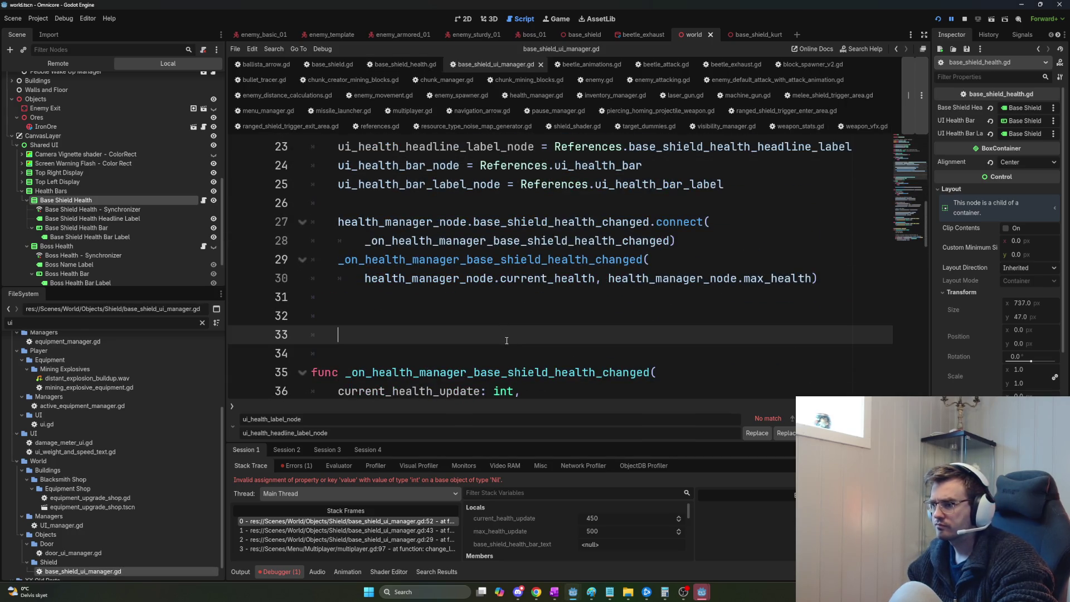
scroll(496, 329, "down", 1)
scroll(490, 325, "down", 1)
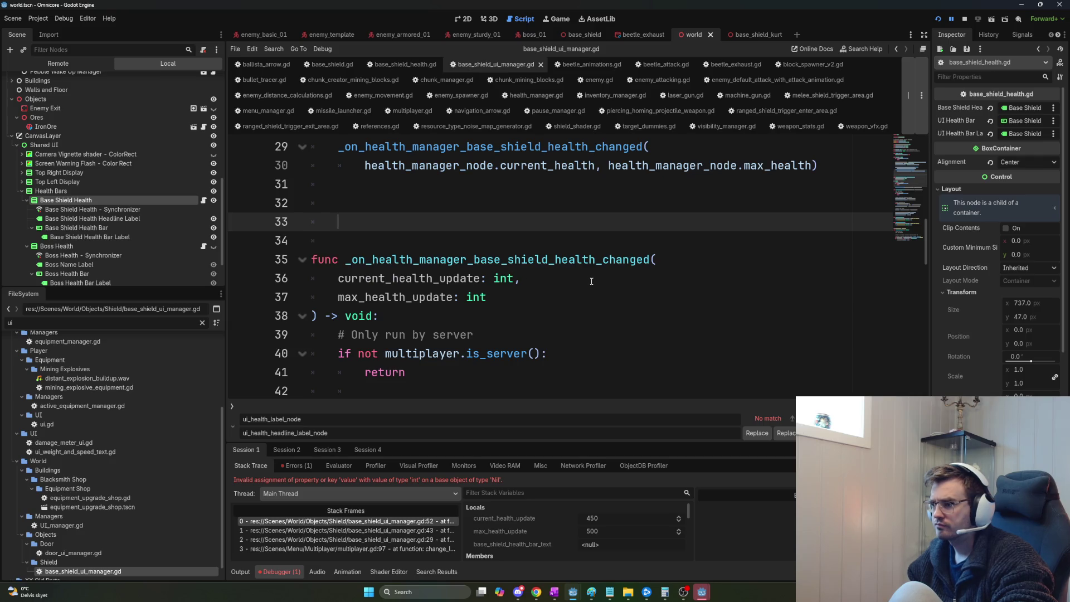
scroll(557, 318, "down", 3)
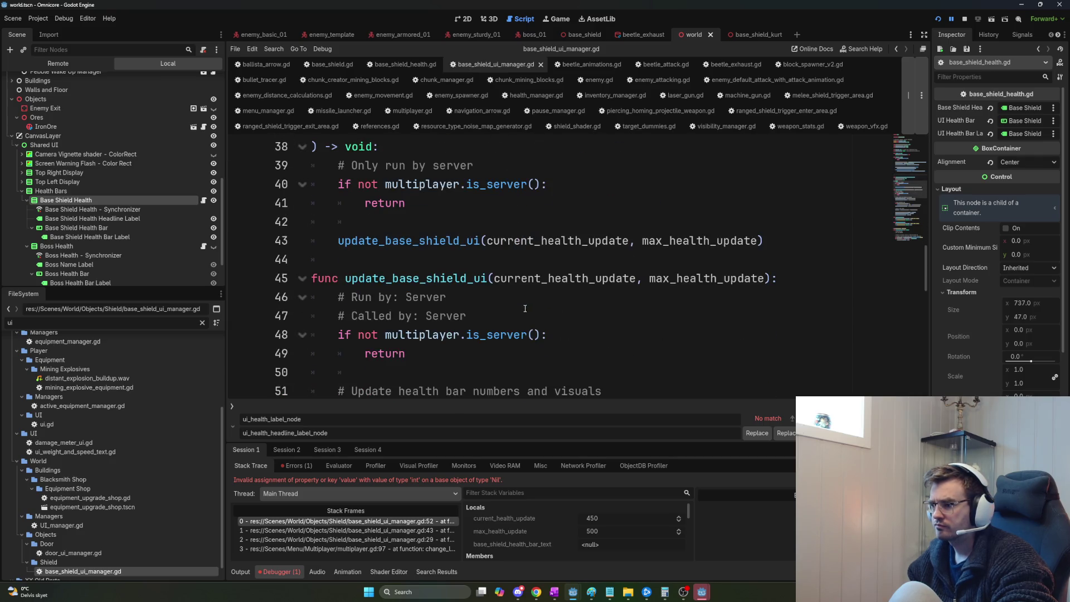
double_click(427, 244)
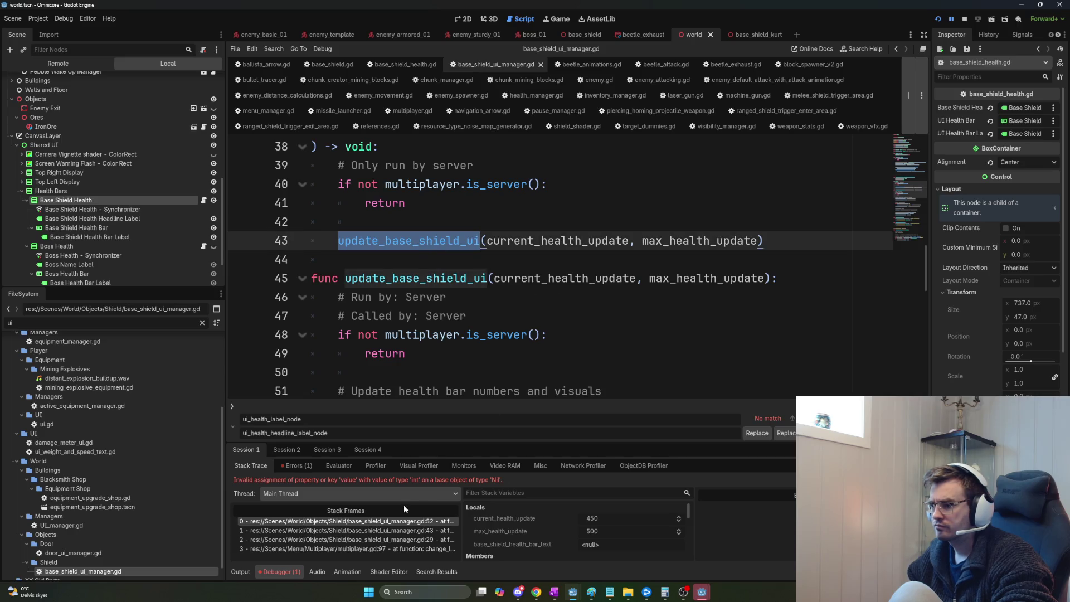
- Inspect stack frames (lines 43, 29, 52, multiplayer.gd 97), then show base_shield_kurt
left_click(398, 531)
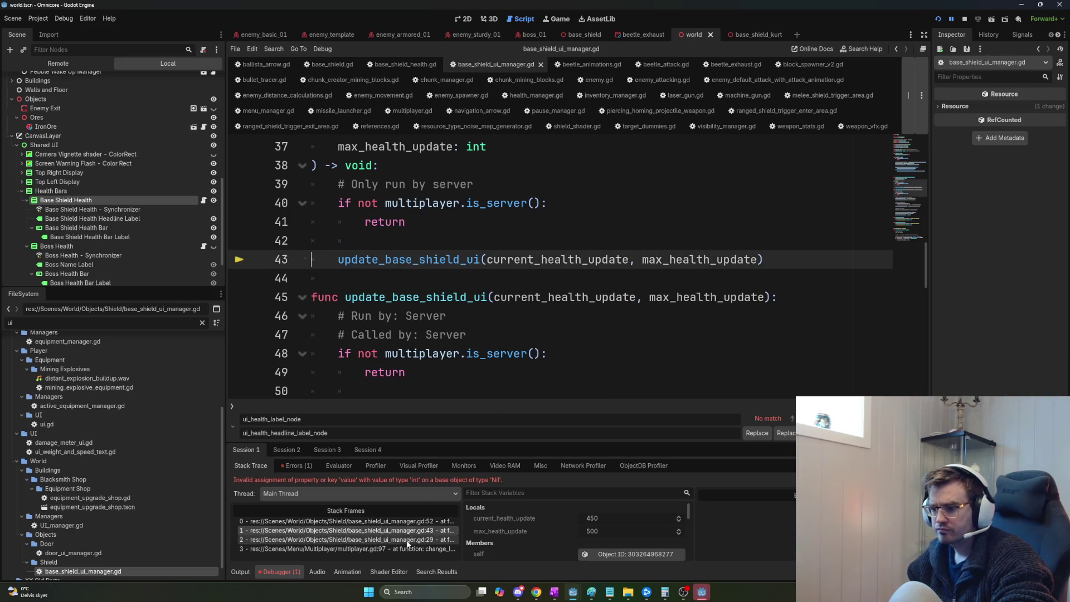
left_click(400, 550)
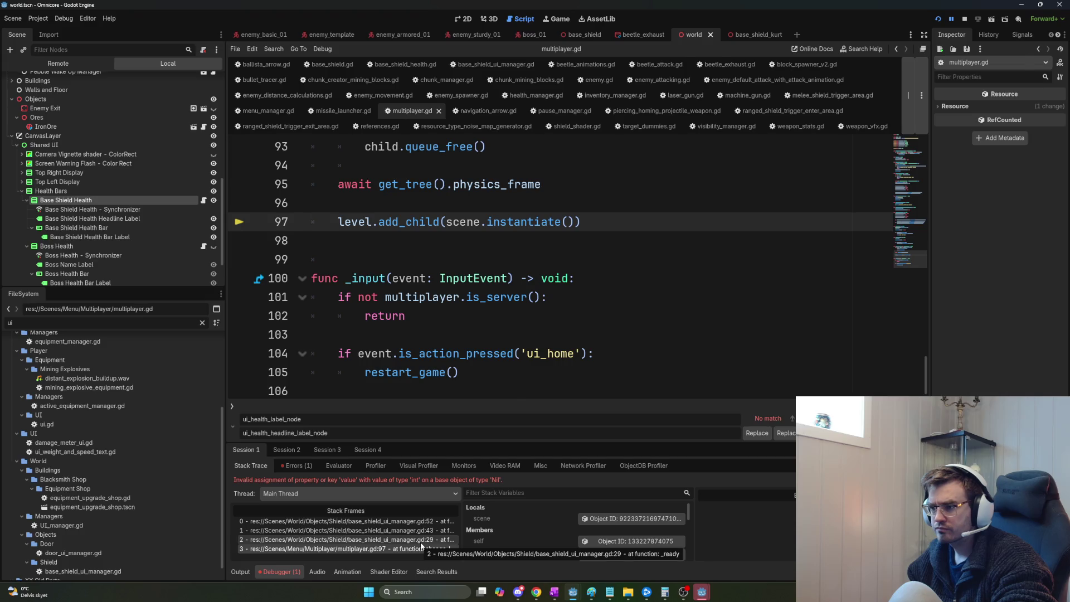
left_click(420, 541)
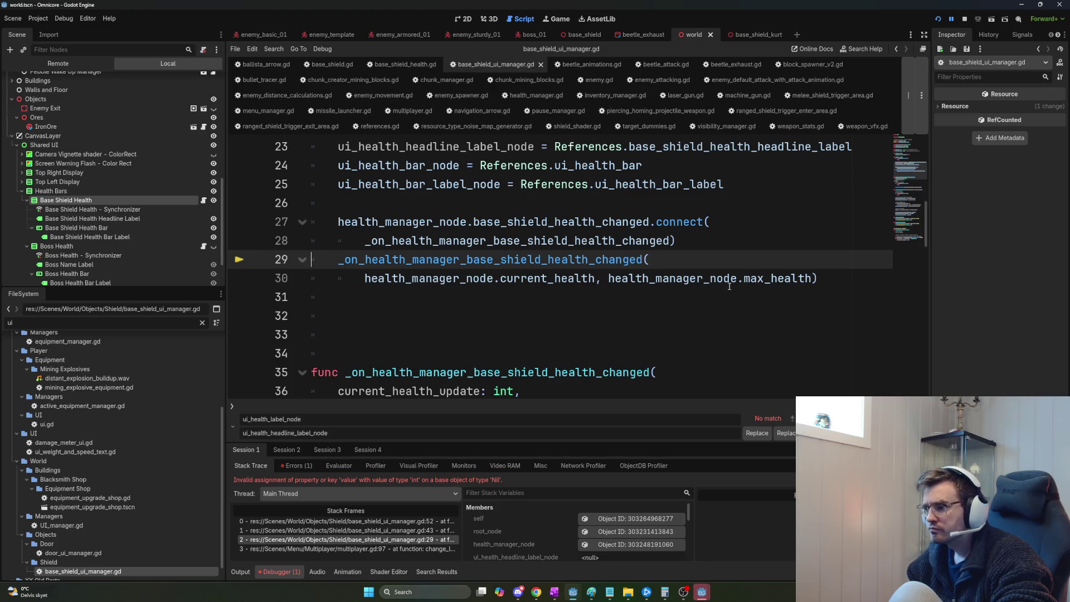
scroll(521, 327, "up", 1)
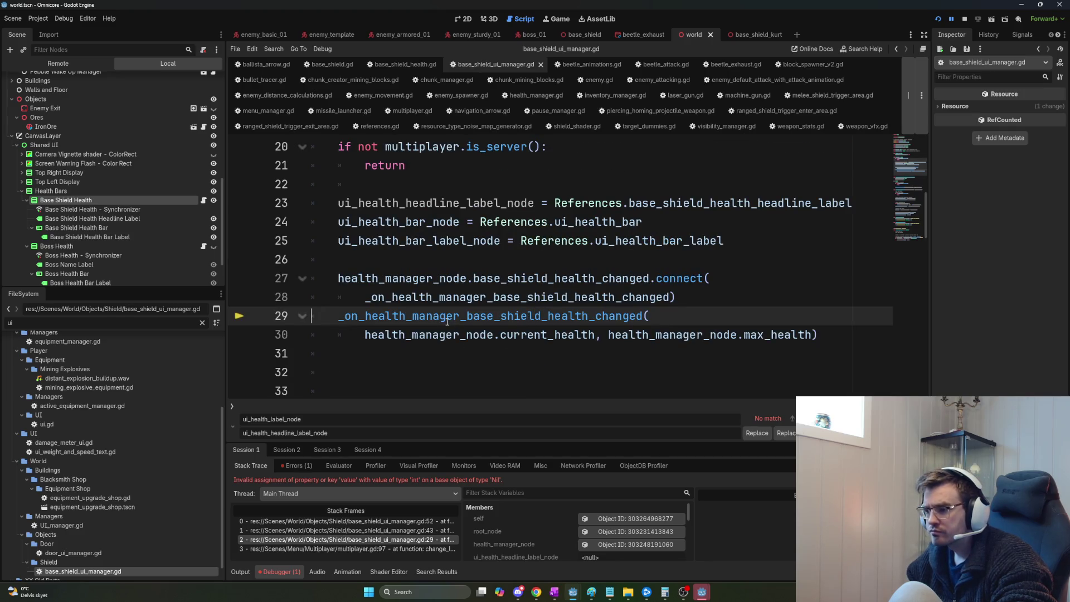
mouse_move(472, 324)
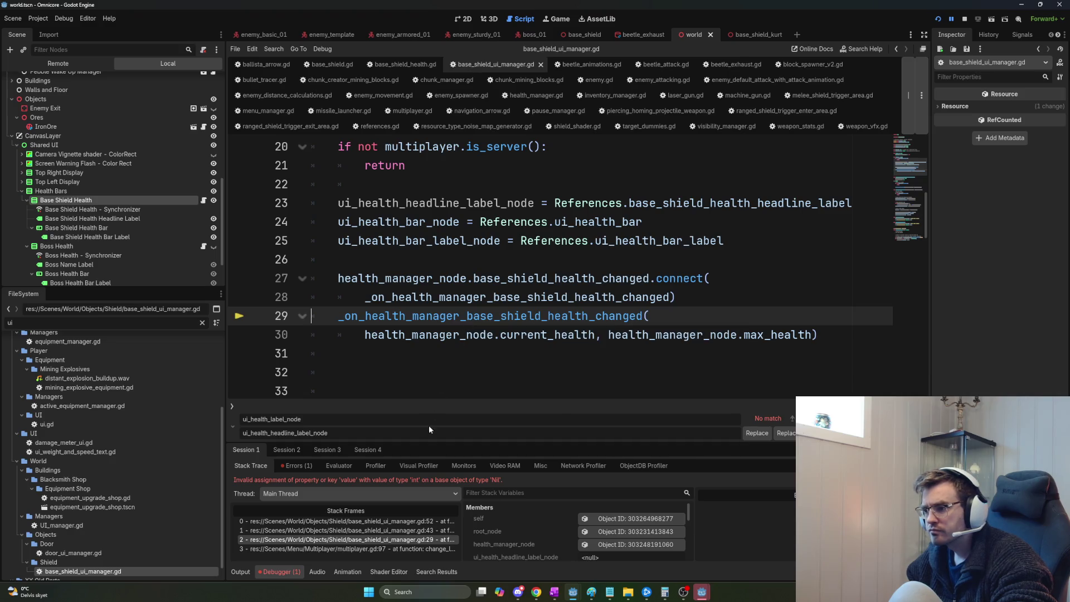
left_click(398, 539)
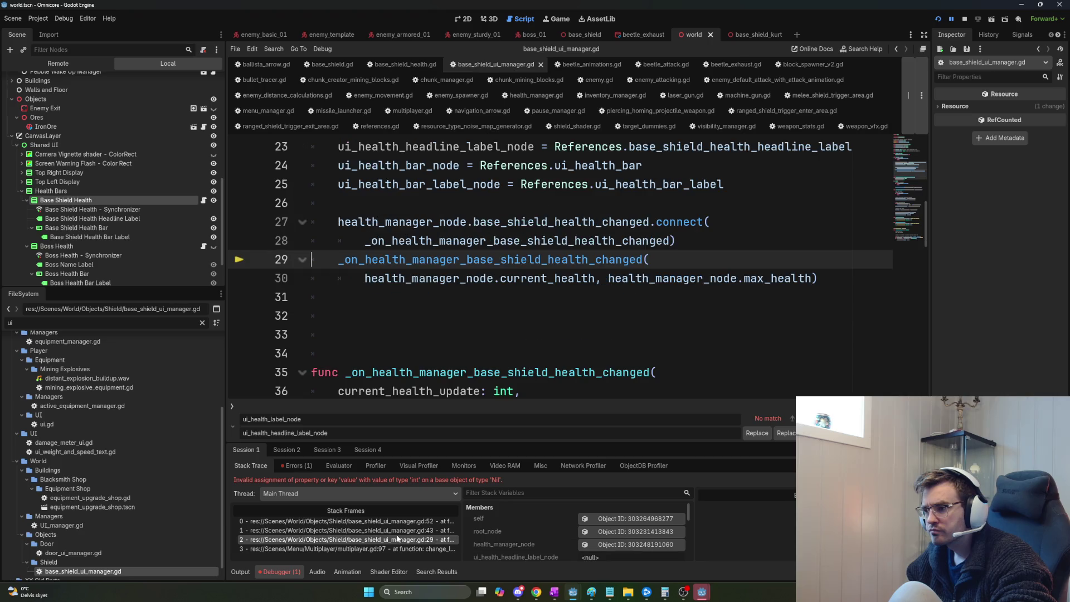
left_click(428, 532)
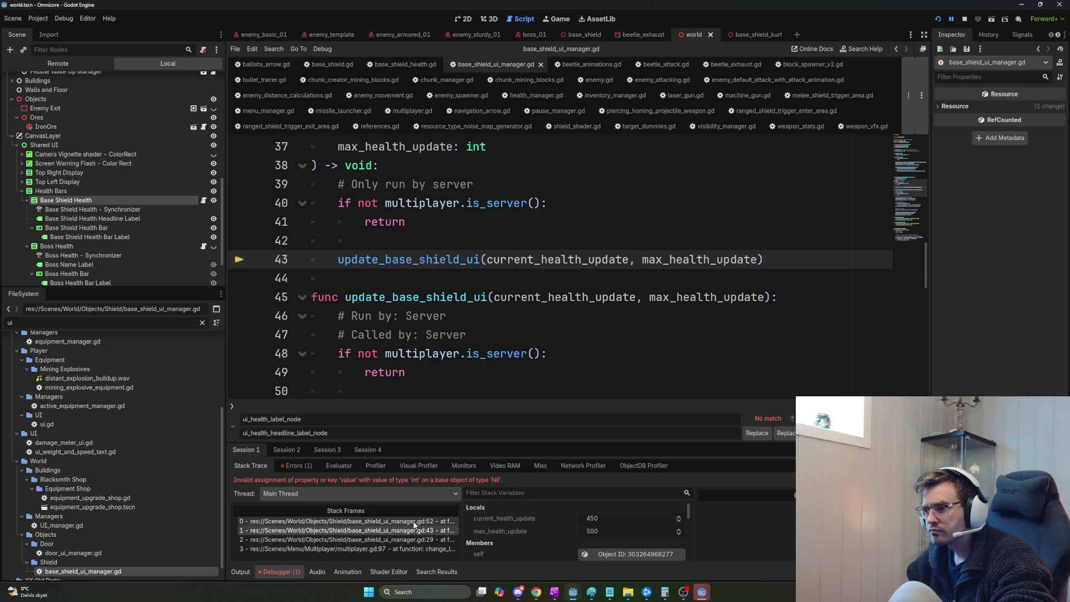
left_click(413, 523)
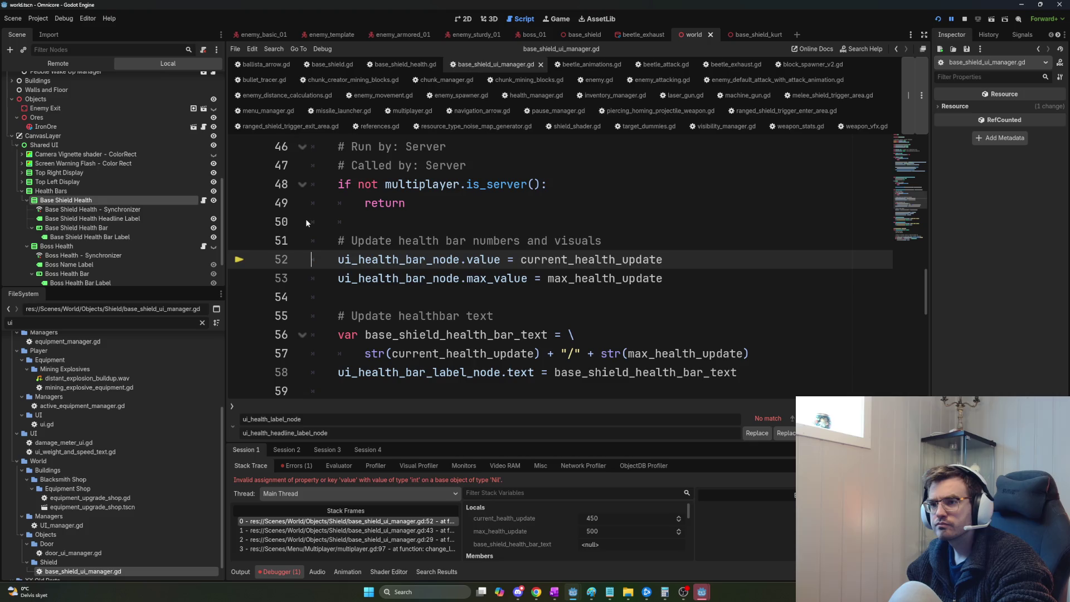
left_click(741, 34)
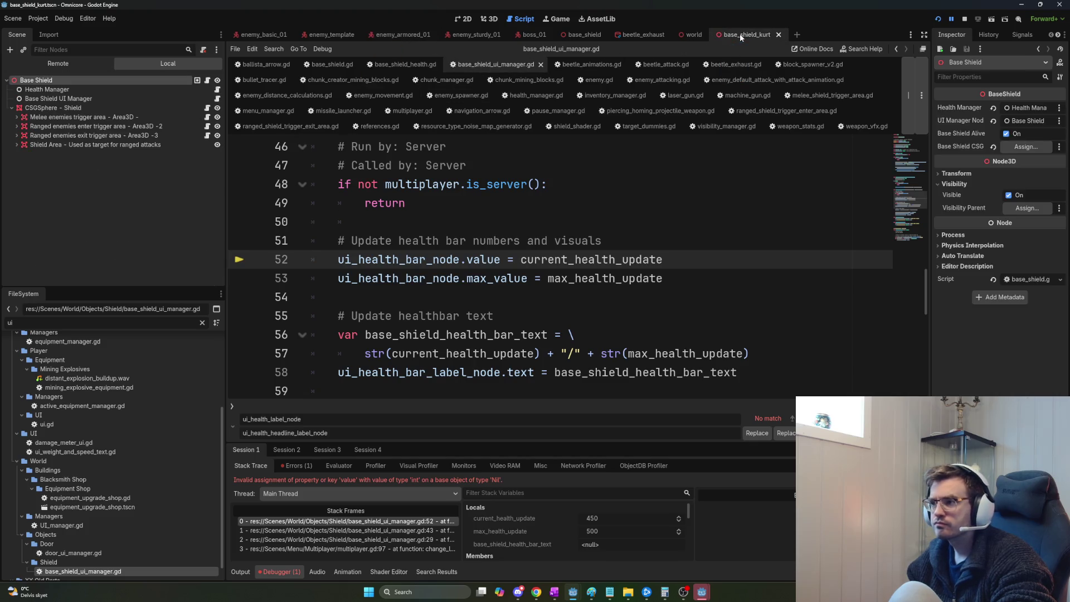
- Select Health Manager, open health_manager.gd, and try a text search in it
left_click(213, 91)
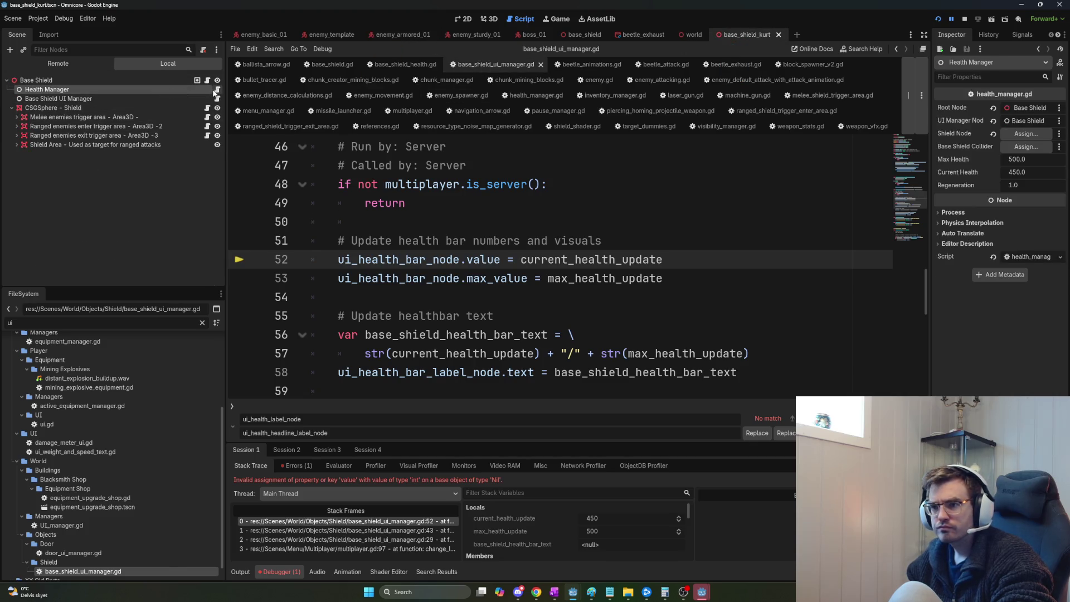
left_click(215, 91)
scroll(546, 284, "up", 3)
key("ctrl+f")
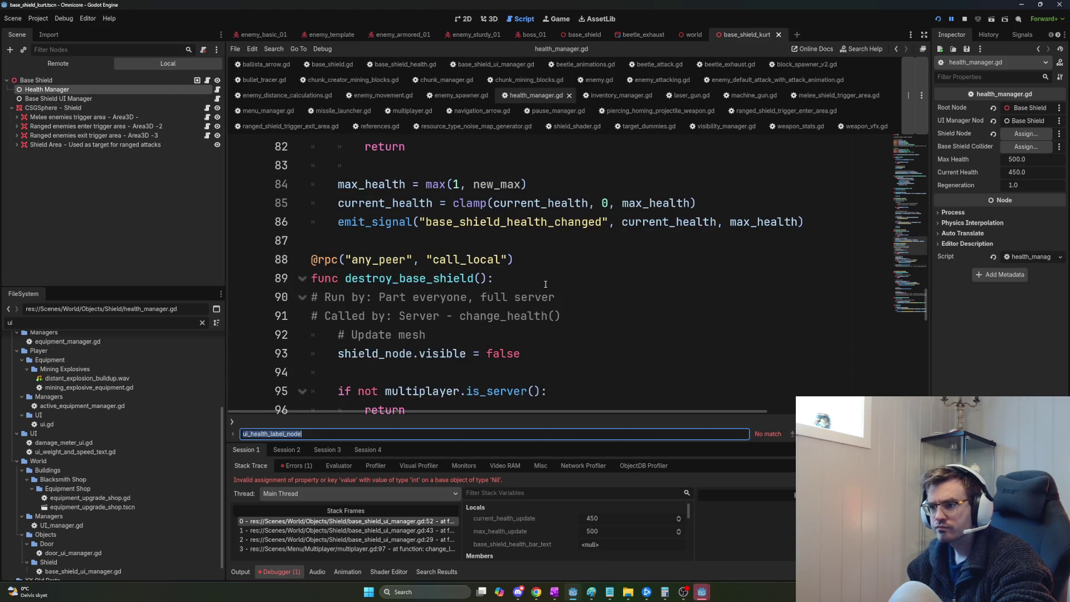
type("in")
key("BackSpace")
key("BackSpace")
type("rea")
key("BackSpace")
key("BackSpace")
key("BackSpace")
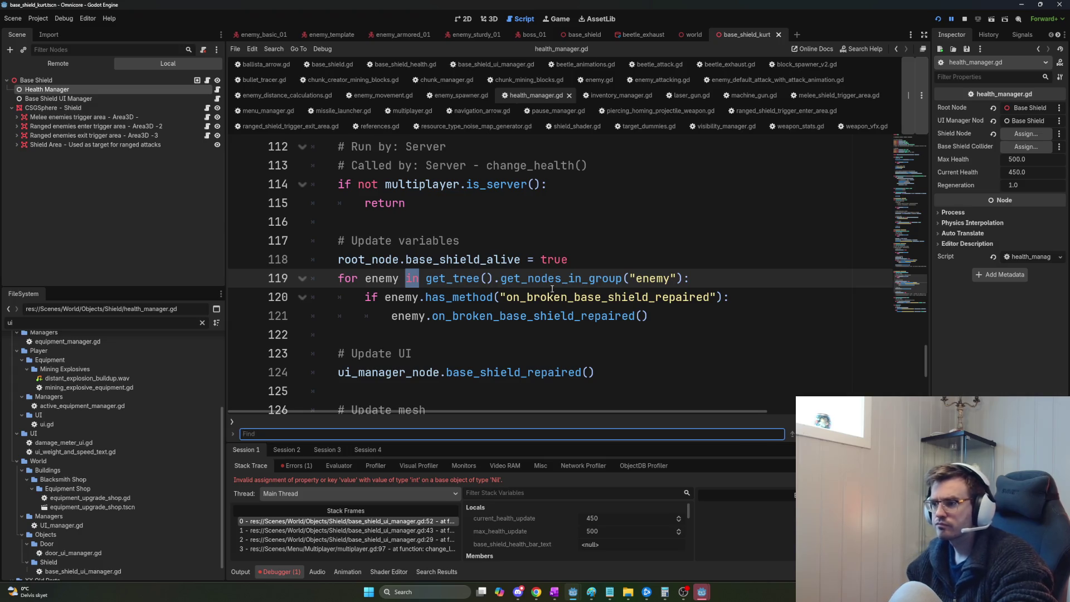
scroll(784, 347, "up", 5)
- Delete two blank lines in health_manager.gd
left_click(790, 341)
key("Down")
key("Down")
key("BackSpace")
key("BackSpace")
scroll(683, 360, "up", 1)
scroll(684, 361, "up", 3)
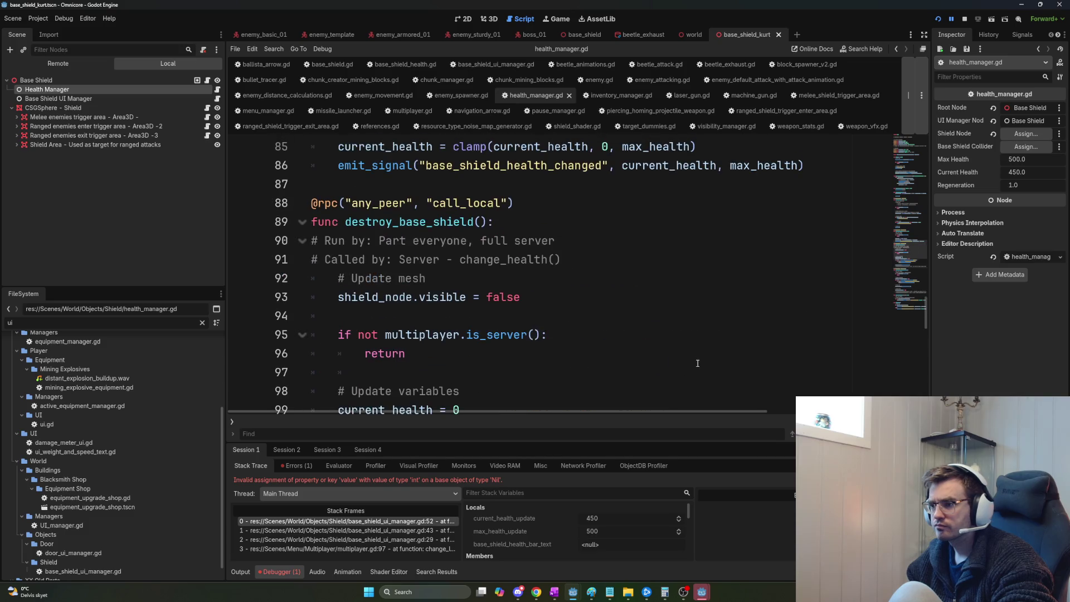
scroll(424, 363, "up", 2)
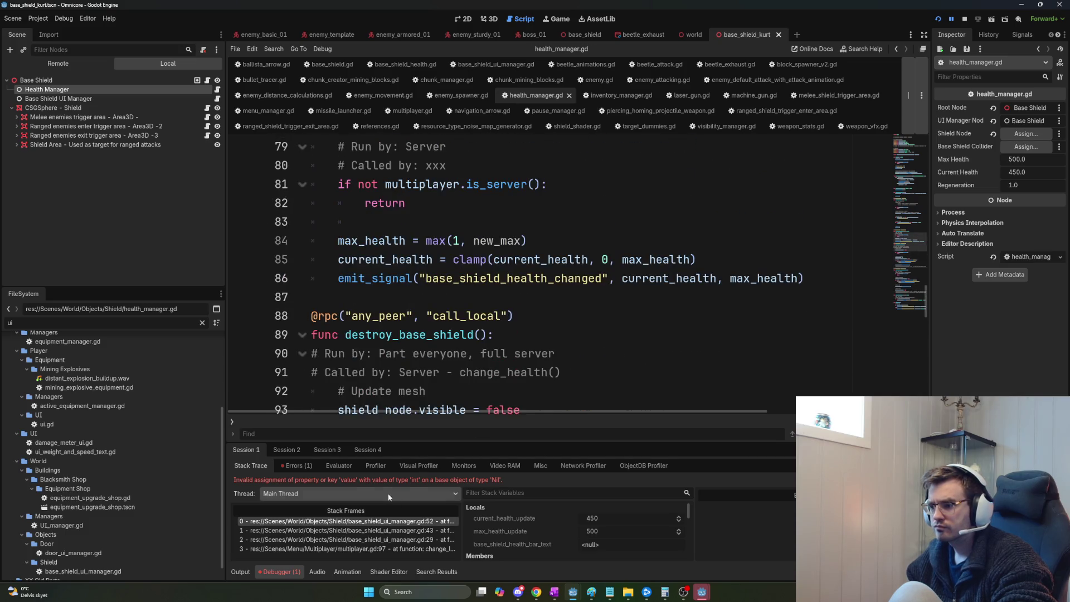
- Open the debugger's error list and jump to the line 52 error in base_shield_ui_manager.gd
double_click(460, 480)
left_click(280, 570)
left_click(280, 570)
left_click(296, 466)
double_click(373, 498)
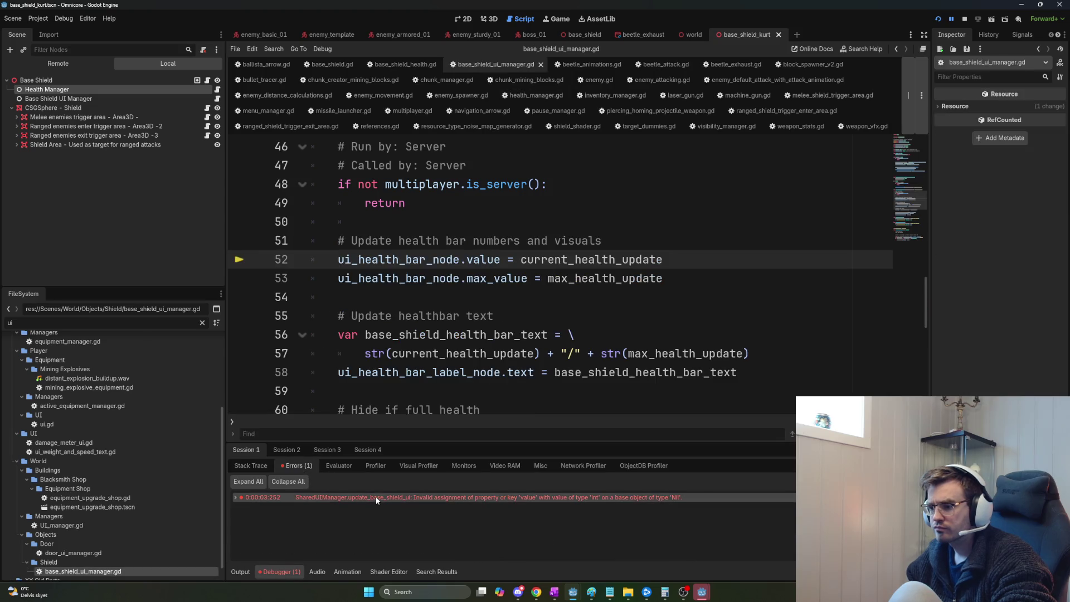
- Check ui_health_bar_node on line 52 and its _ready assignment, leaving the caret on line 26
double_click(415, 261)
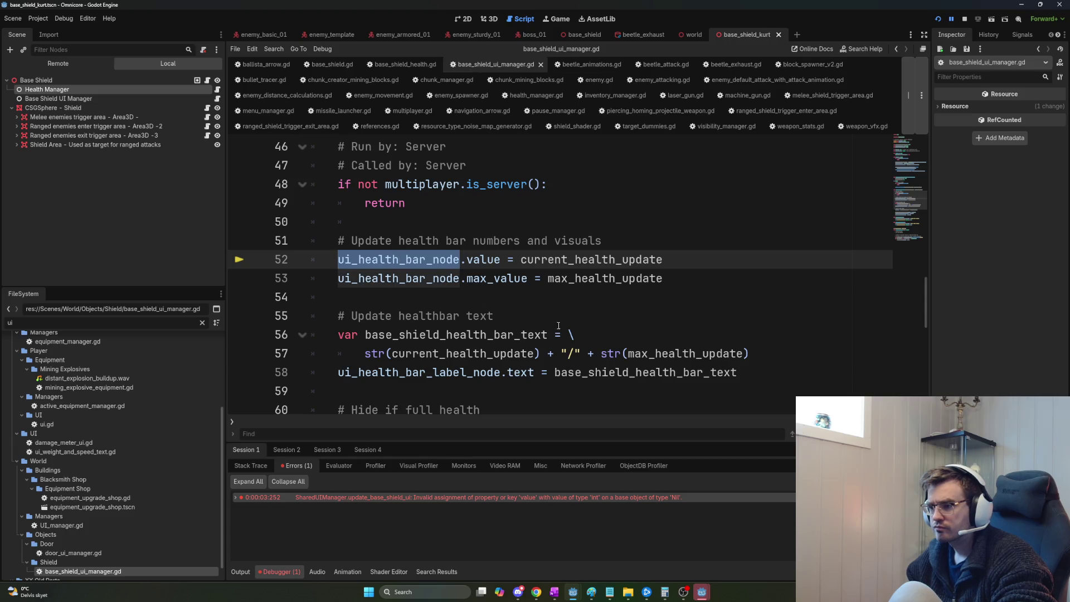
scroll(622, 346, "up", 4)
scroll(684, 383, "down", 2)
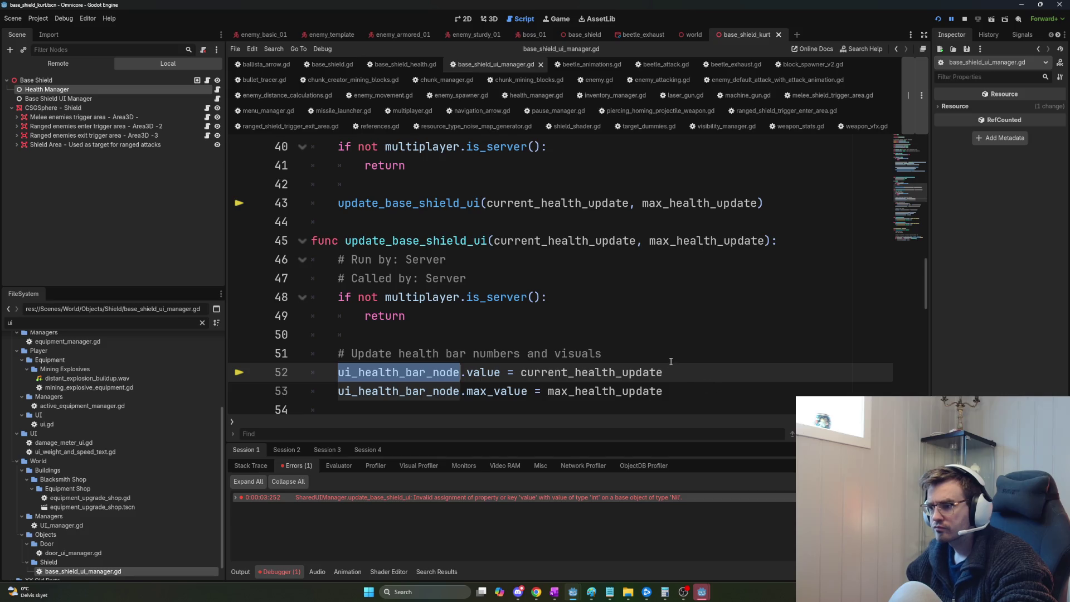
scroll(649, 362, "up", 2)
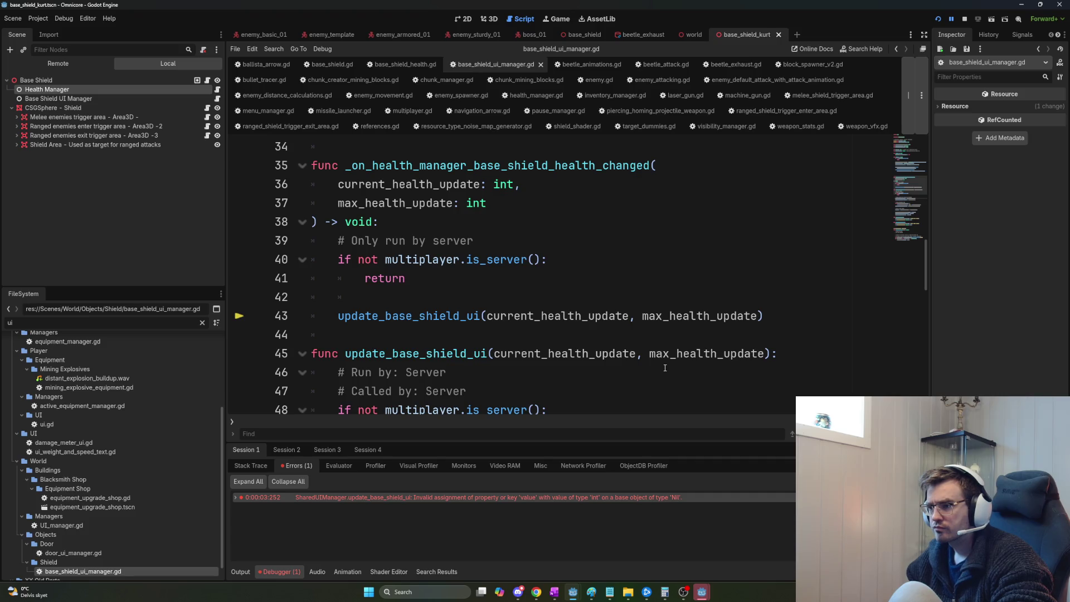
scroll(665, 368, "up", 5)
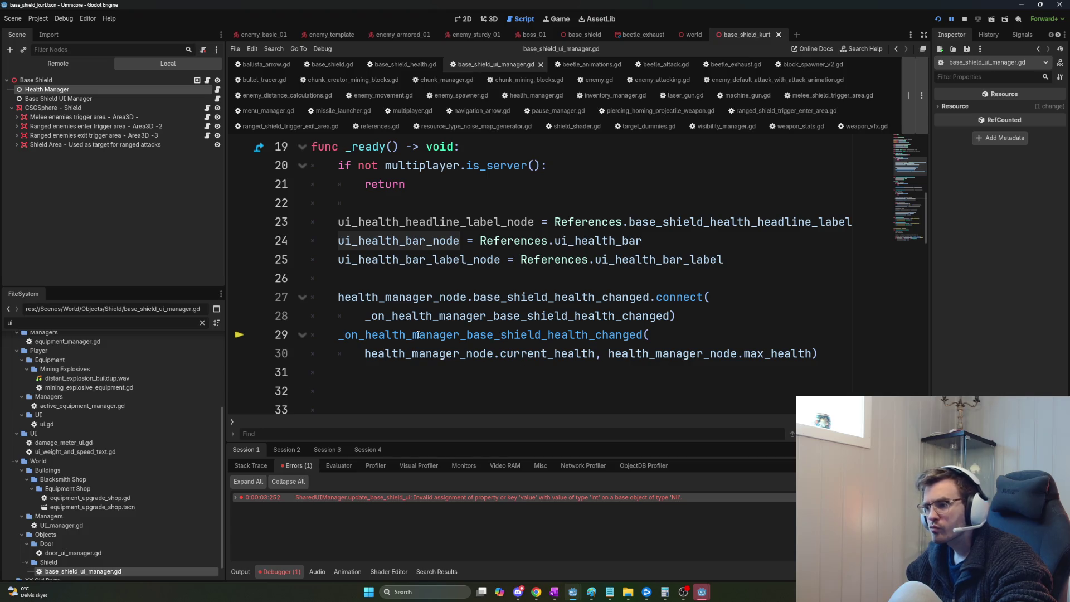
double_click(445, 335)
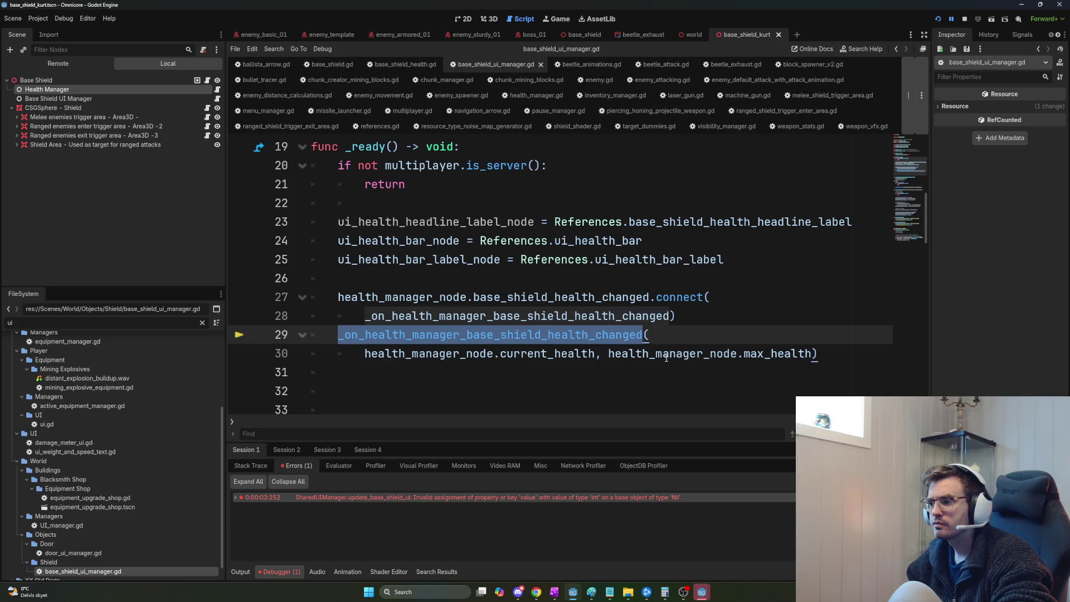
double_click(438, 244)
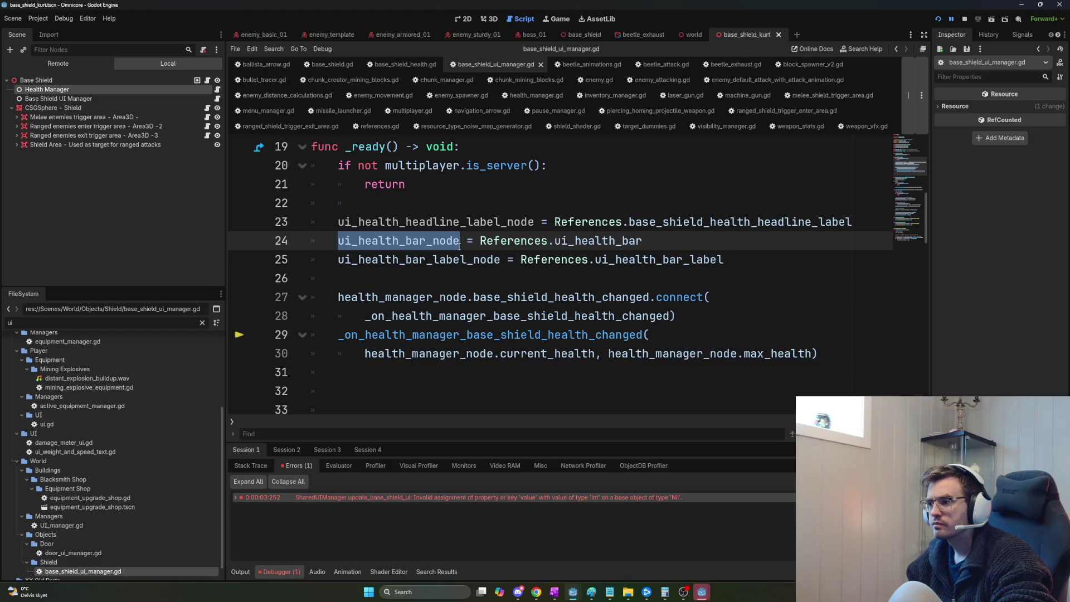
left_click(792, 279)
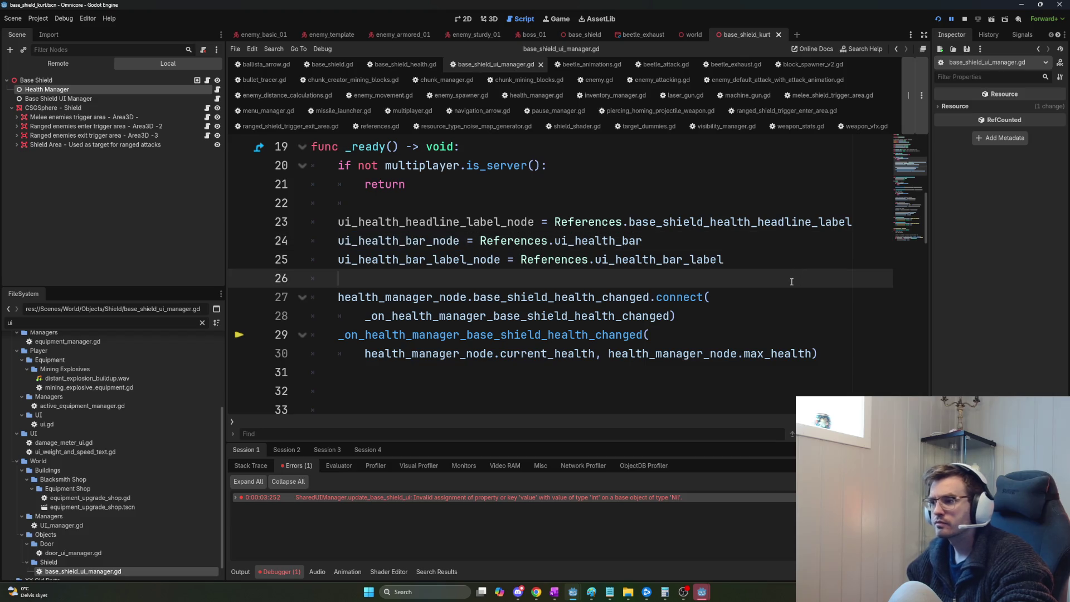
- Add print("ui health bar node ", ui_health_bar_node) on line 26 and rerun with F5
type("print(")
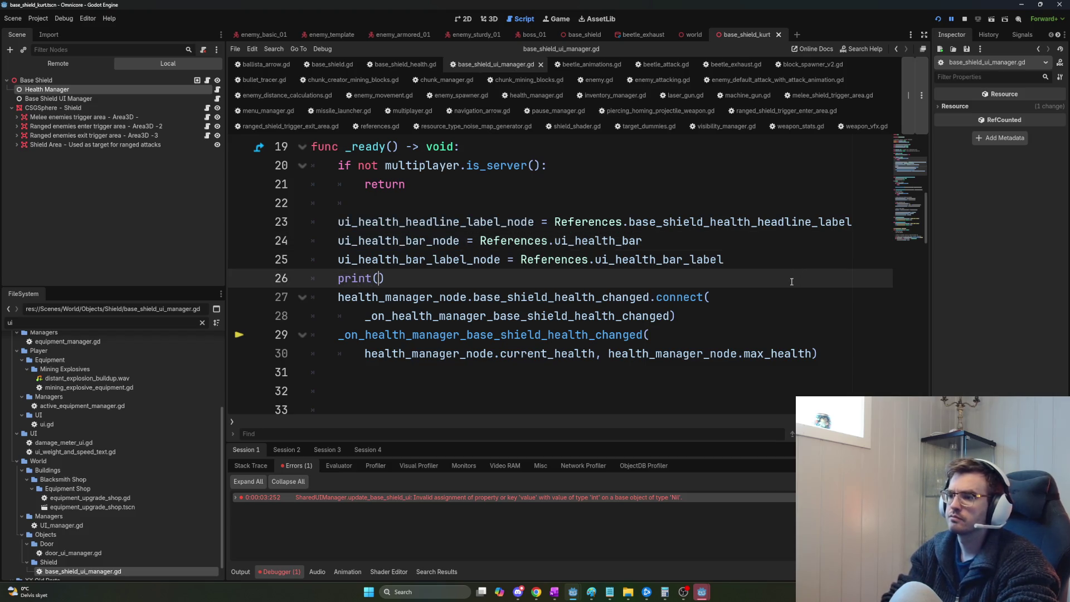
type("ui_")
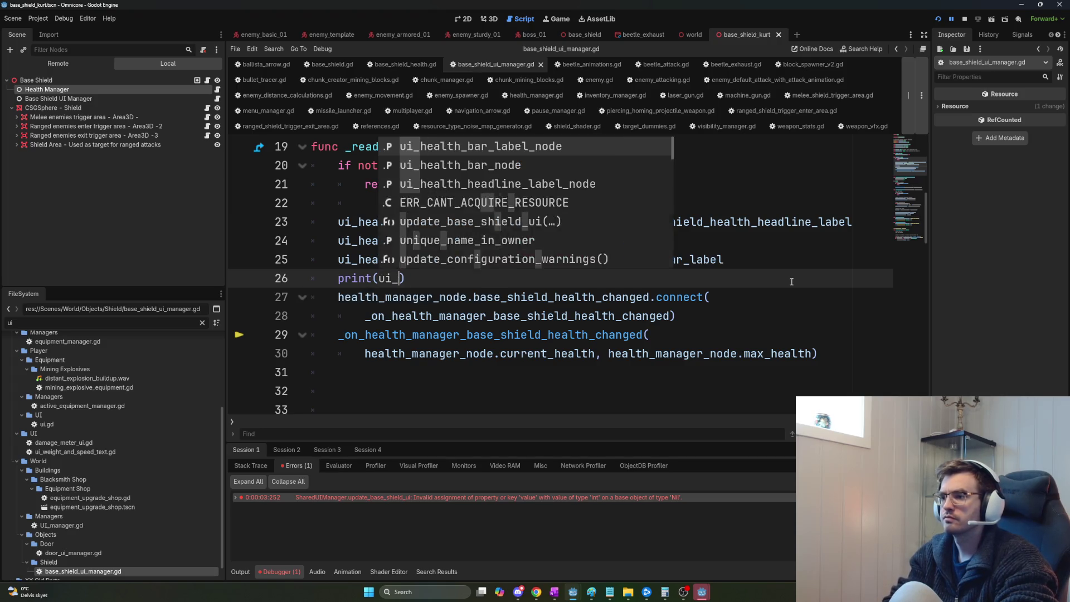
type("health_bar_")
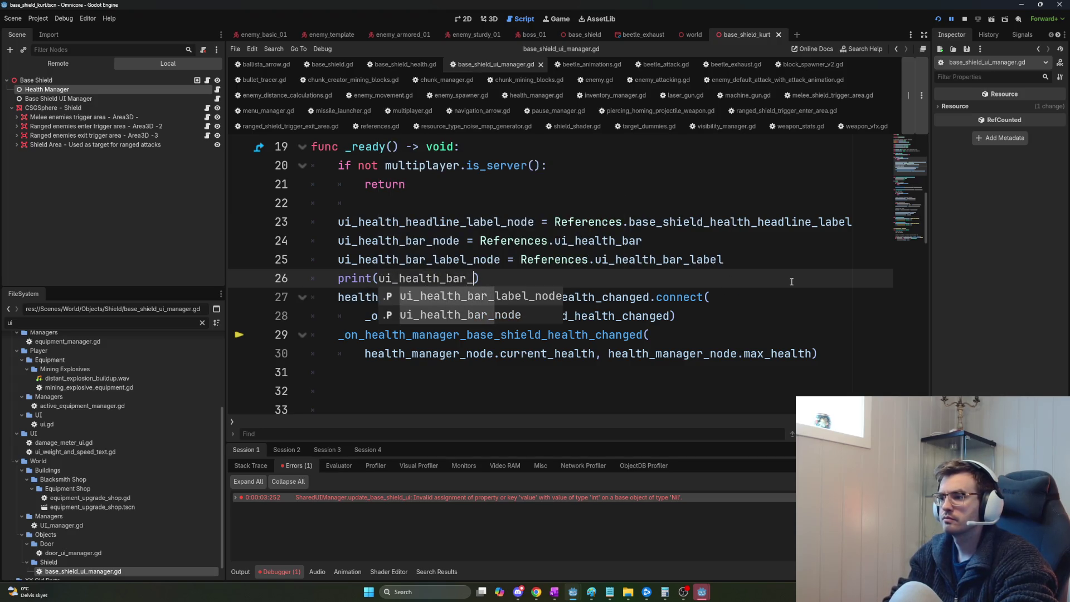
type("node")
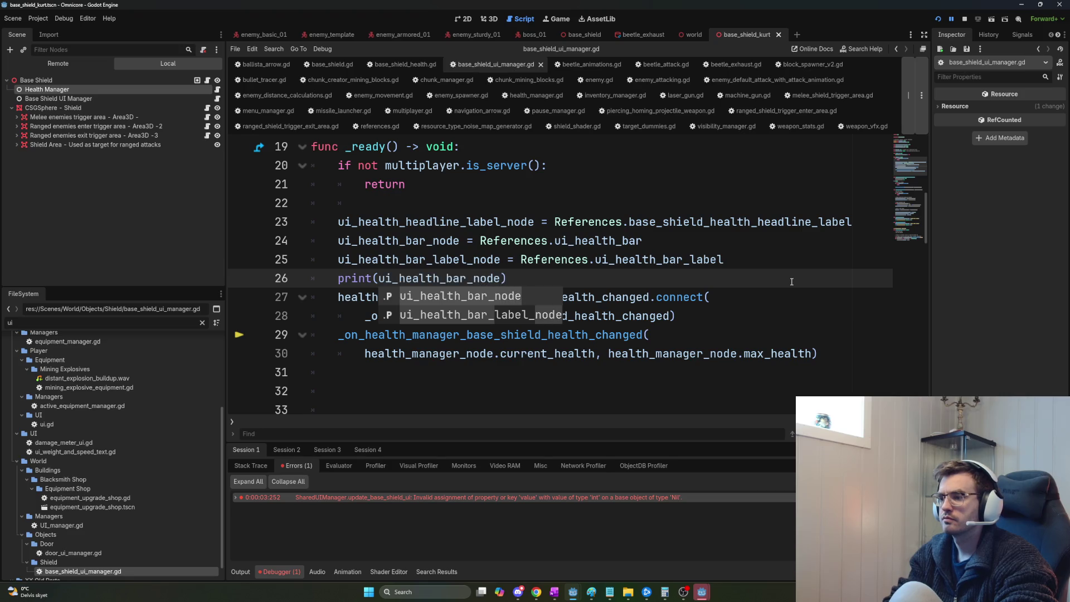
key("Escape")
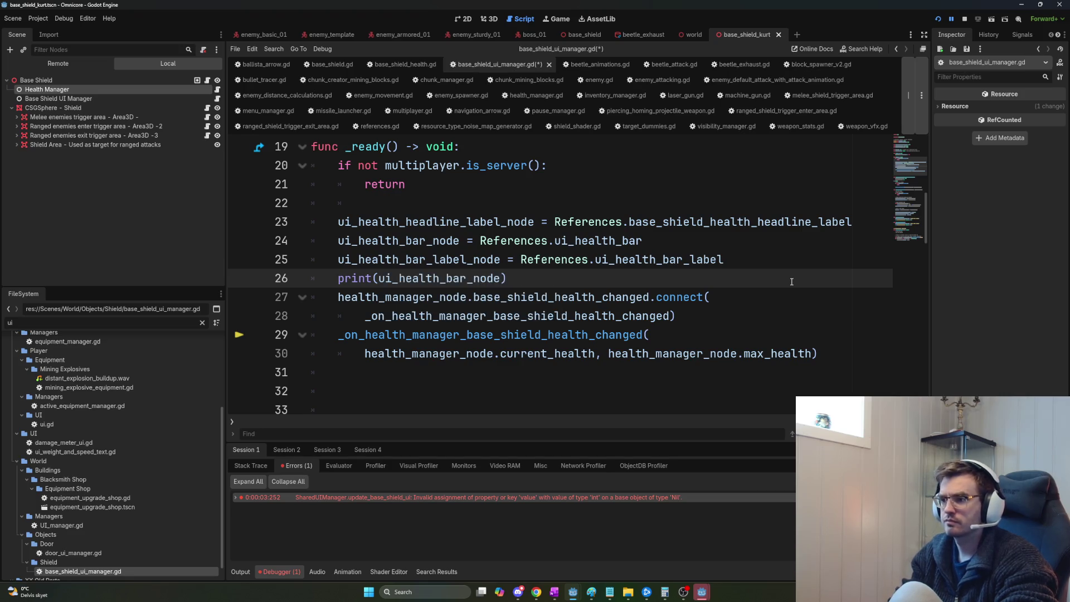
type("ui health bar node \"")
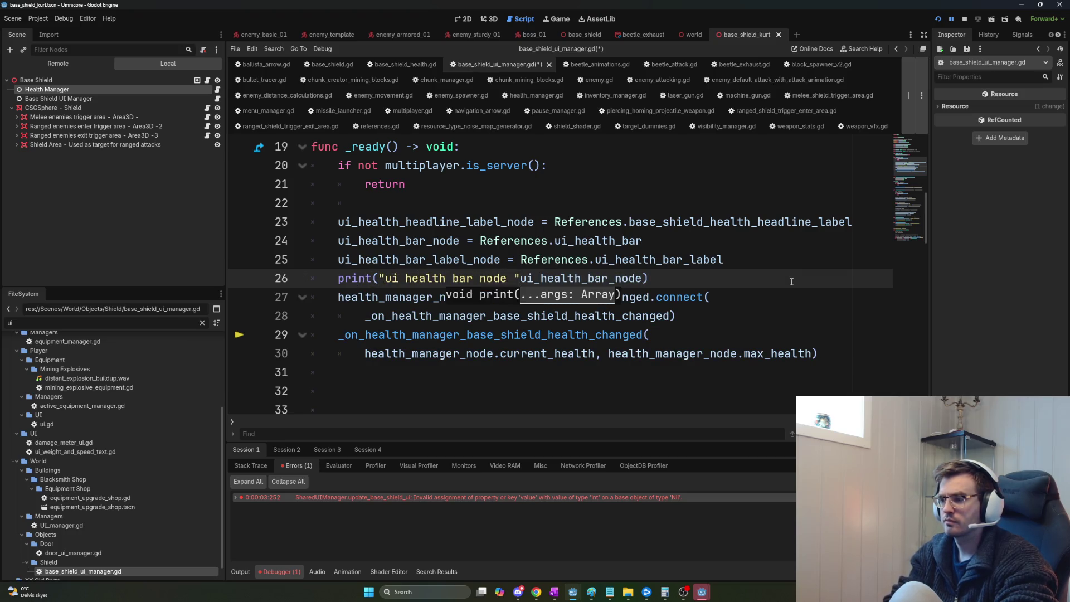
type(",")
key("F5")
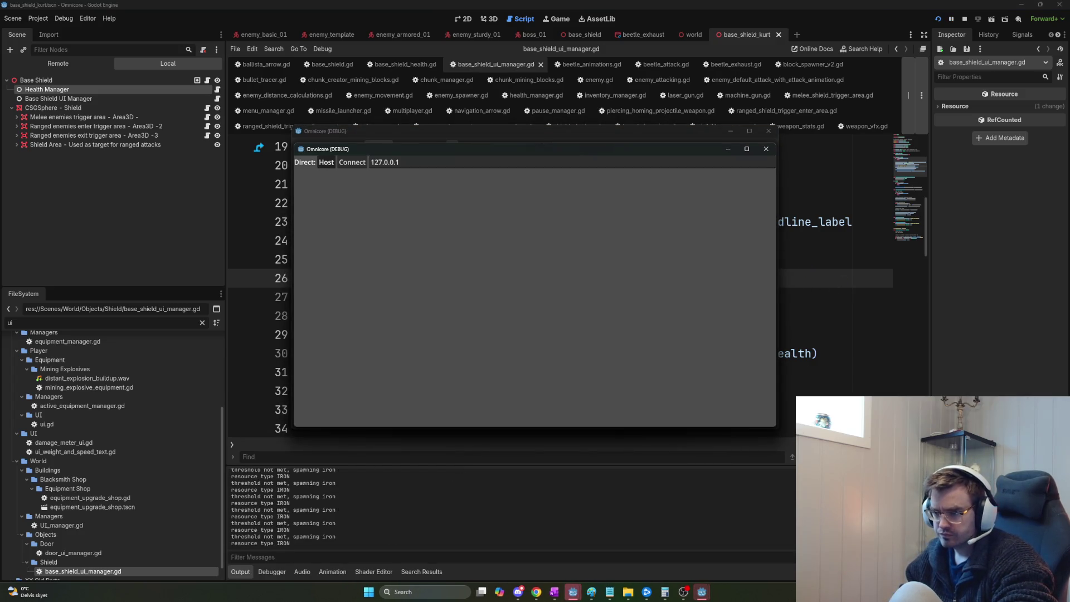
- Show the Output log and highlight ui_health_bar_node on failing line 52
left_click(326, 162)
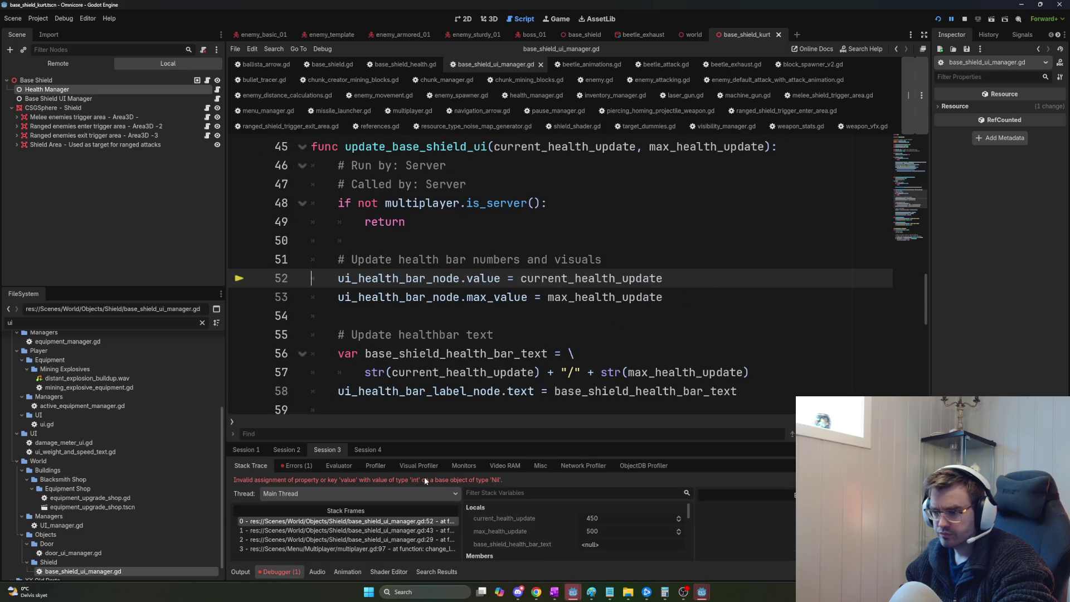
left_click(241, 572)
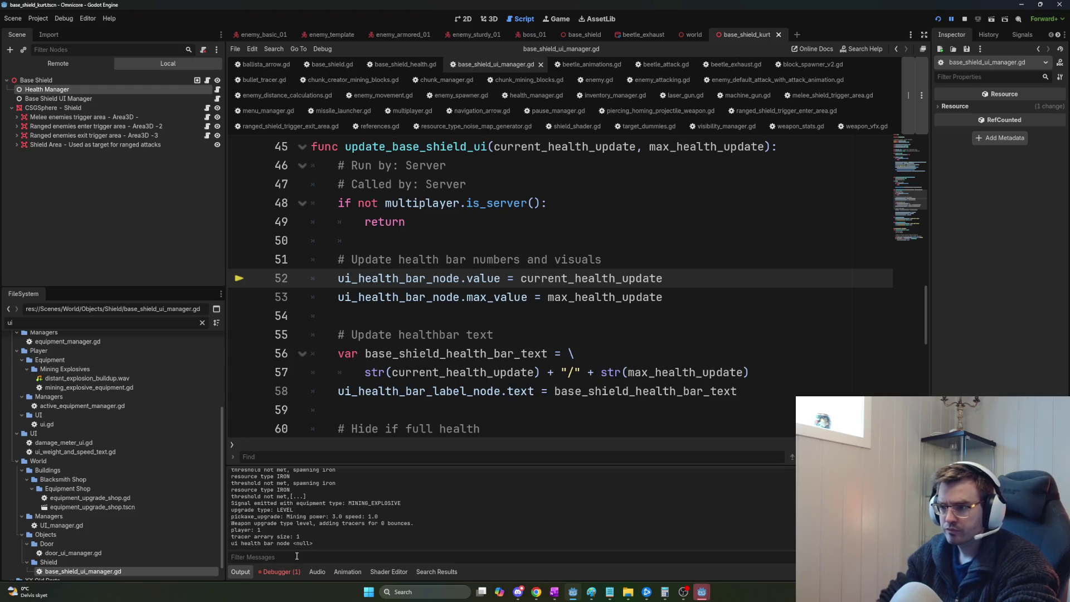
left_click(419, 277)
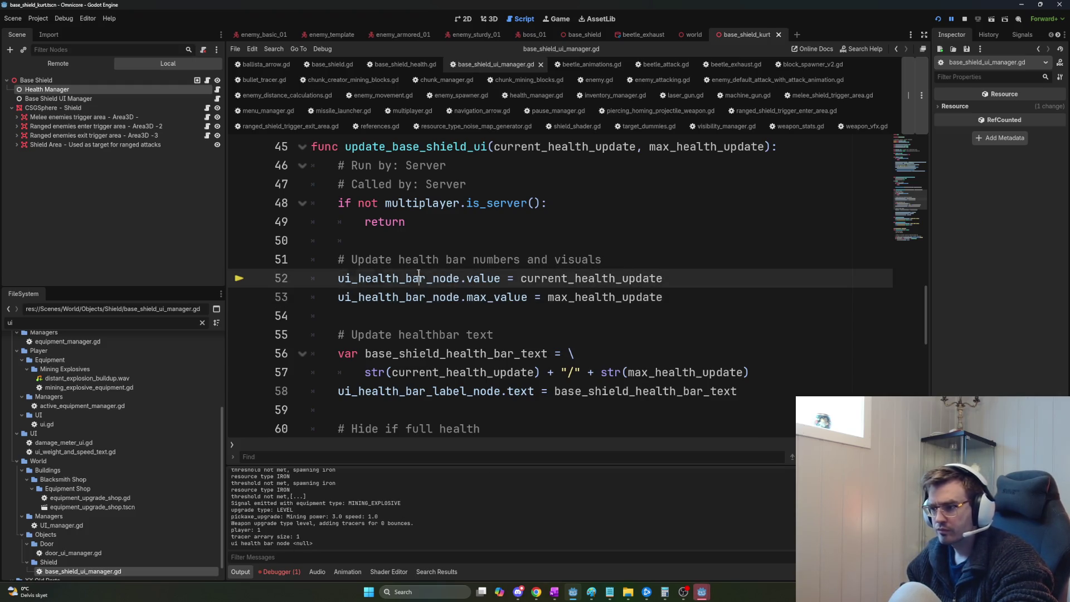
double_click(418, 277)
- Open references.gd from References on line 24 and jump to its end
scroll(545, 314, "up", 2)
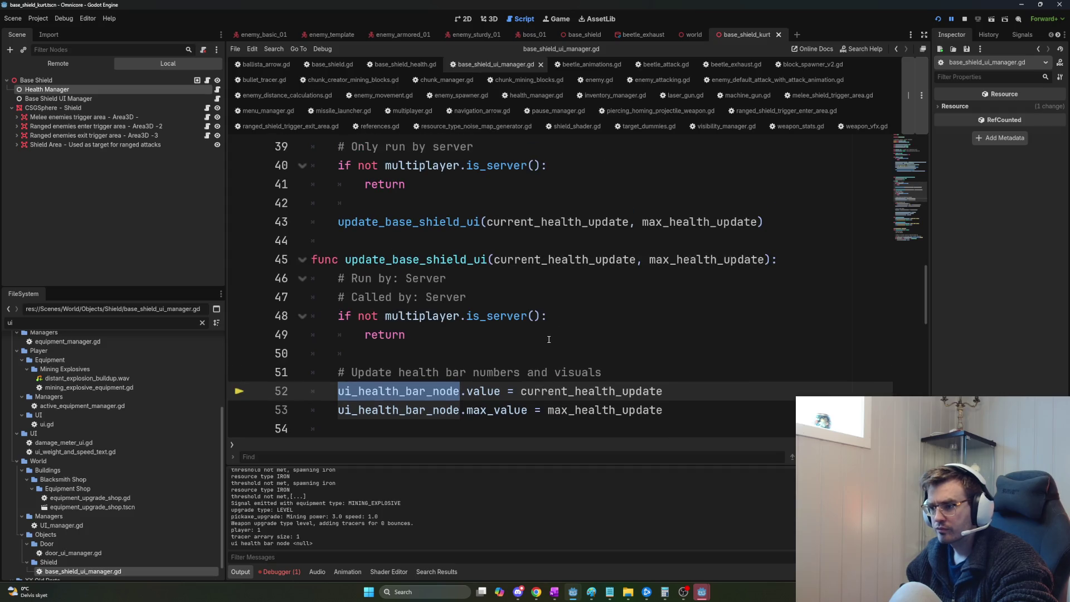
scroll(430, 392, "up", 7)
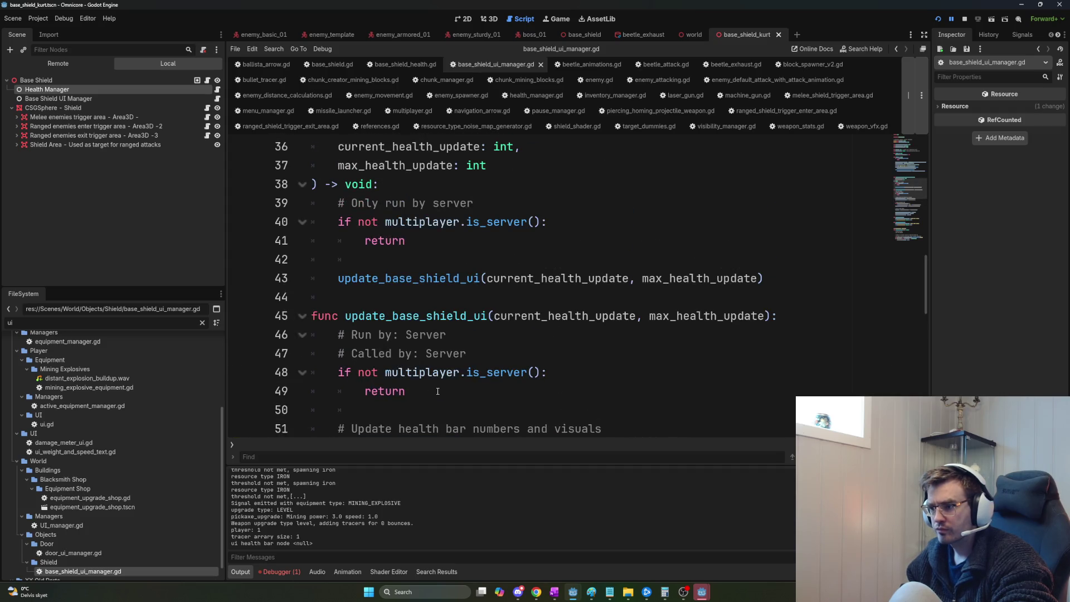
scroll(478, 368, "up", 1)
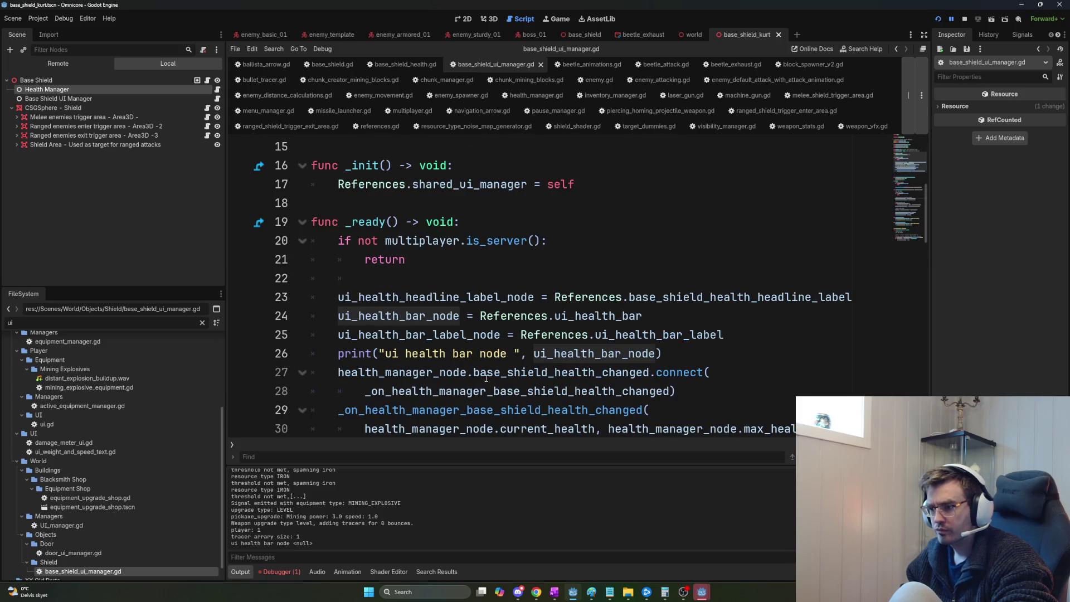
mouse_move(669, 320)
left_mouse_down()
mouse_move(470, 316)
mouse_move(481, 315)
left_mouse_up()
left_click(530, 316, "ctrl")
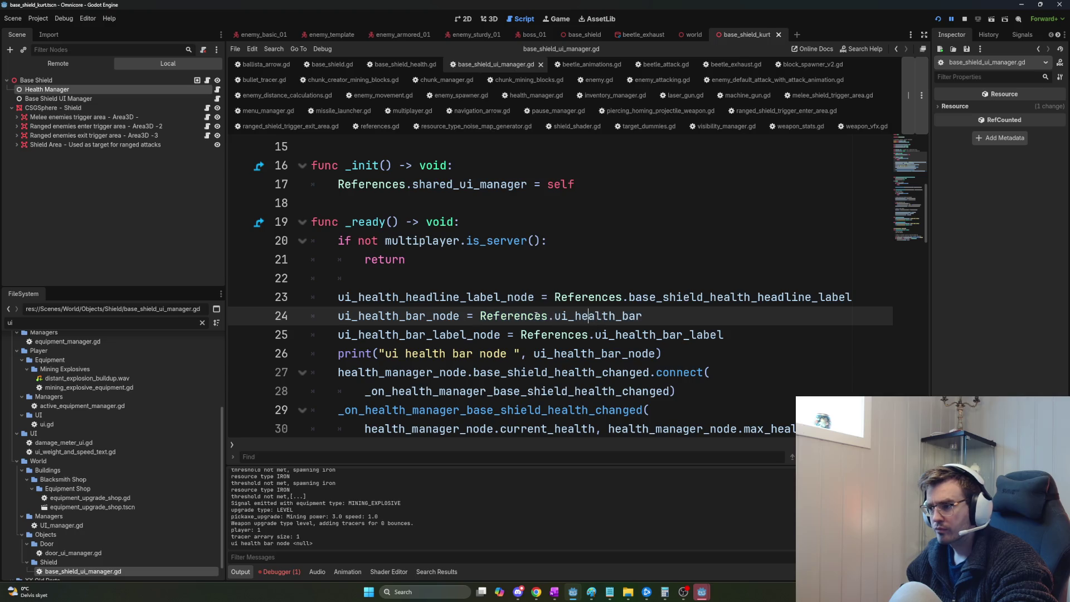
key("ctrl+End")
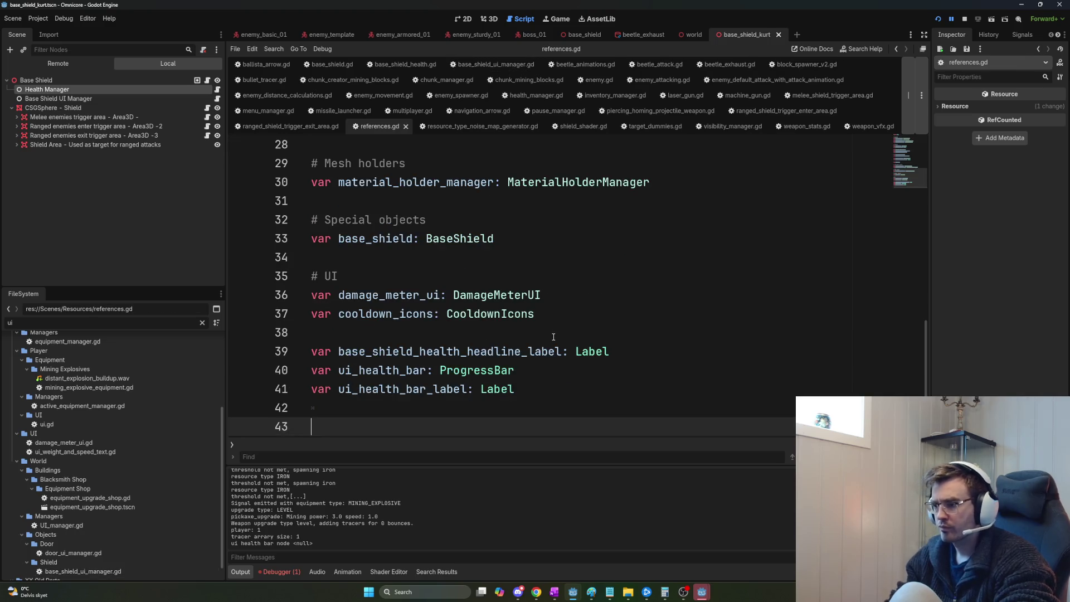
- Remove the trailing blank lines in references.gd and select its ui_health_bar variable
key("BackSpace")
key("BackSpace")
key("BackSpace")
left_click(372, 374)
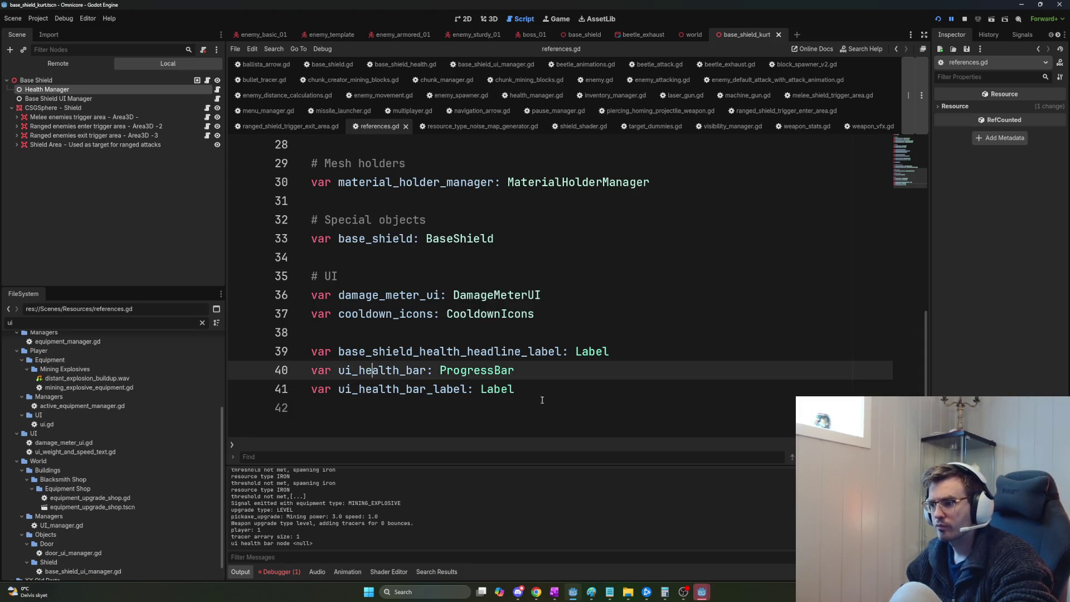
double_click(396, 358)
double_click(395, 368)
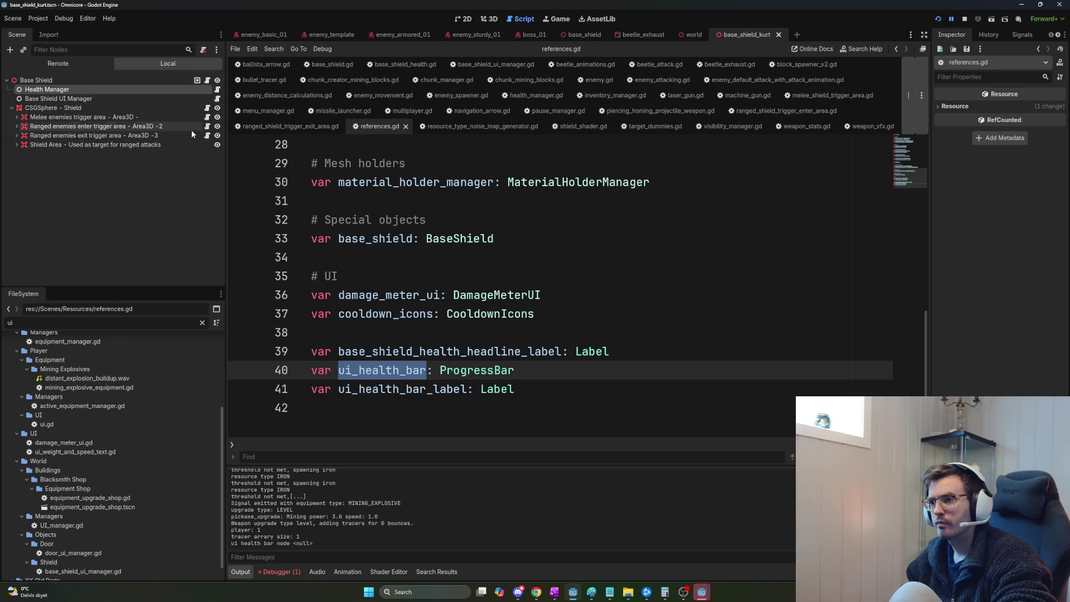
- Open base_shield_health.gd from the Base Shield Health node in the world scene
left_click(688, 36)
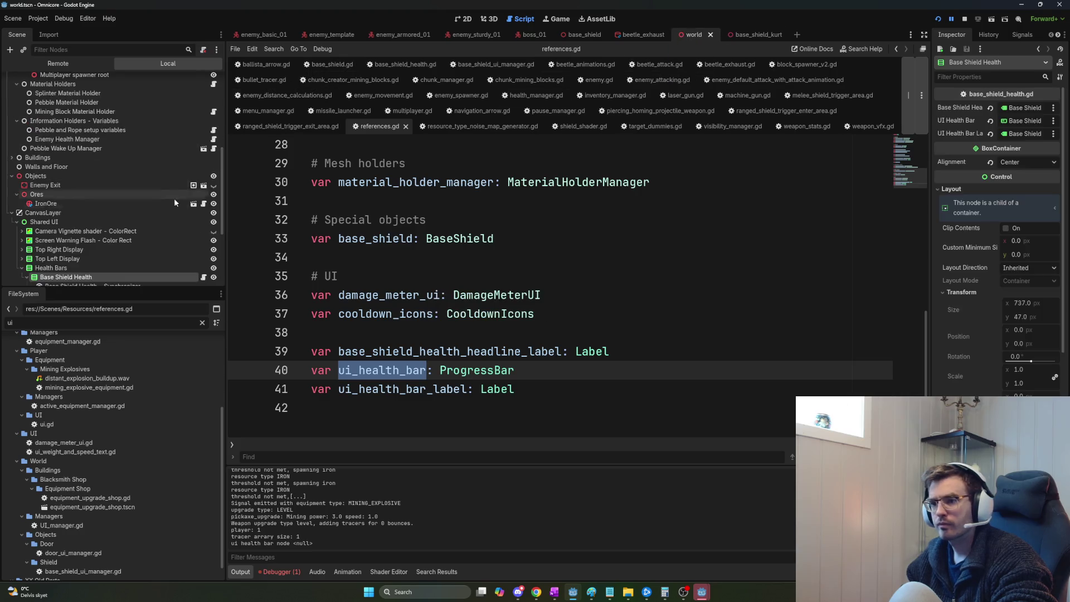
scroll(116, 258, "down", 3)
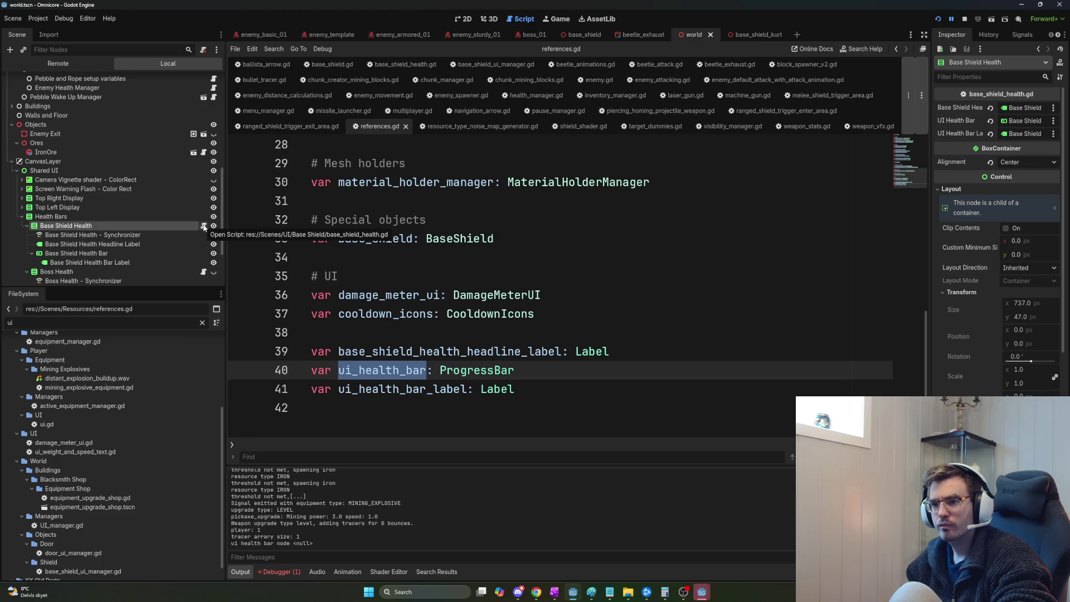
left_click(204, 227)
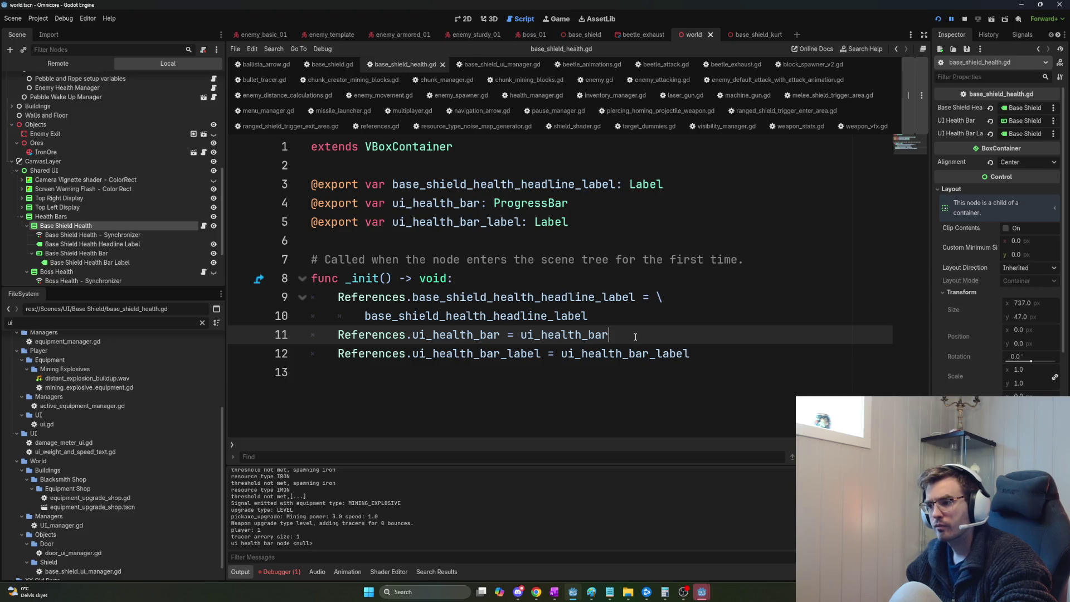
- Add print("setting health bar ", ui_health_bar) above the health bar assignment, then run the game with F5
mouse_move(641, 336)
left_mouse_down()
mouse_move(519, 335)
mouse_move(527, 337)
left_mouse_up()
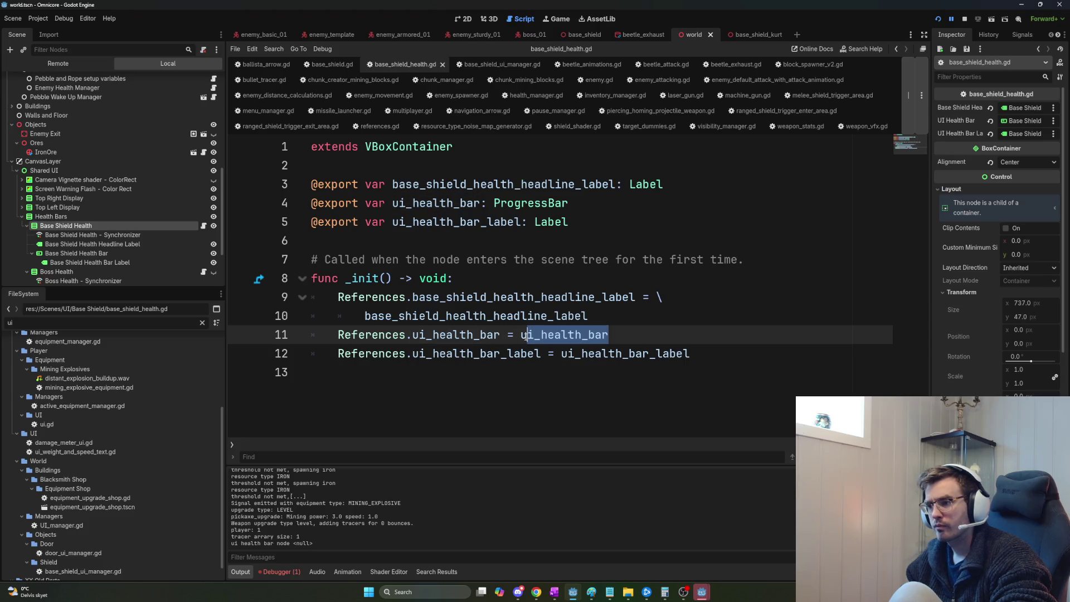
left_click_drag(392, 184, 699, 222)
left_click(700, 222)
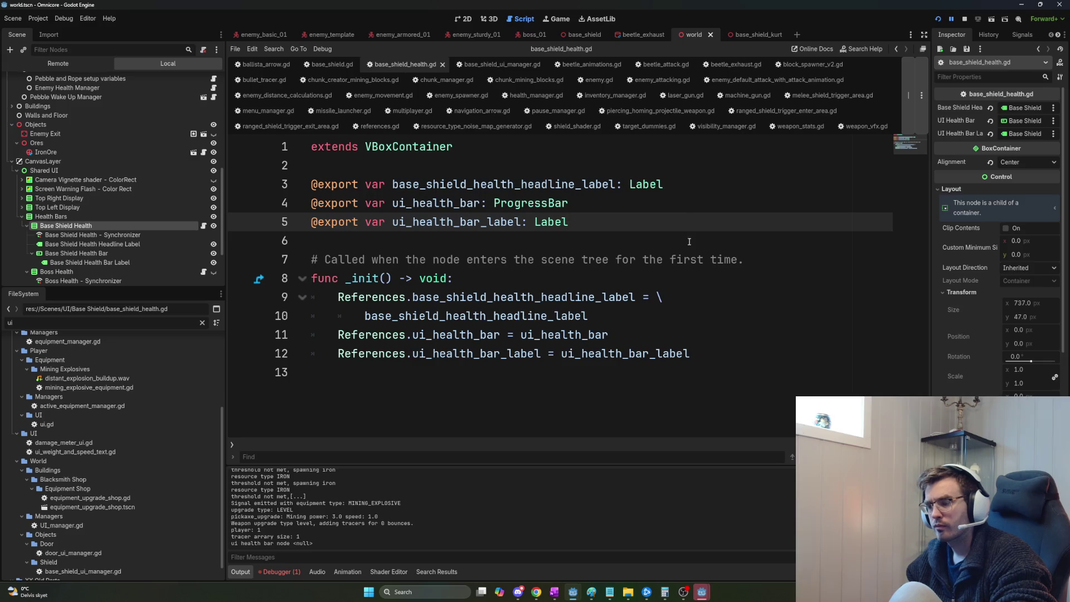
left_click(652, 333)
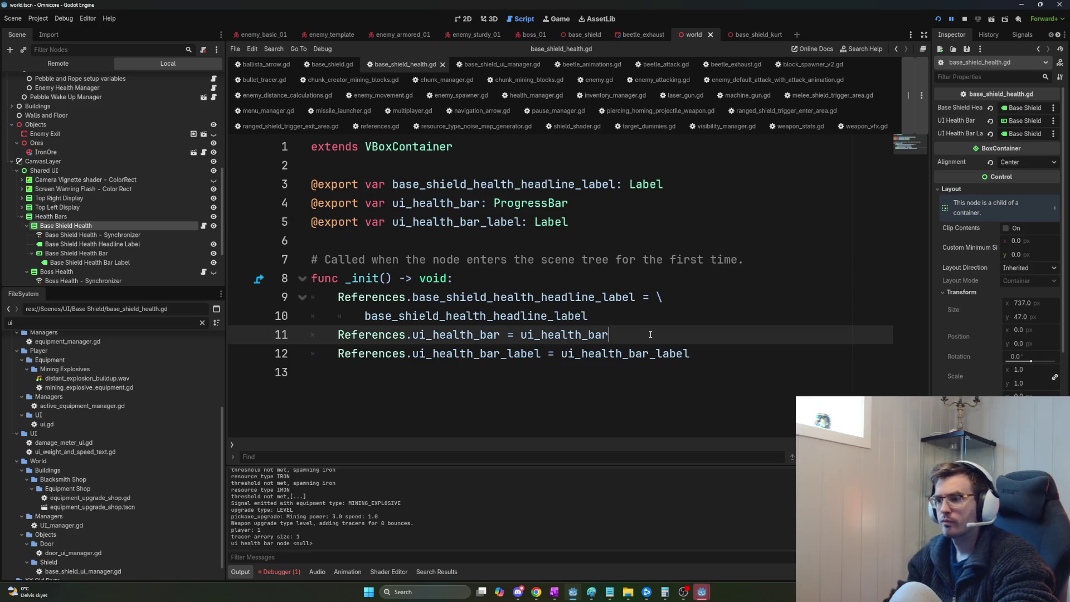
key("Up")
key("Return")
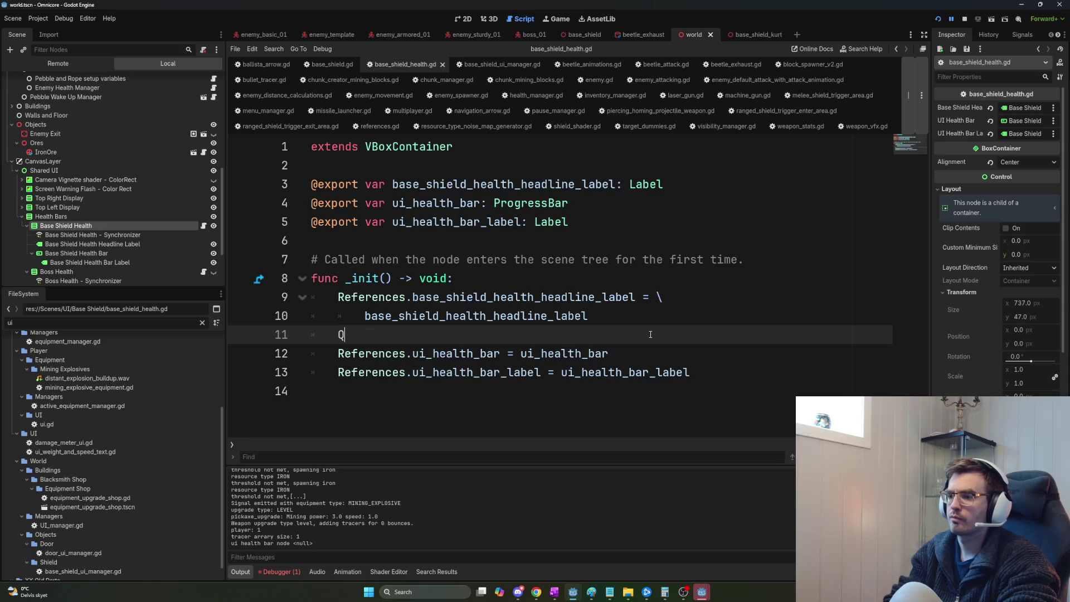
type("print(\"setting ")
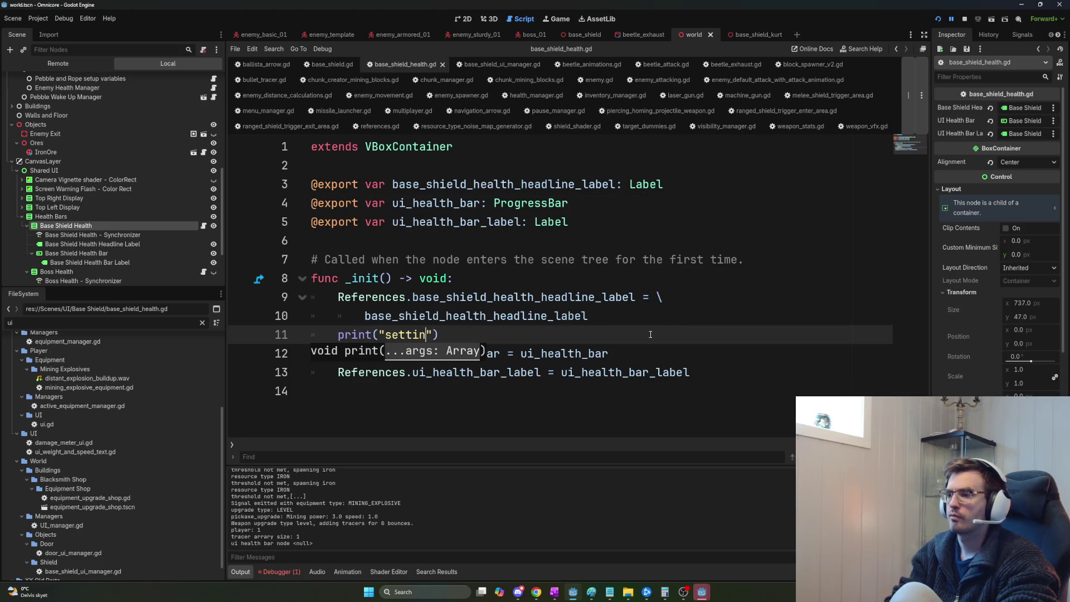
type("health bar \", ")
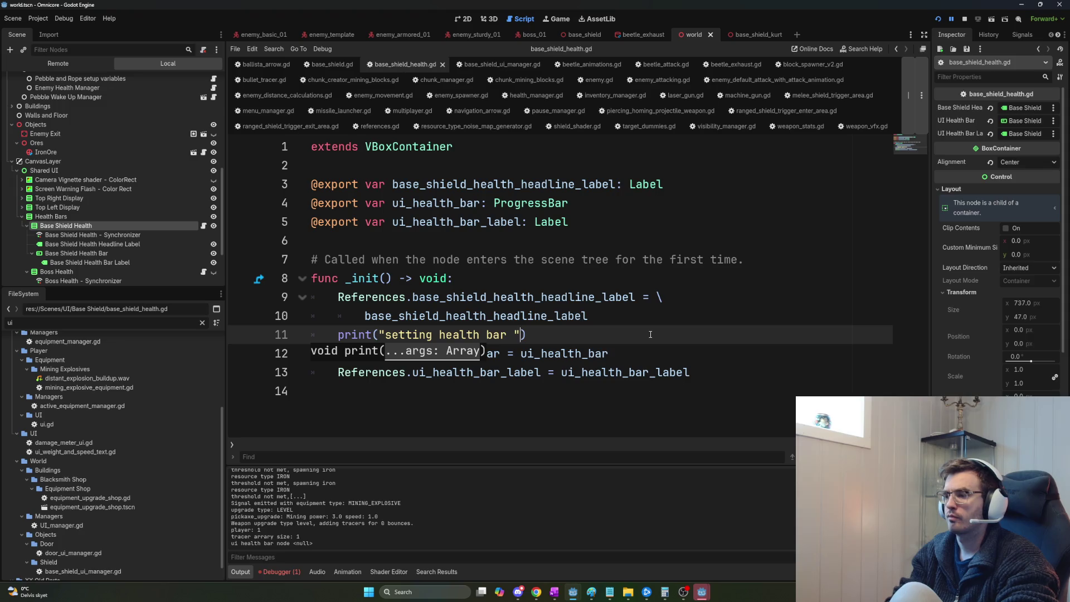
type("ui_health_bar")
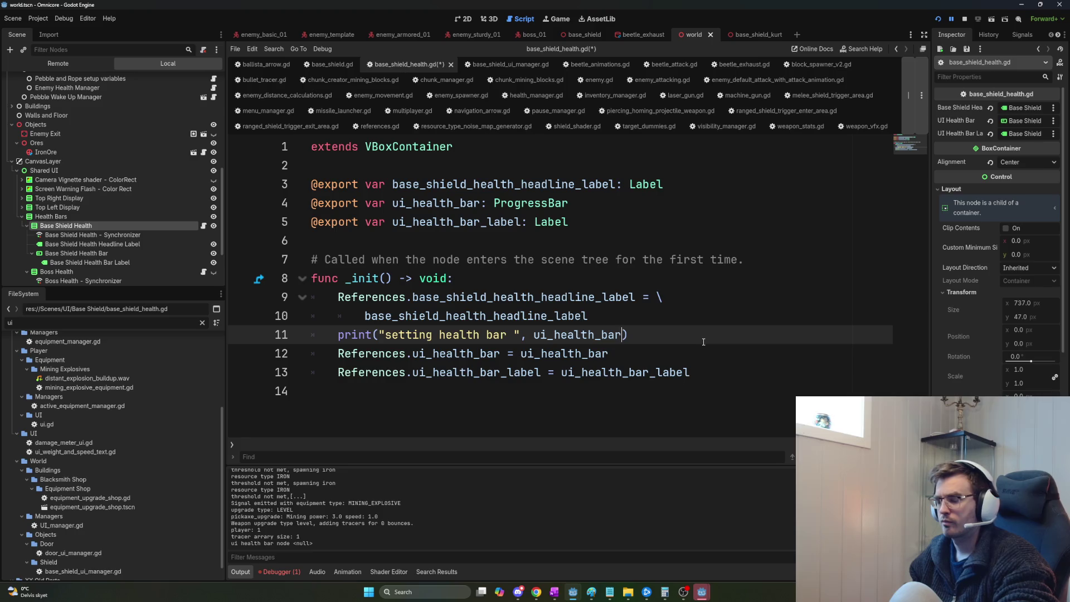
key("F5")
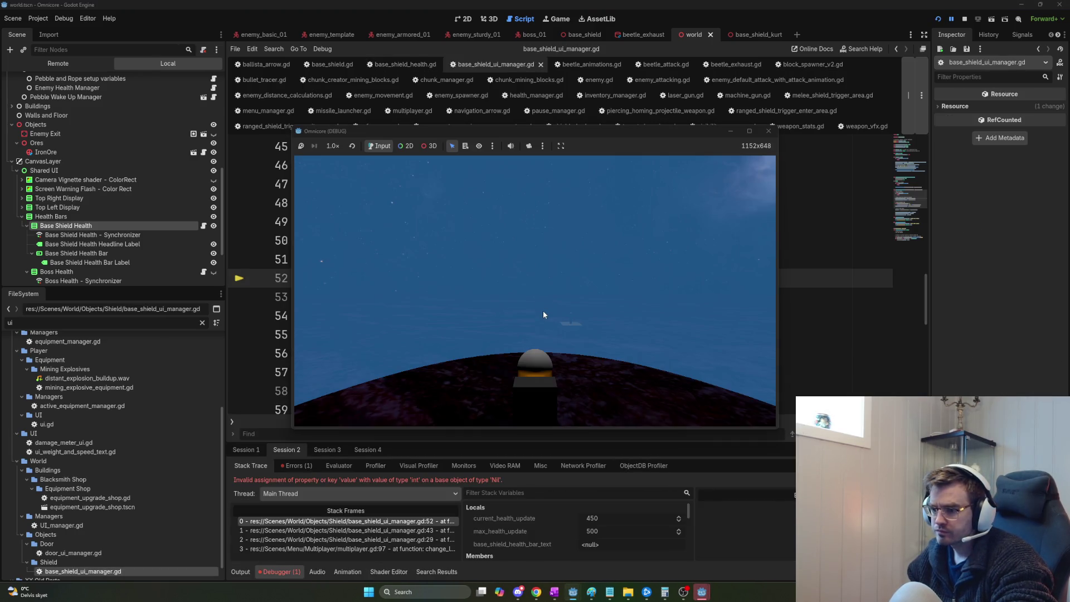
- Stop the game and filter the Output log for 'setting'
key("F8")
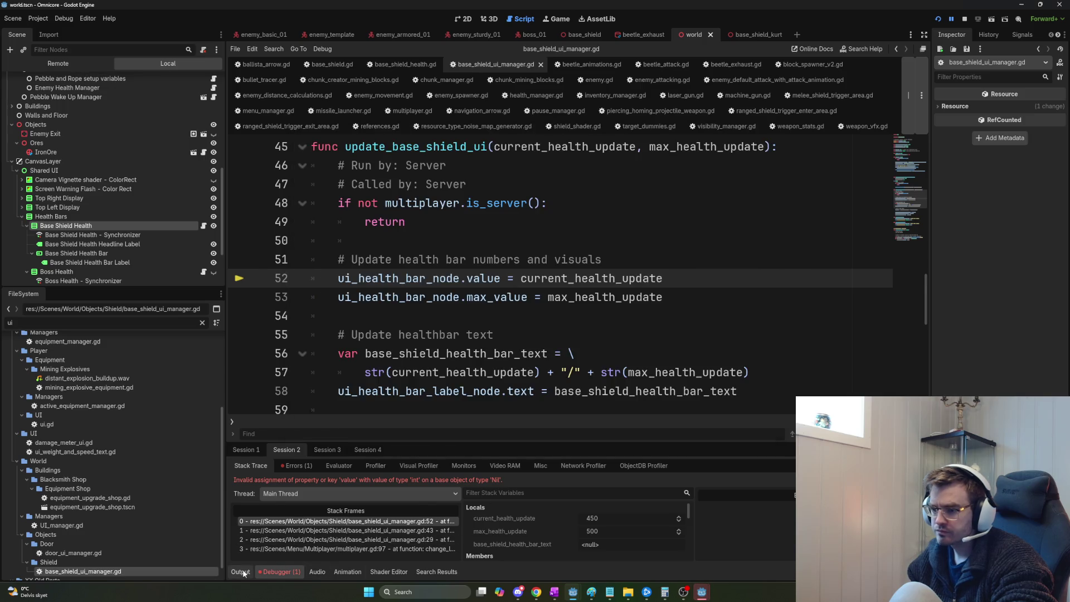
left_click(315, 556)
type("setting")
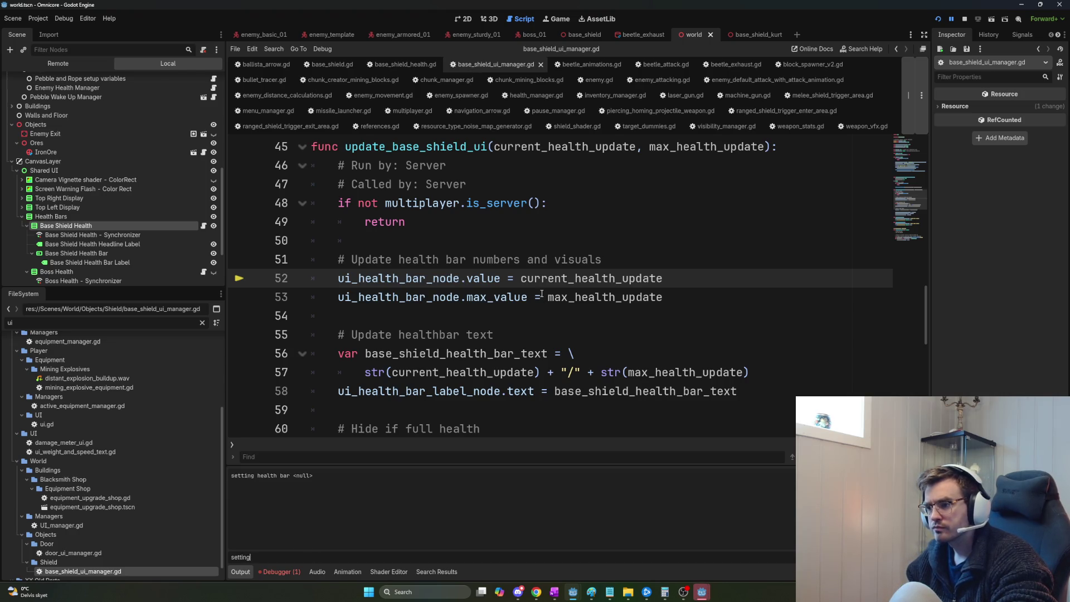
- Open base_shield_health.gd from the Base Shield Health node and select the debug print on line 11
left_click(86, 226)
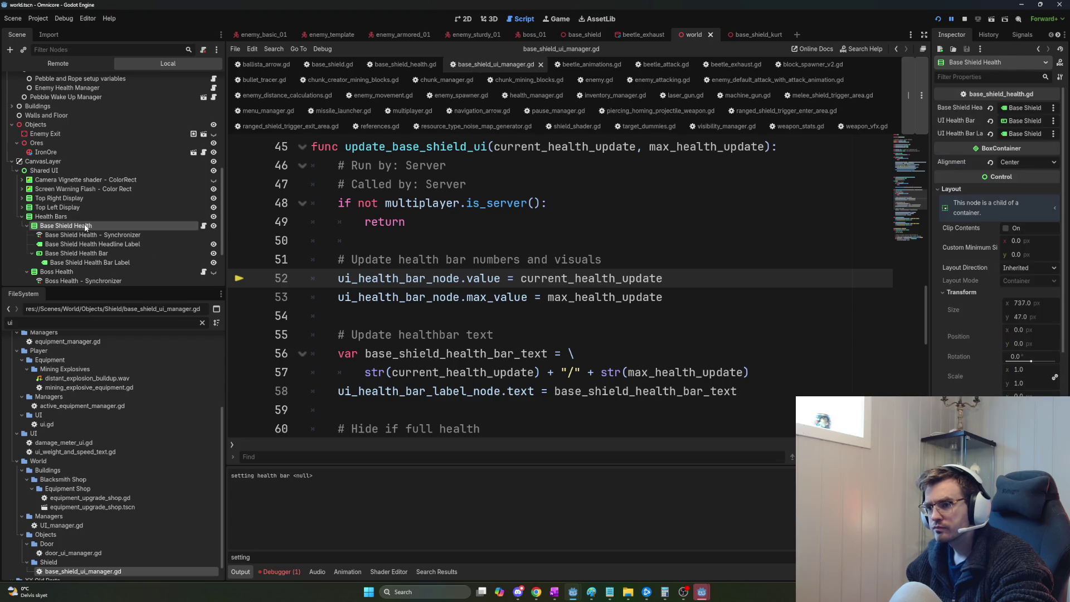
left_click(203, 227)
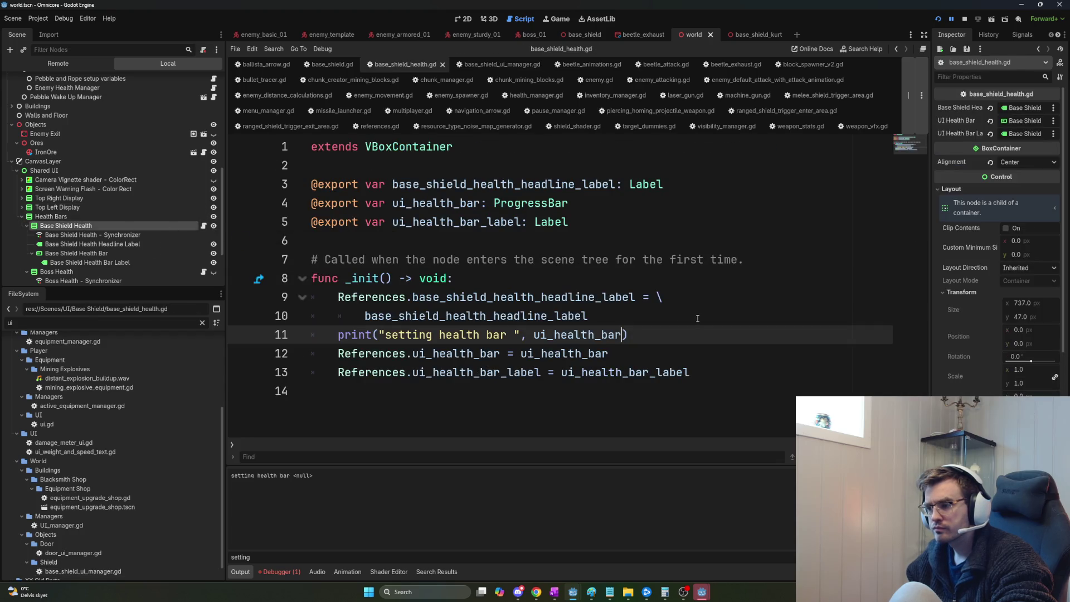
mouse_move(690, 330)
left_mouse_down()
mouse_move(363, 316)
mouse_move(334, 333)
left_mouse_up()
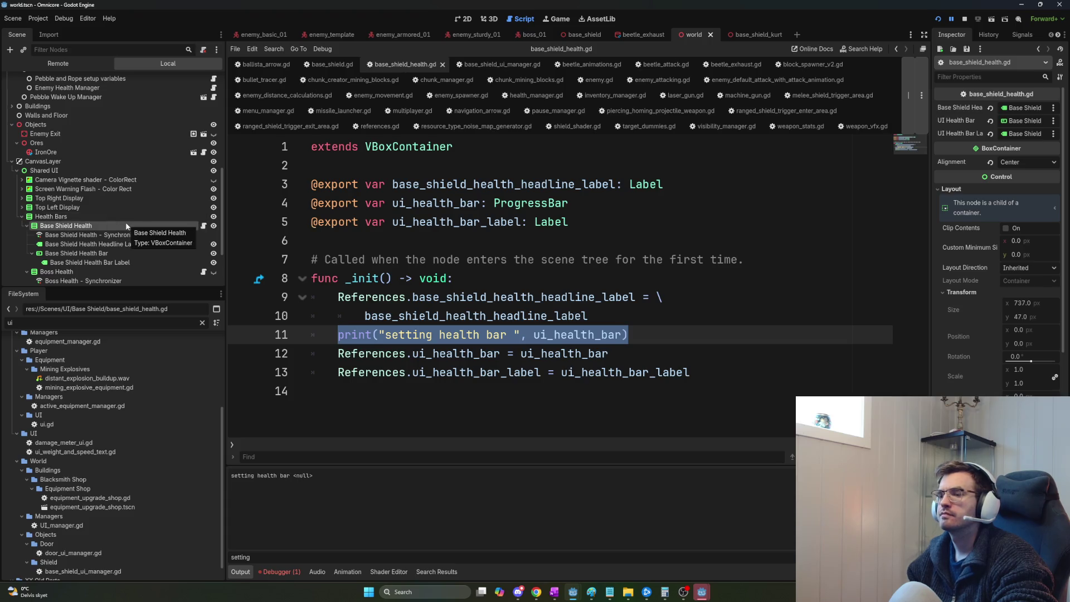
key("alt+Tab")
key("alt+Tab")
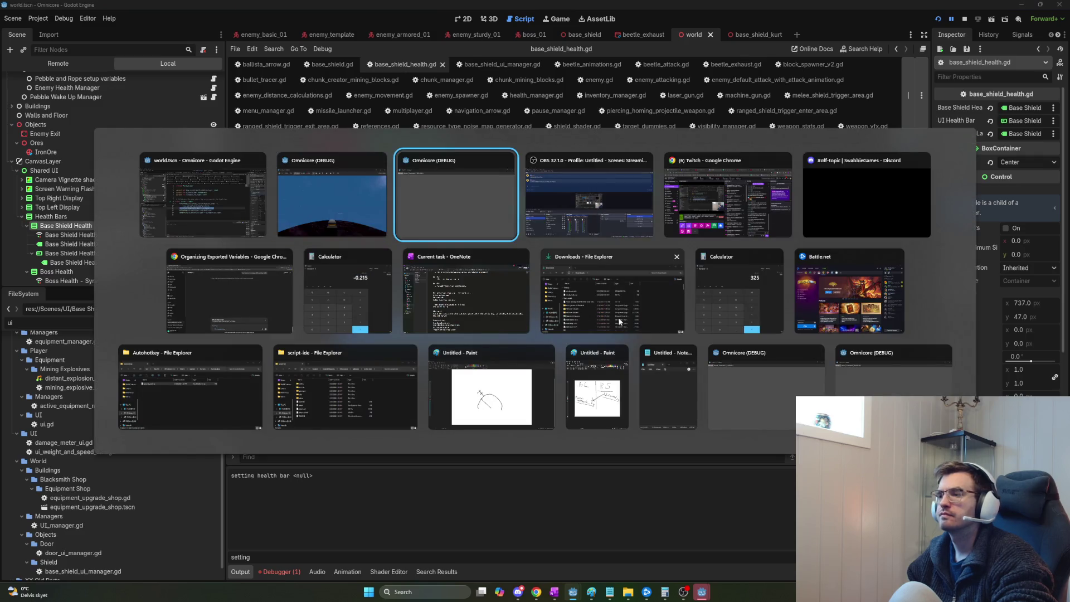
- Ask ChatGPT 'are exports not set before init?' and return to Godot
key("alt+shift+Tab")
key("alt+shift+Tab")
left_click(267, 295)
type("are exports not set boef")
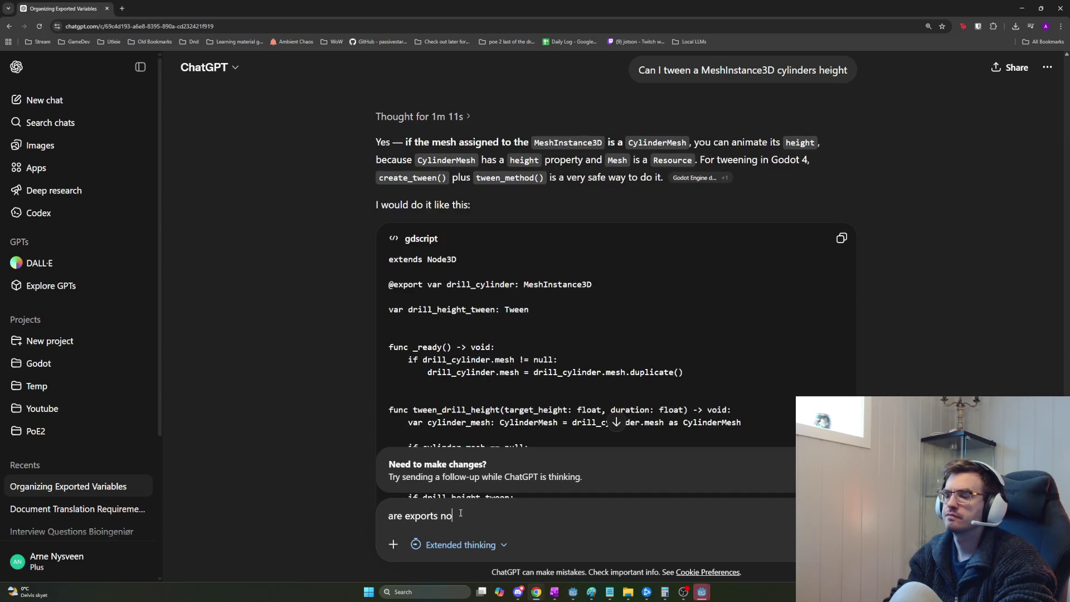
key("BackSpace")
key("BackSpace")
key("BackSpace")
type("efore mo")
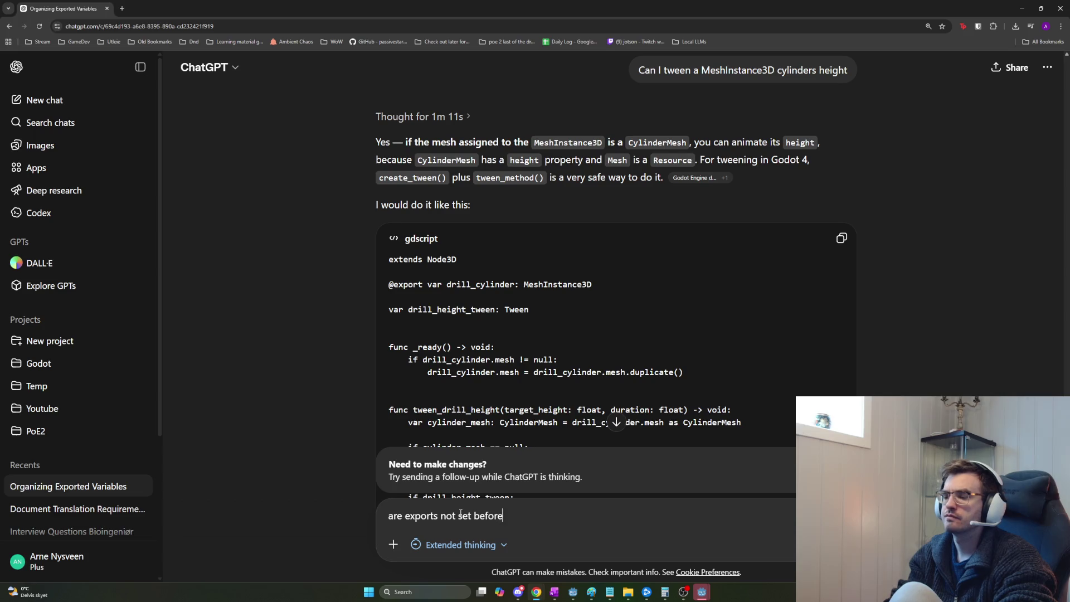
key("Return")
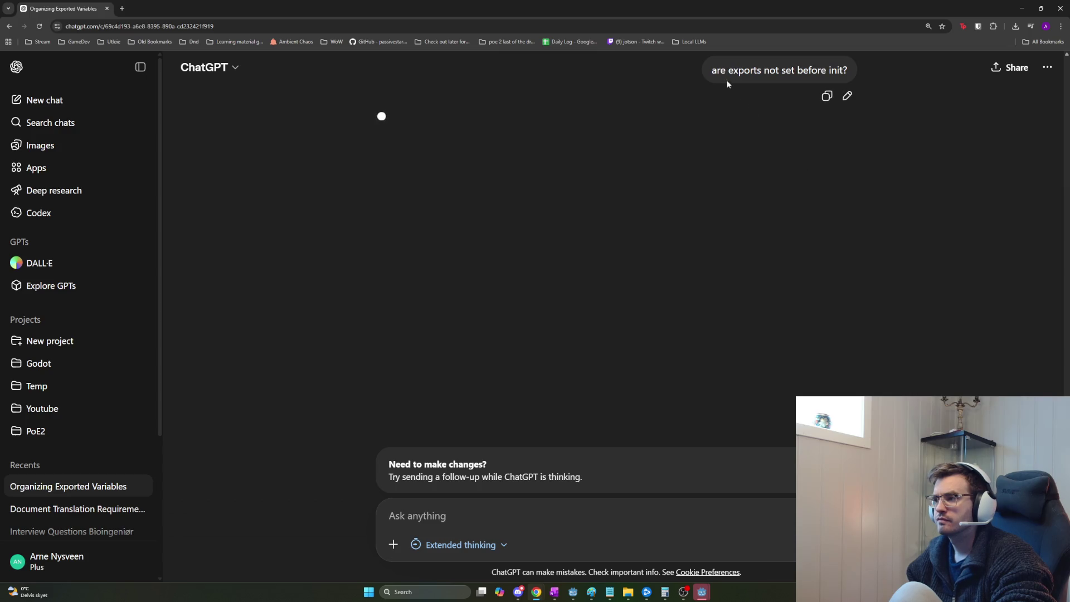
key("alt+Tab")
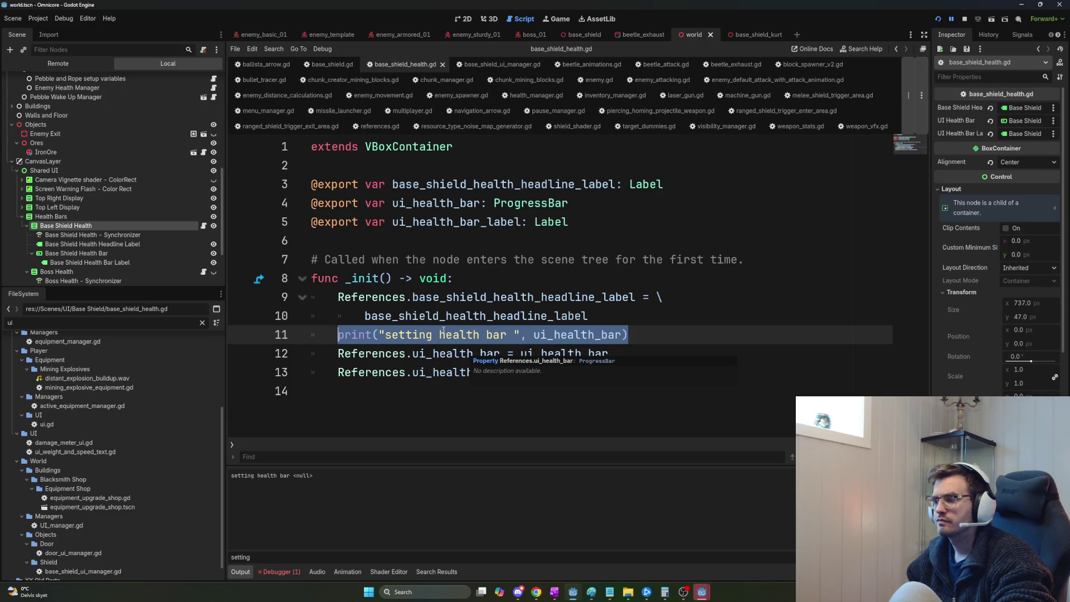
- Select the Base Shield Health Headline Label node and start attaching a new script to it
left_click_drag(378, 278, 352, 278)
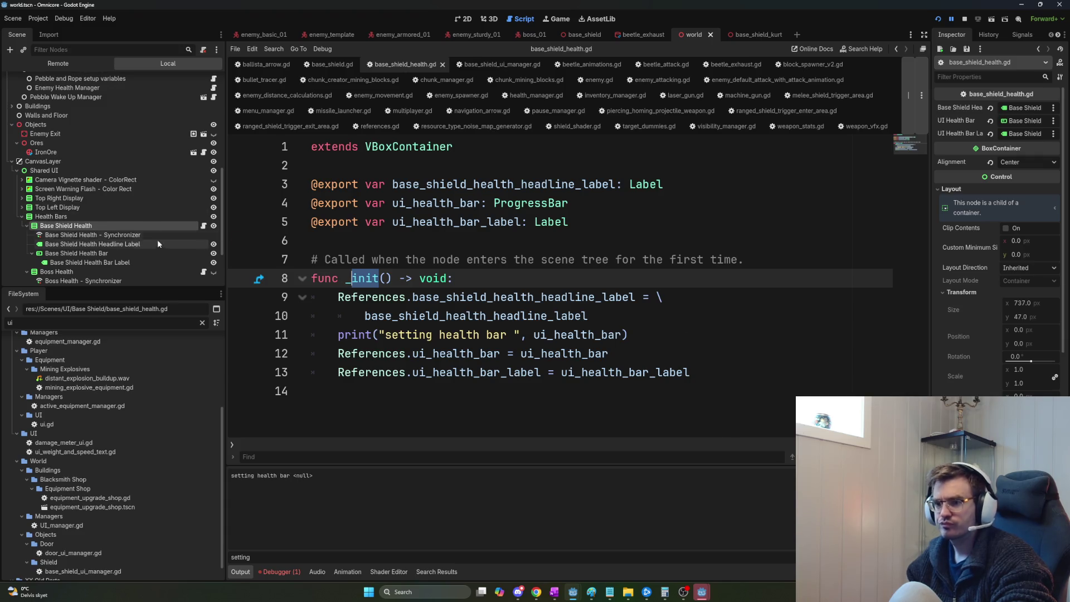
left_click(140, 244)
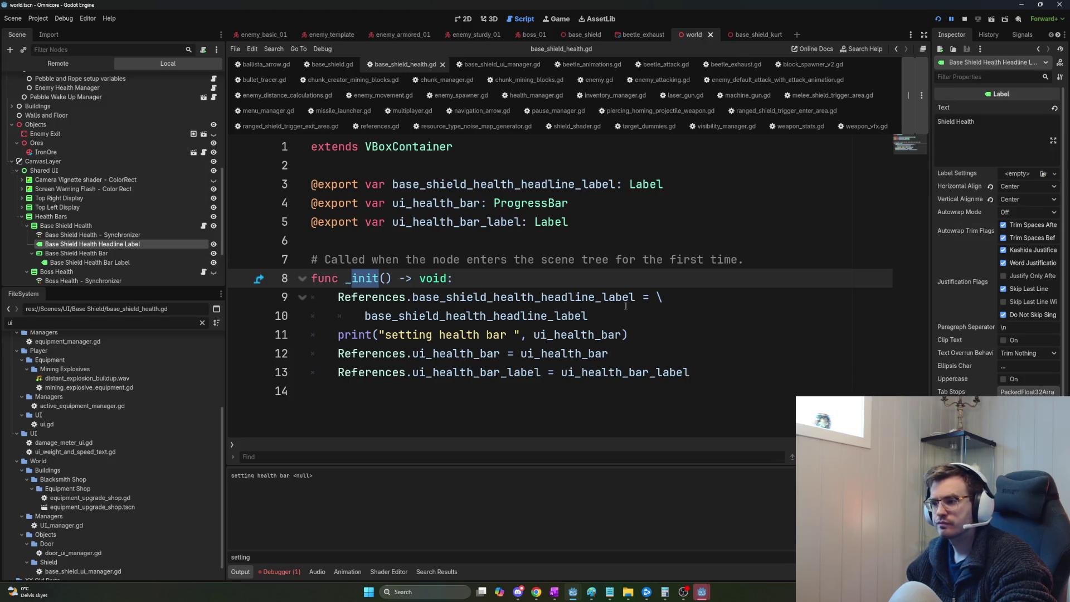
mouse_move(338, 298)
left_mouse_down()
mouse_move(649, 297)
mouse_move(337, 297)
left_mouse_up()
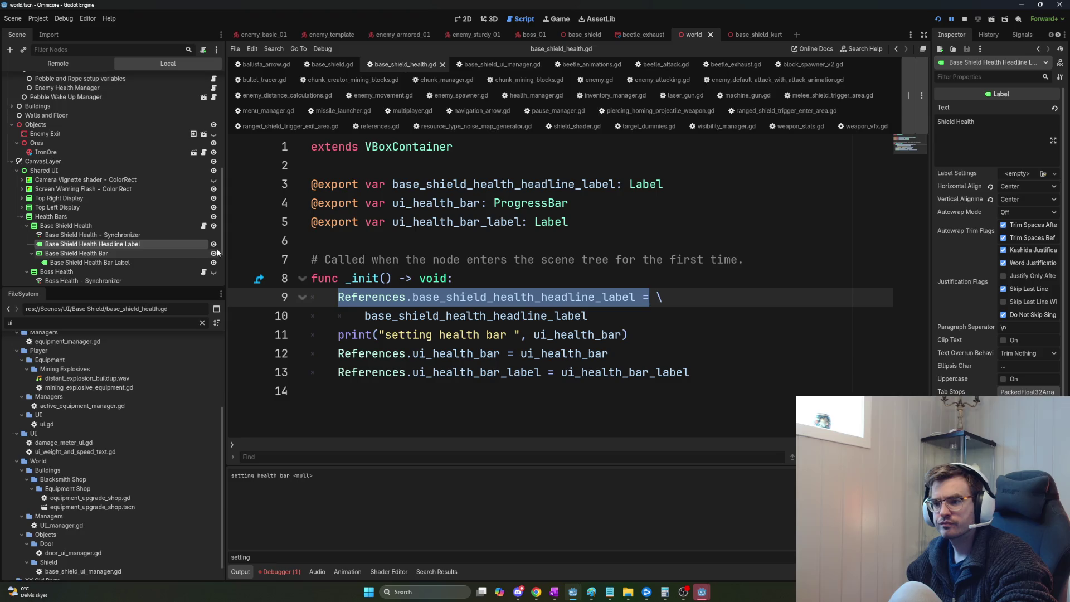
left_click(203, 50)
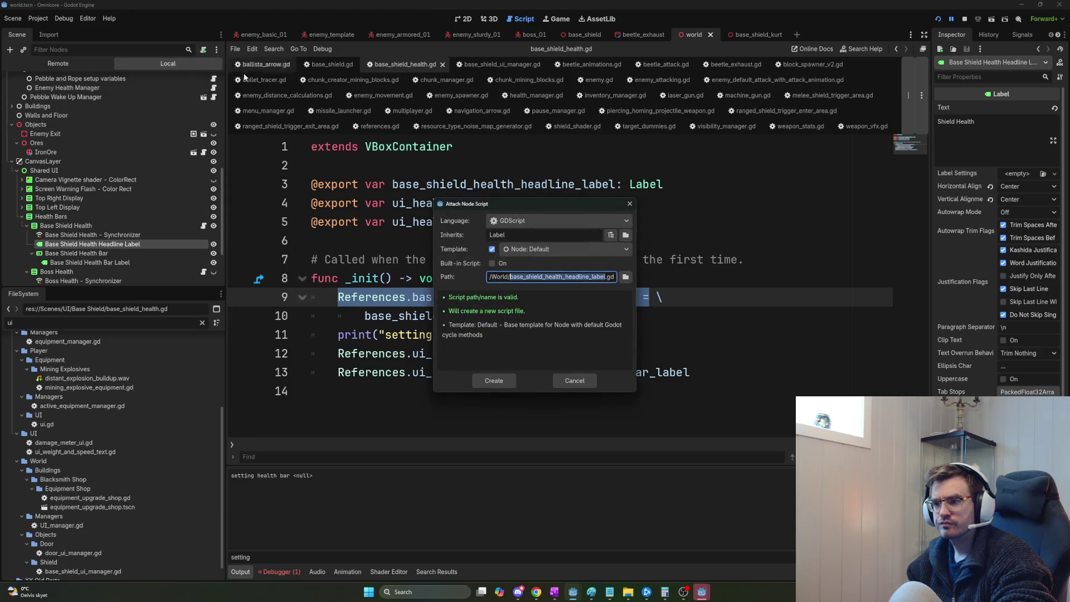
- Create base_shield_health_headline_label.gd in res://Scenes/UI/Base Shield
left_click(626, 277)
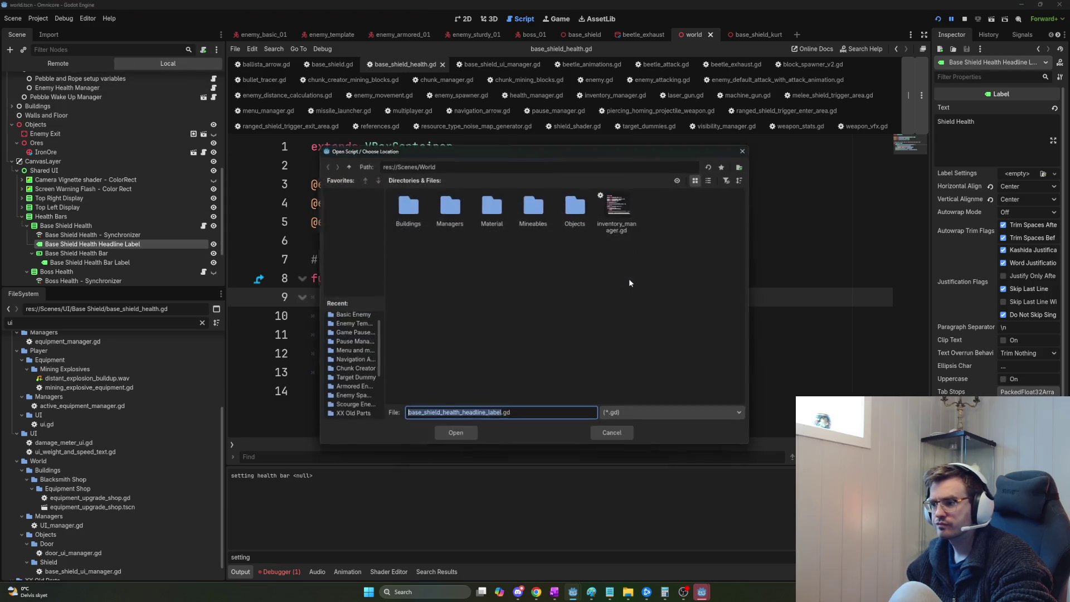
double_click(446, 220)
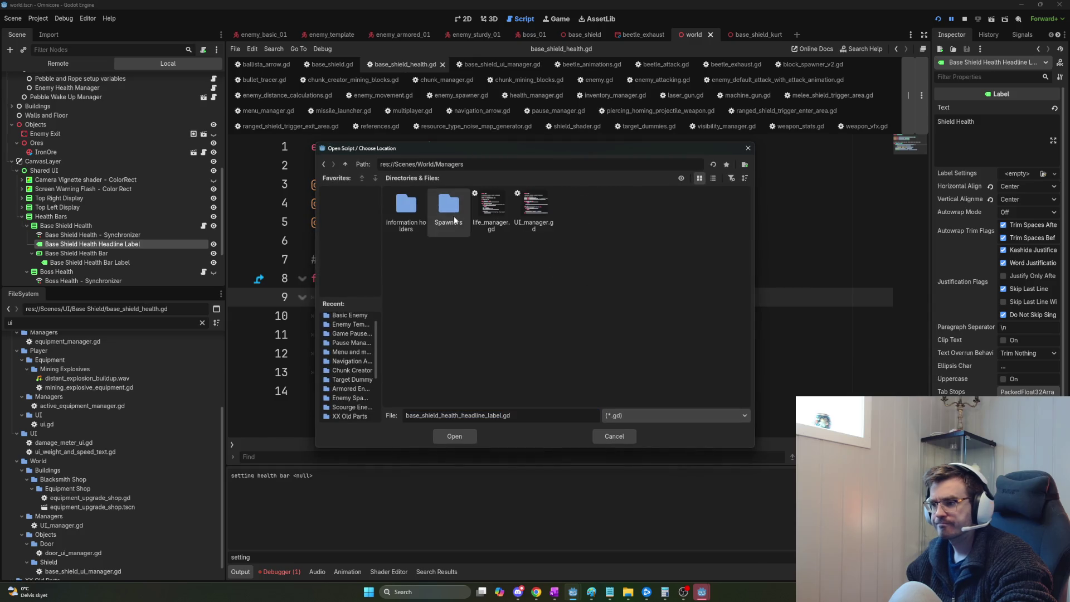
left_click_drag(417, 165, 578, 172)
key("BackSpace")
key("Return")
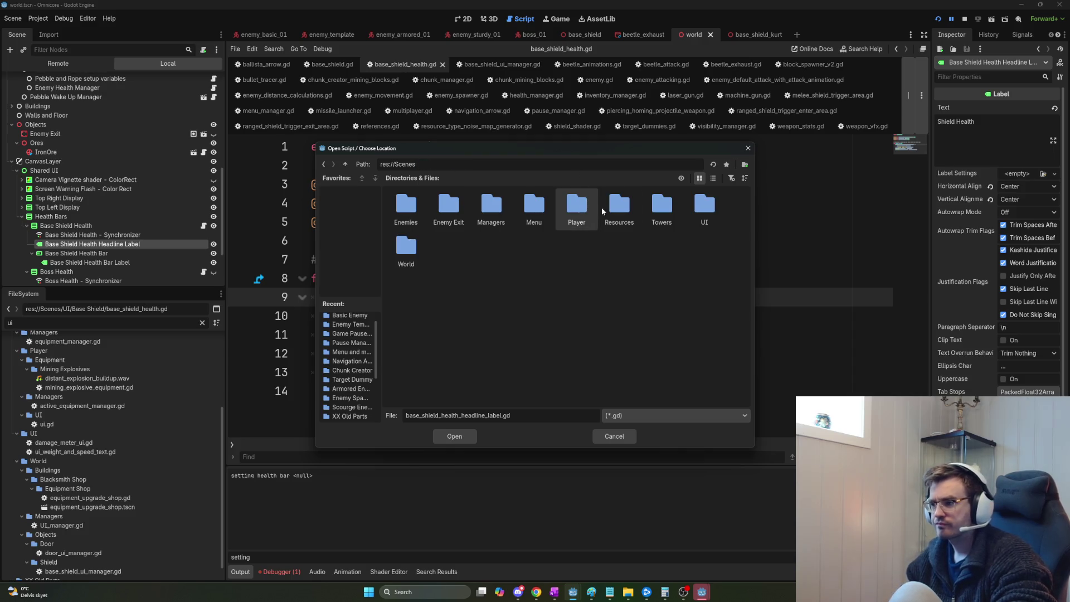
double_click(705, 207)
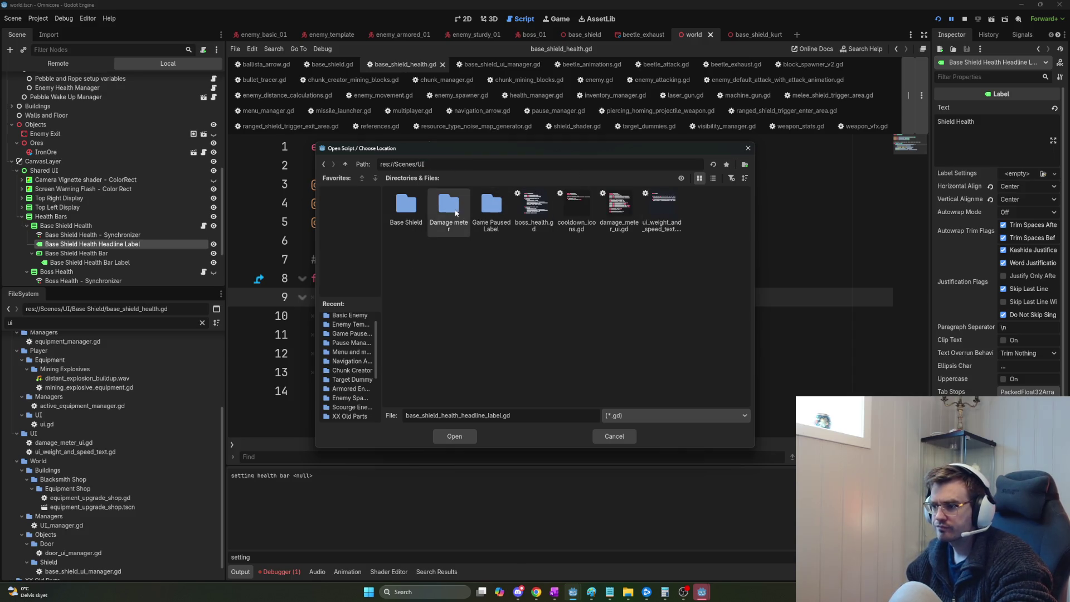
double_click(415, 209)
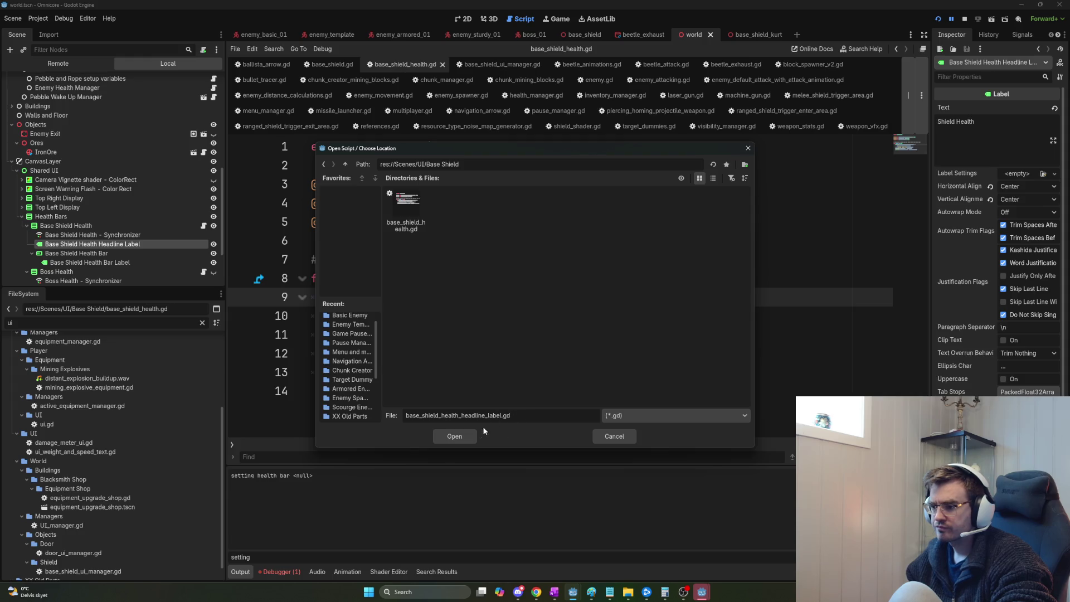
left_click(455, 437)
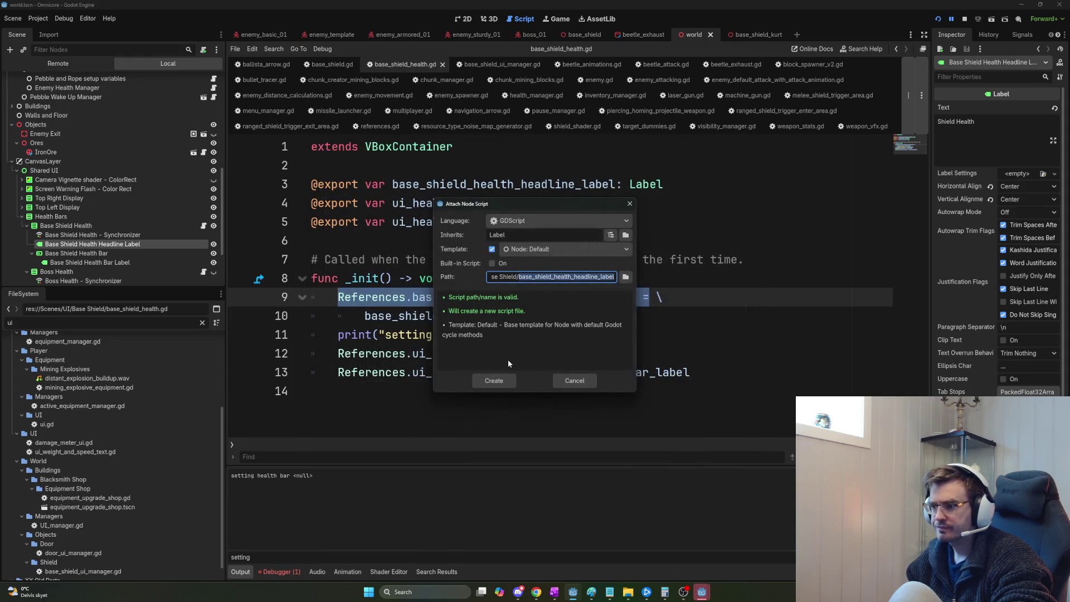
left_click(494, 383)
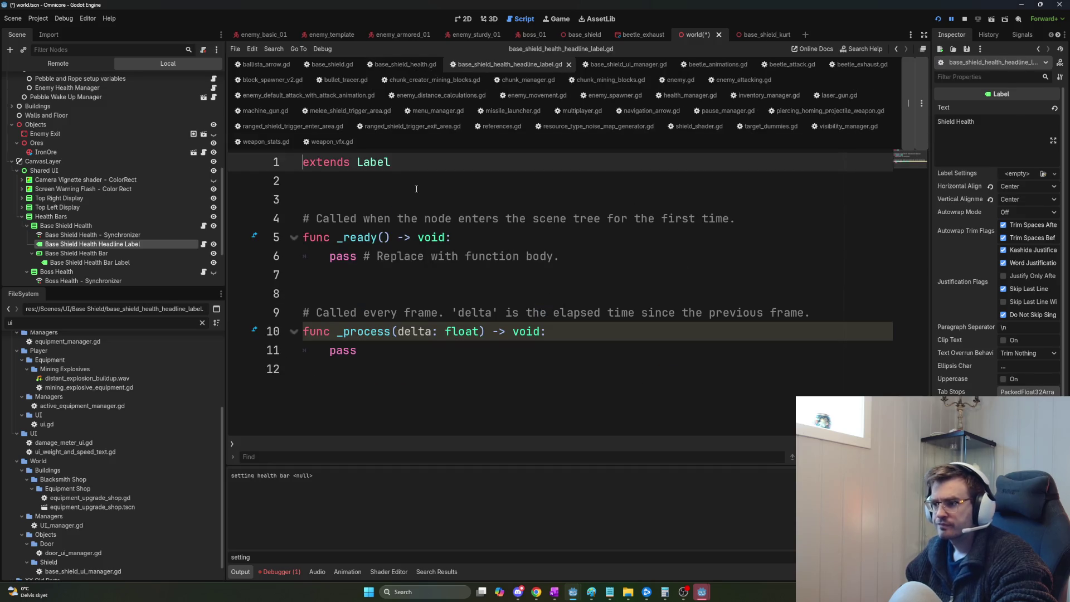
- Replace the template with _init() setting References.base_shield_health_headline_label = self, and save
key("Down")
left_click_drag(365, 350, 346, 238)
type("_in")
key("Return")
key("Return")
type("References.base_shield_health_headline_label =")
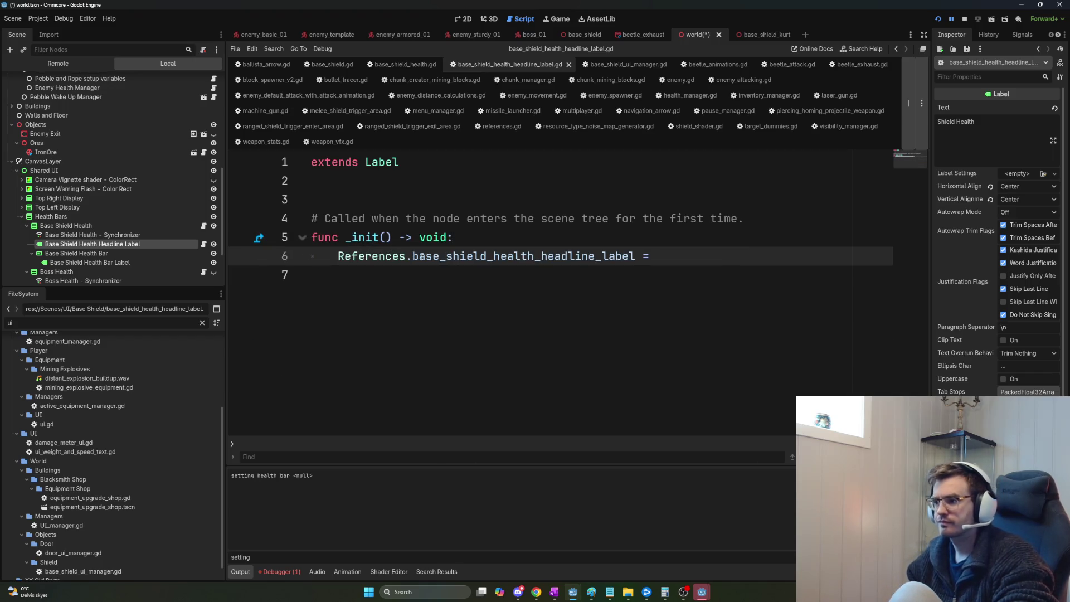
type(" self")
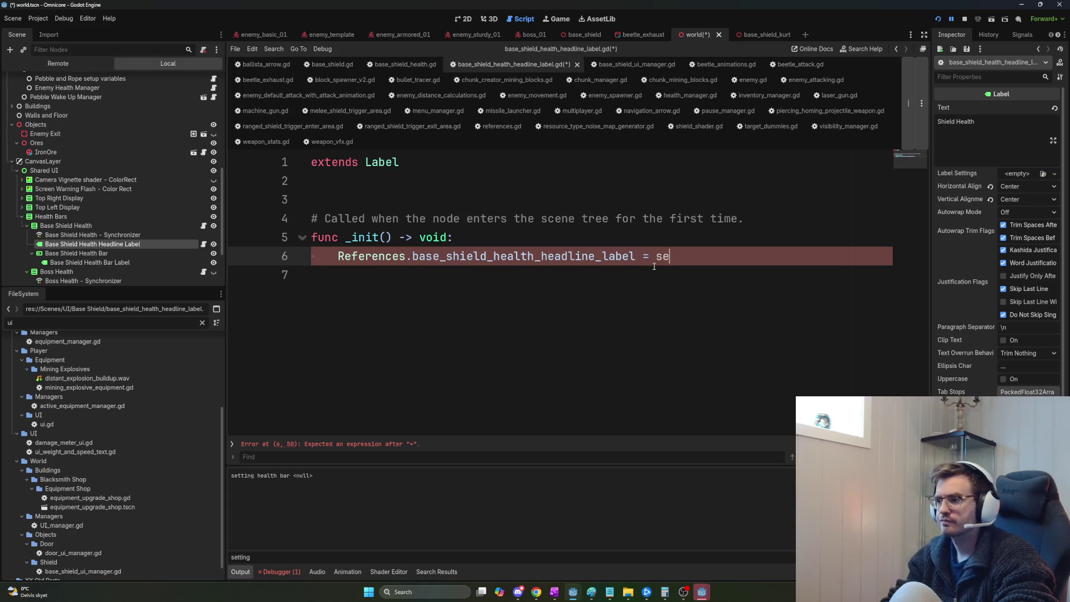
left_click(520, 277)
key("ctrl+s")
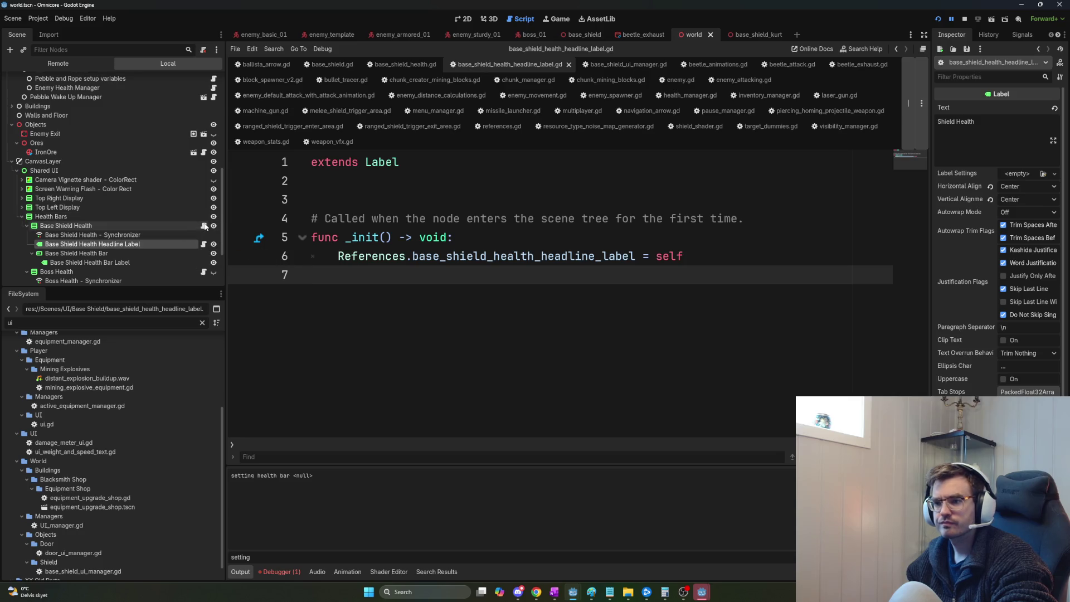
- Return to base_shield_health.gd at line 12 and switch over to the ChatGPT answer
left_click(204, 226)
left_click(624, 365)
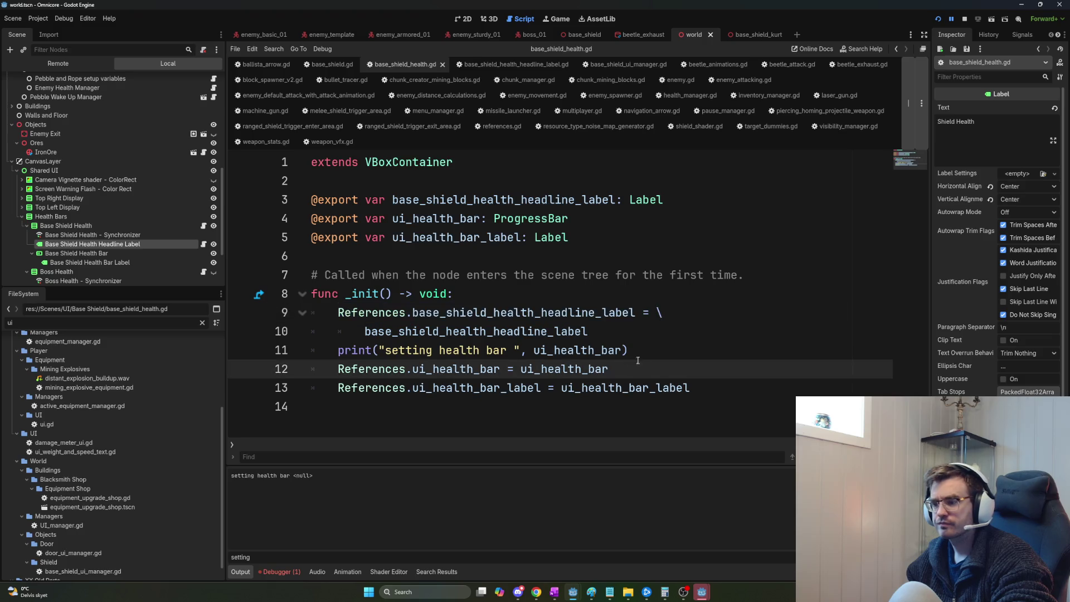
key("alt+Tab")
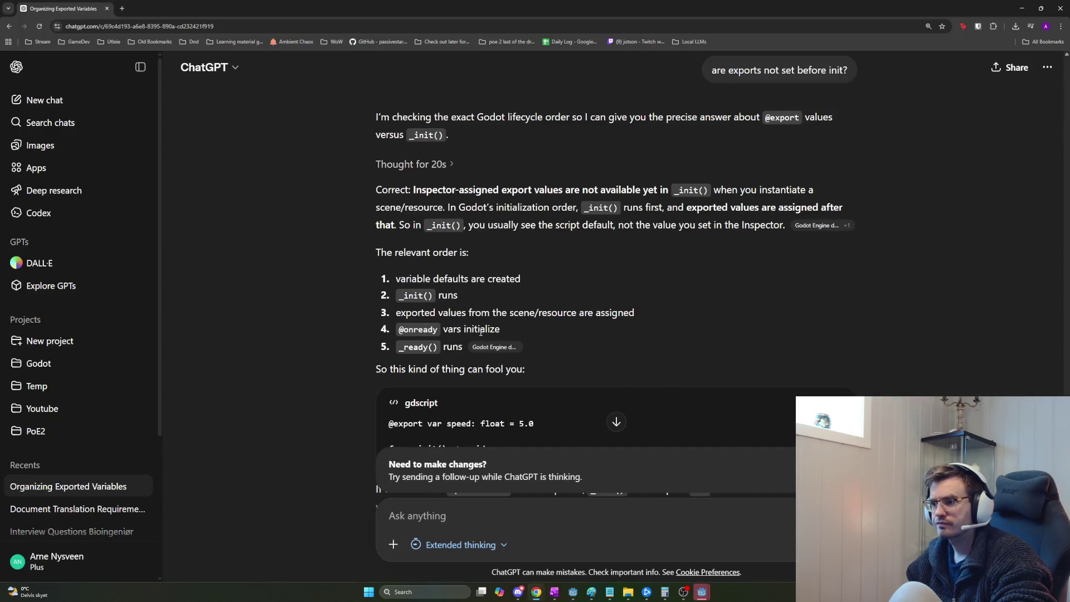
- Review the lifecycle order in ChatGPT's answer, noting when exported values are assigned
left_click_drag(377, 274, 520, 279)
left_click(556, 297)
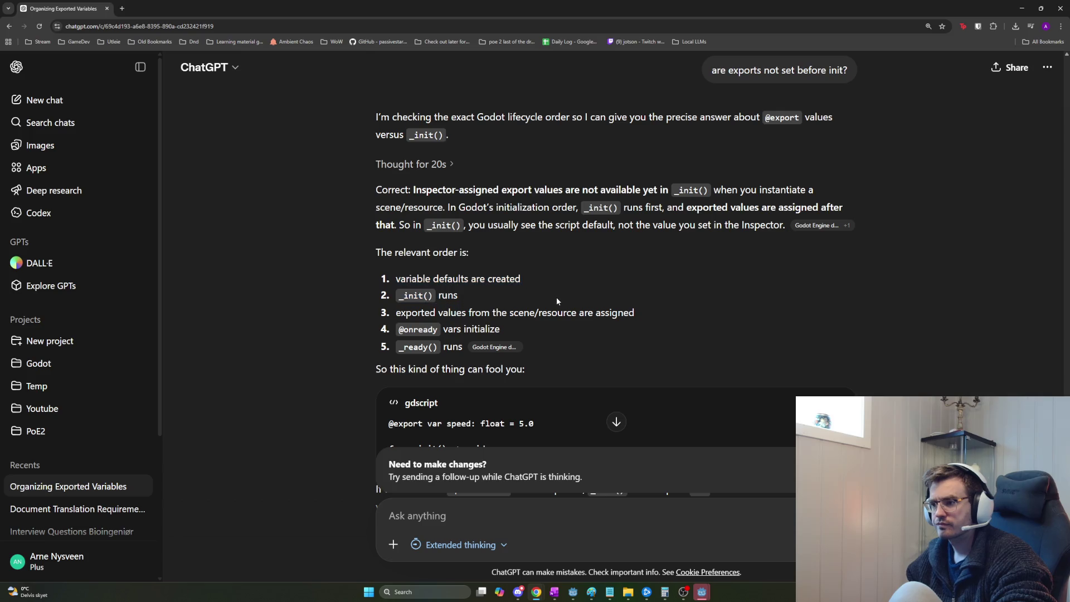
mouse_move(629, 312)
left_mouse_down()
mouse_move(699, 326)
mouse_move(396, 313)
left_mouse_up()
left_click(586, 299)
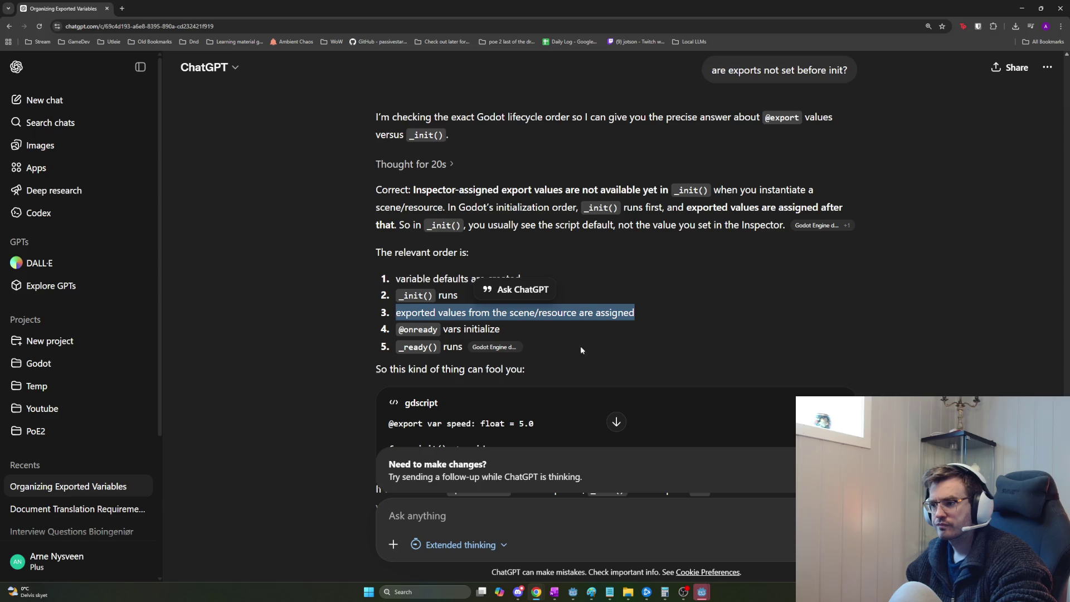
key("alt+Tab")
key("alt+Tab")
- Select ChatGPT's _init() example code, then back in Godot select the health bar assignment on line 12
scroll(598, 354, "down", 4)
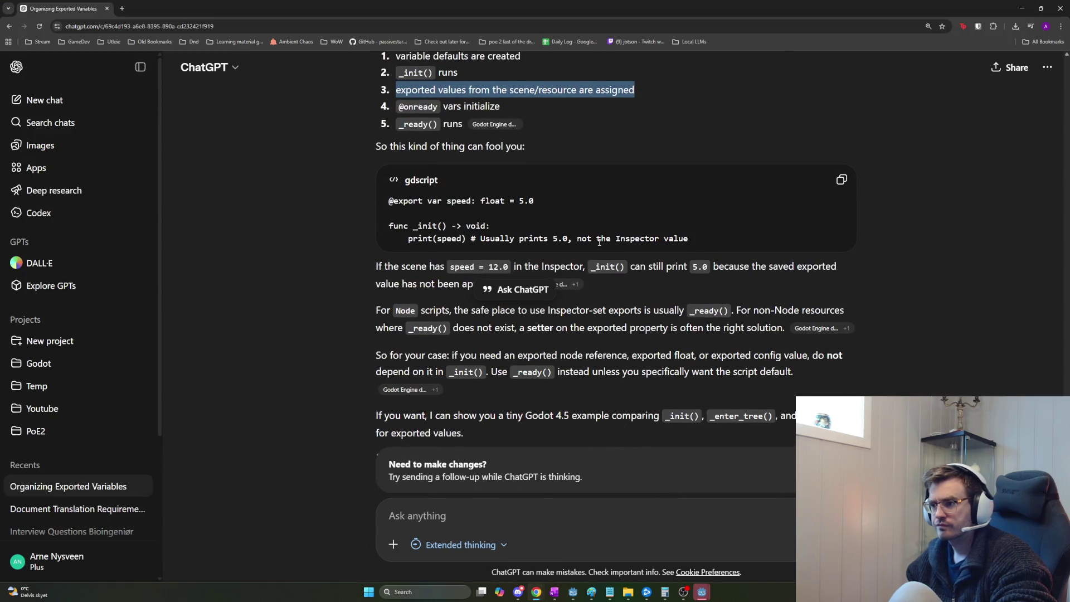
left_click(601, 237)
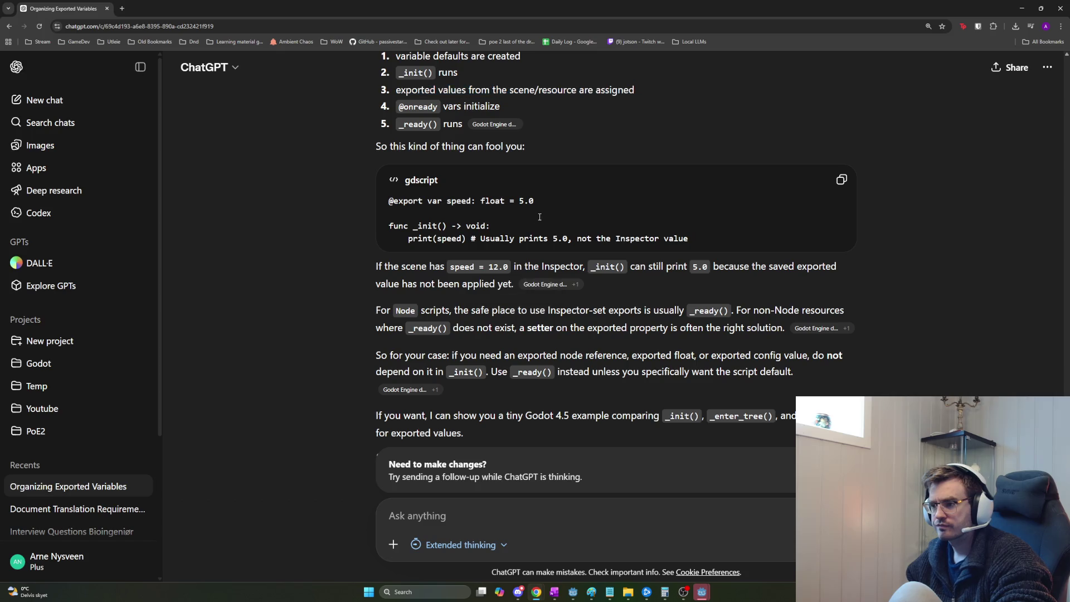
triple_click(612, 232)
left_click_drag(612, 232, 384, 220)
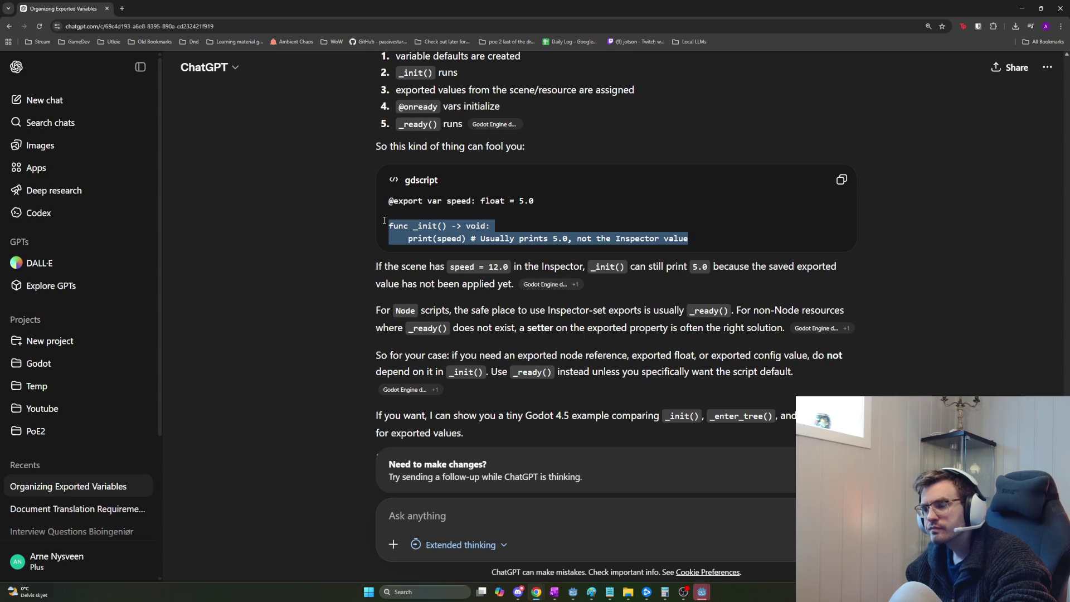
left_click_drag(385, 224, 385, 224)
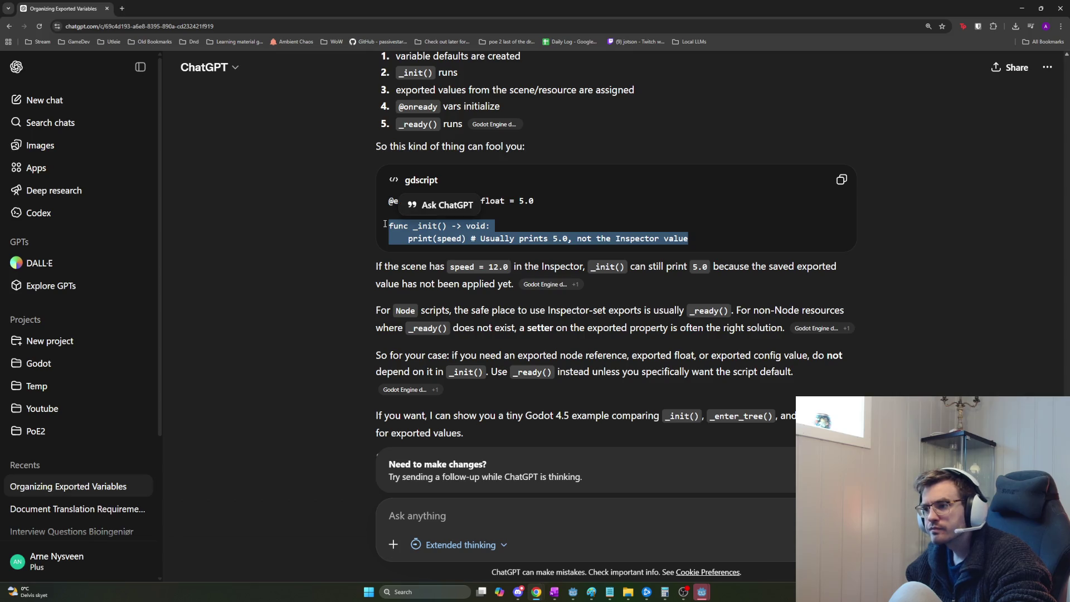
scroll(527, 299, "down", 1)
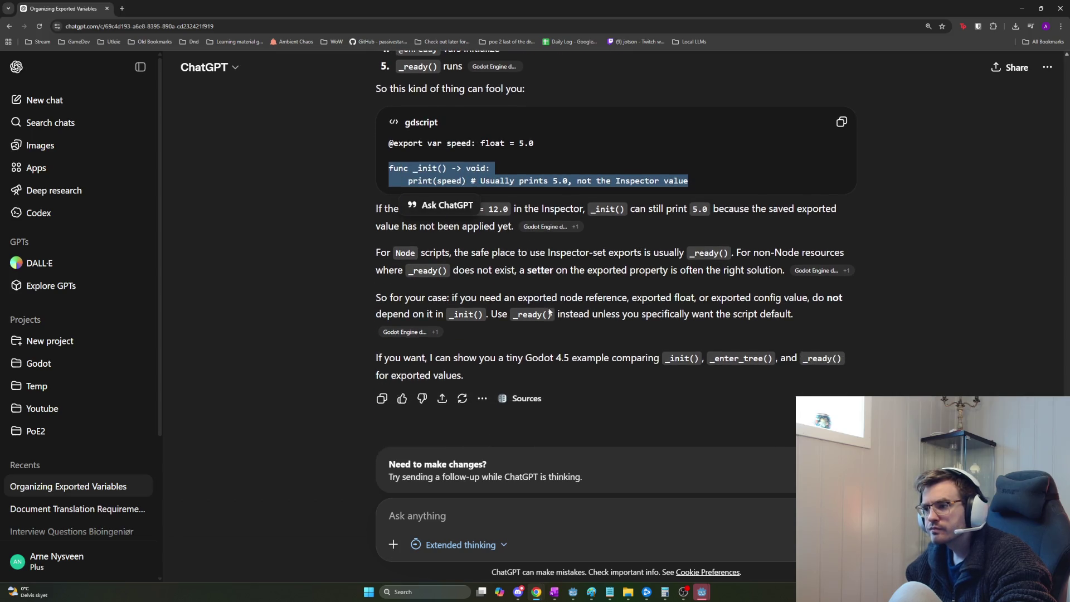
key("alt+Tab")
mouse_move(638, 366)
left_mouse_down()
mouse_move(345, 351)
mouse_move(338, 369)
left_mouse_up()
key("ctrl+c")
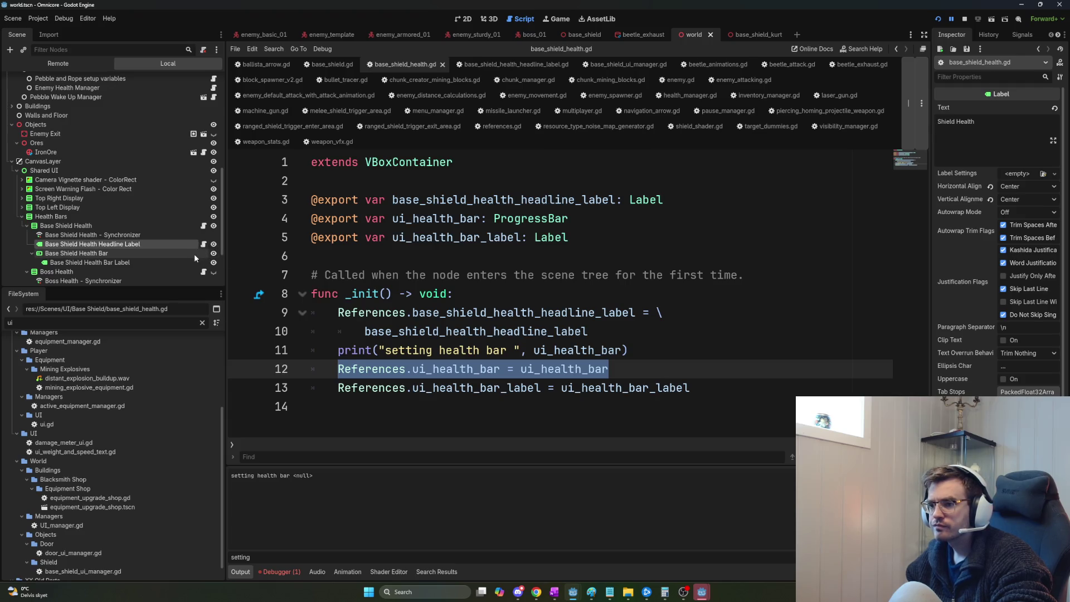
- Attach a new base_shield_health_bar.gd script to Base Shield Health Bar in Scenes/UI/Base Shield
left_click(188, 255)
left_click(203, 49)
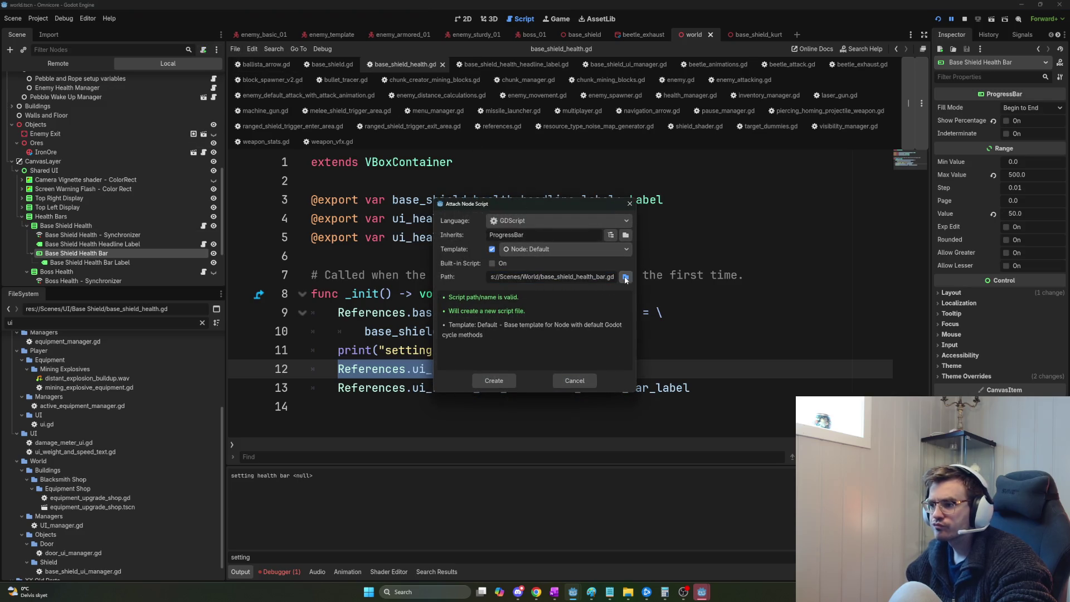
left_click(625, 277)
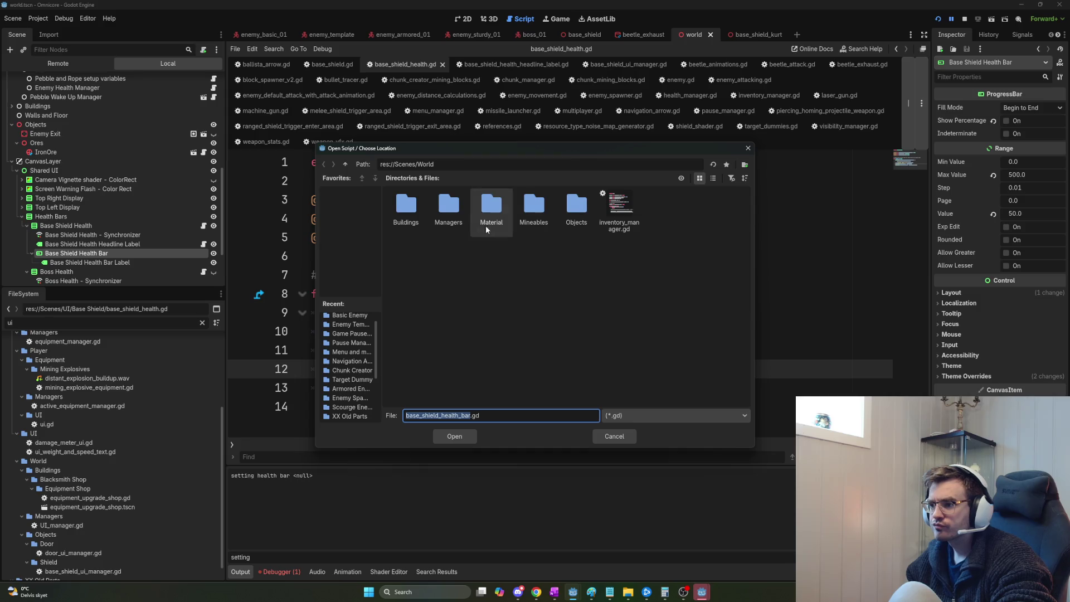
left_click(529, 165)
key("BackSpace")
key("BackSpace")
key("BackSpace")
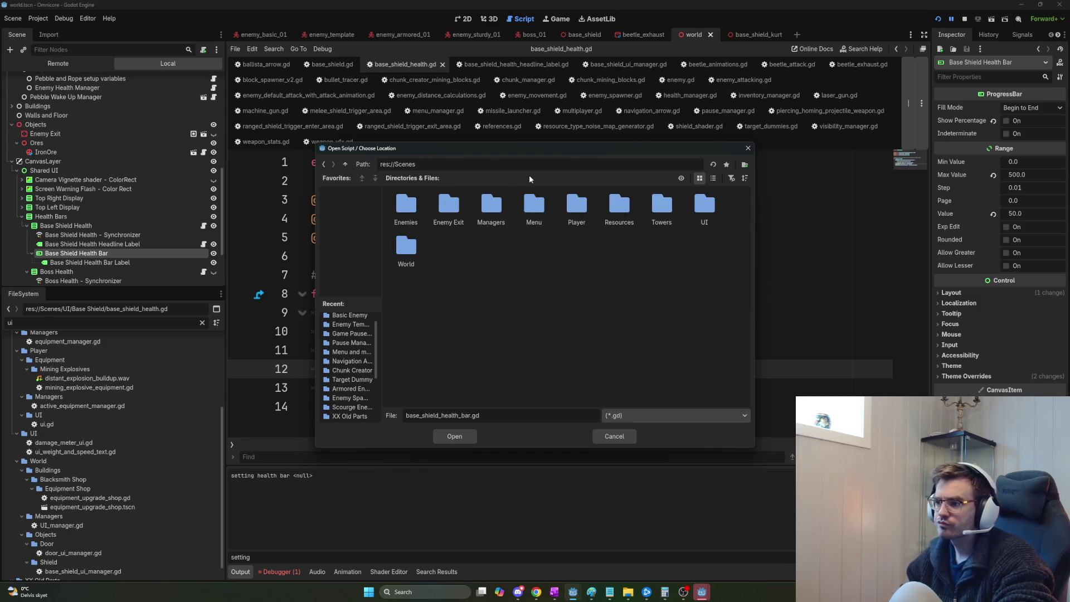
double_click(694, 215)
double_click(423, 206)
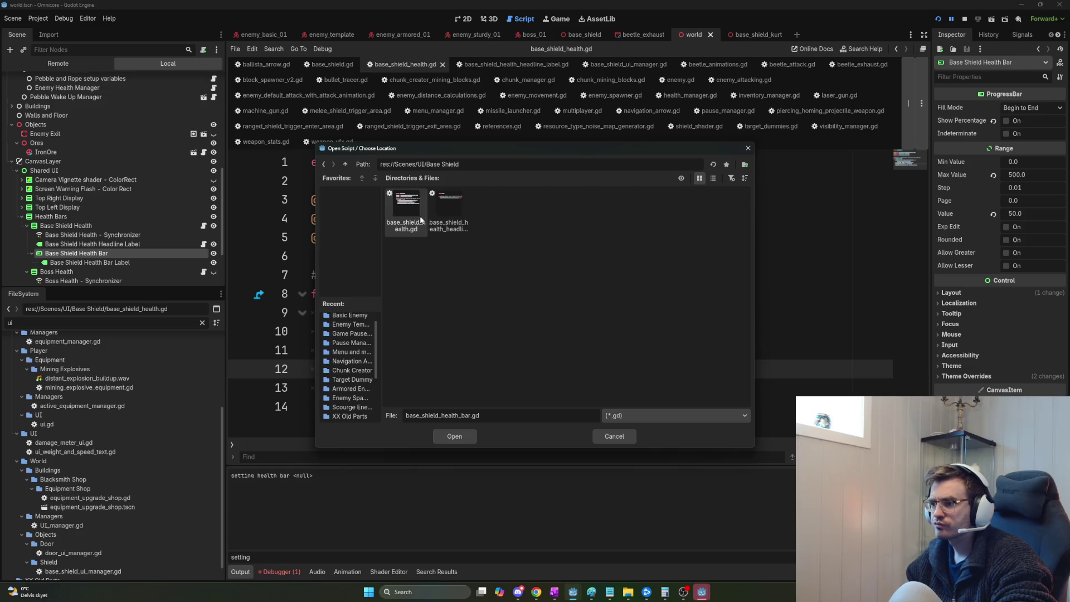
left_click(456, 438)
left_click(494, 381)
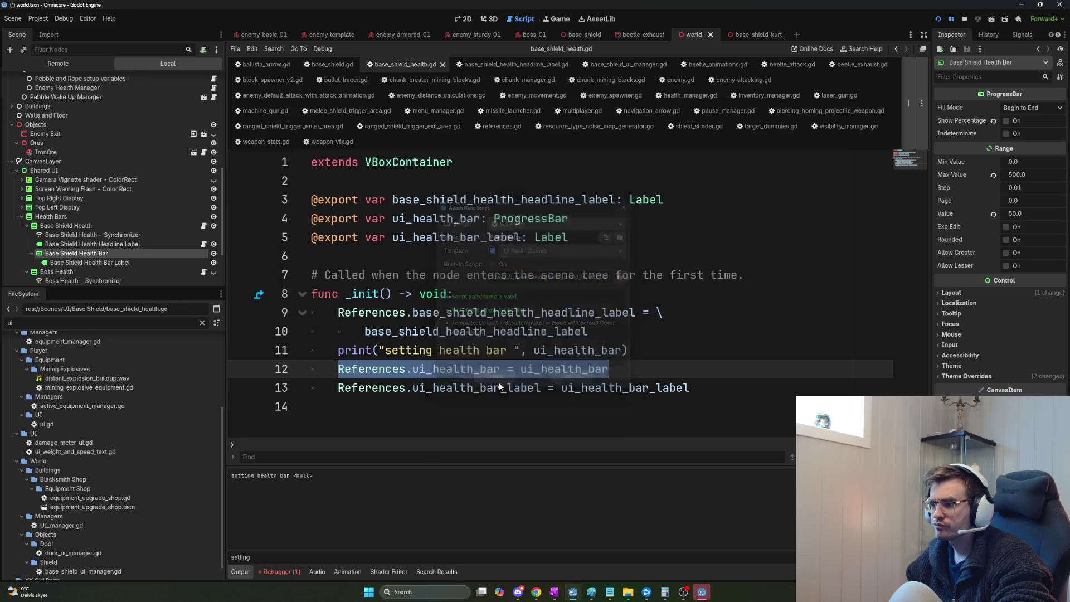
- Replace the template with _init() setting References.ui_health_bar = self, and save
key("alt+Left")
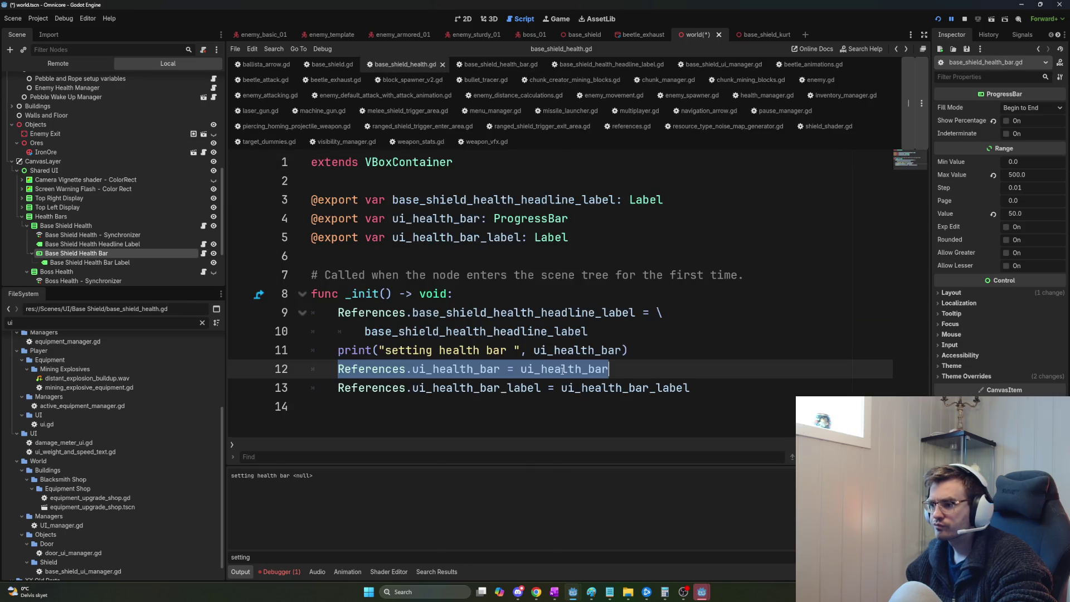
key("alt+Right")
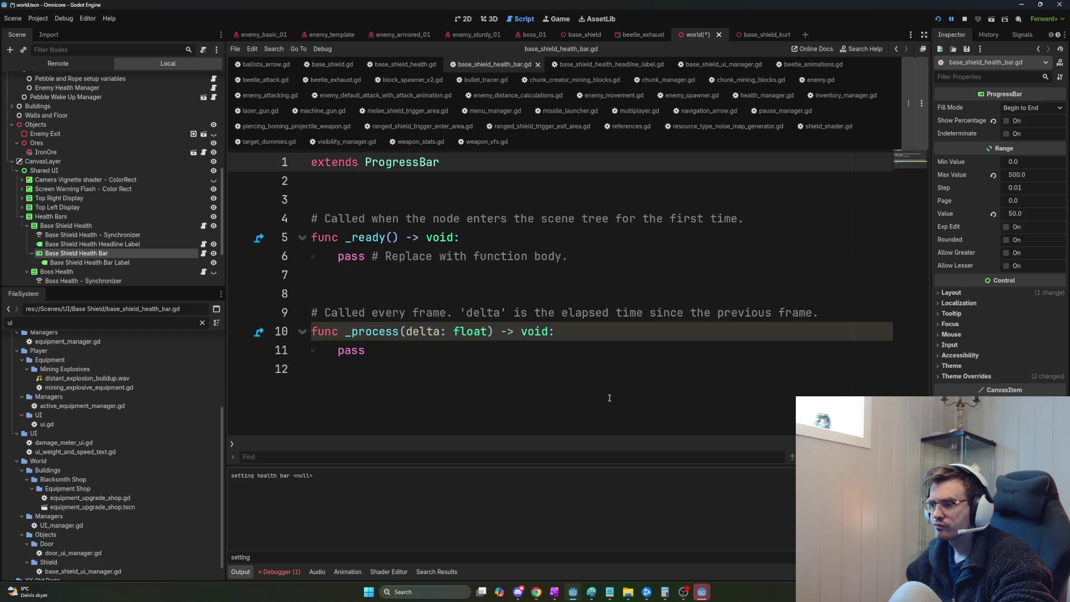
mouse_move(449, 367)
left_mouse_down()
mouse_move(338, 256)
mouse_move(346, 238)
left_mouse_up()
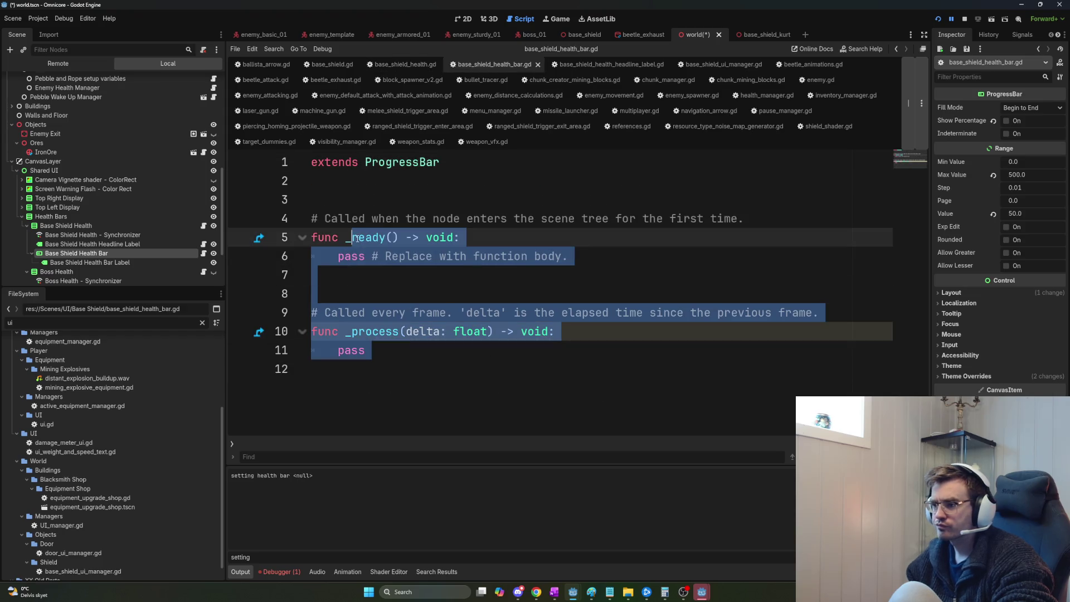
type("_i")
key("Return")
key("Return")
key("ctrl+v")
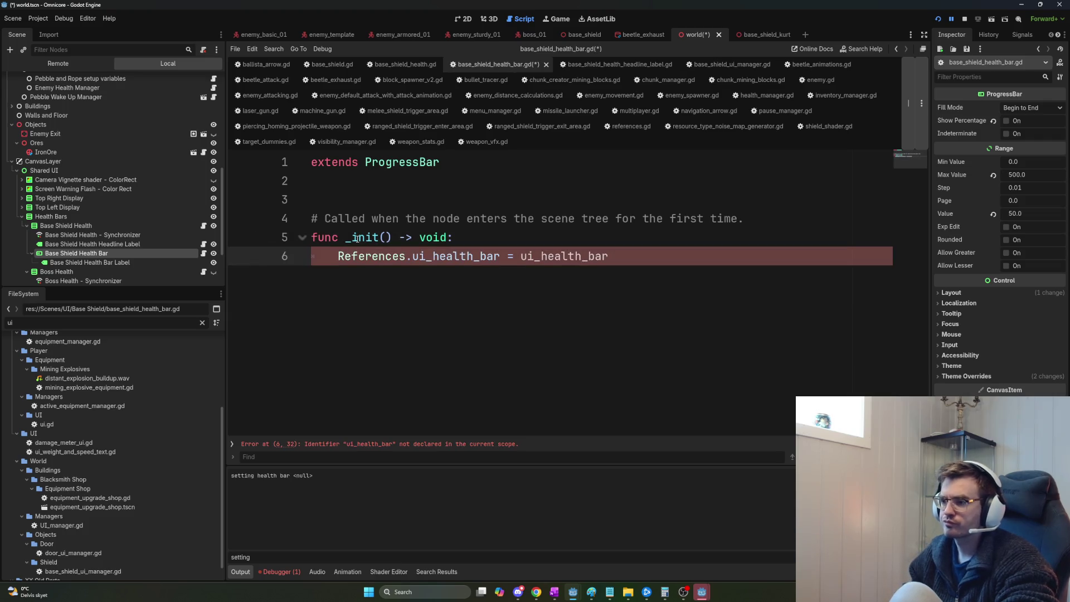
left_click(532, 255, "shift")
key("BackSpace")
key("BackSpace")
type("self")
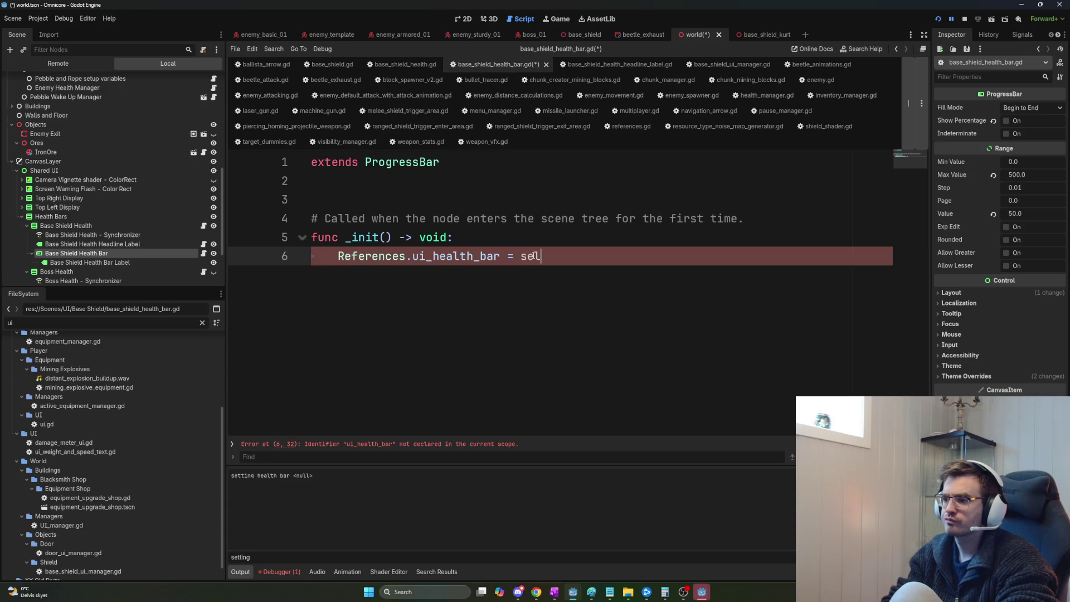
key("ctrl+s")
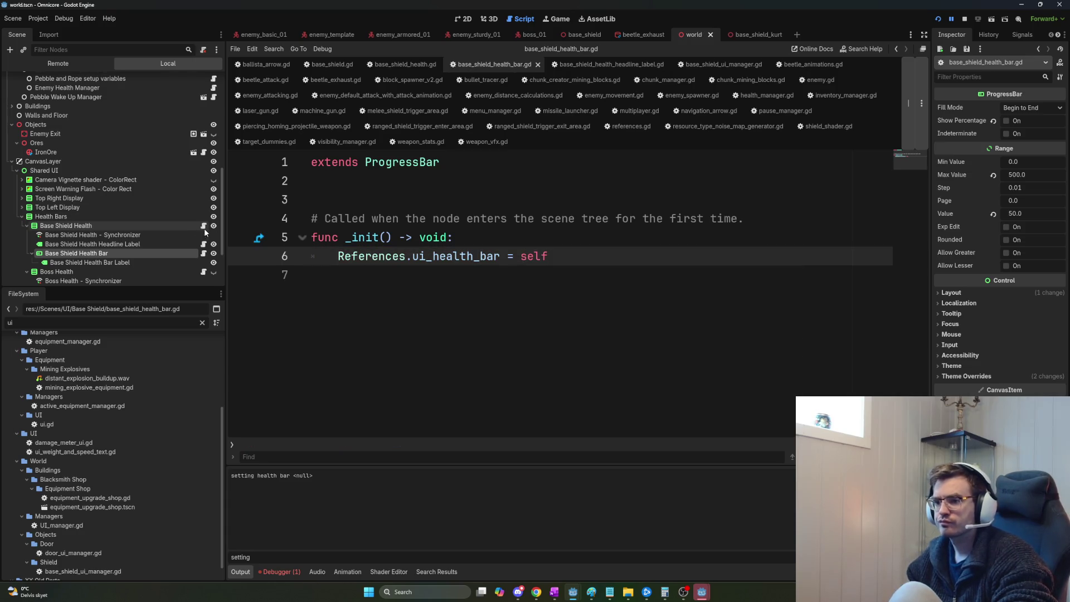
left_click(167, 262)
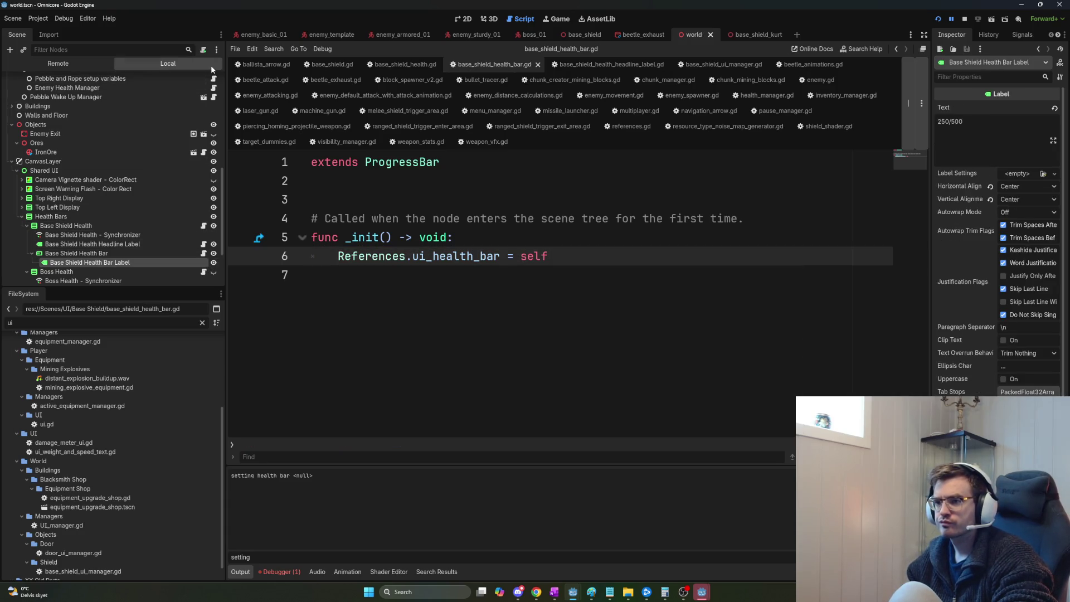
- Attach a new base_shield_health_bar_label.gd script to the label in Scenes/UI/Base Shield
left_click(203, 50)
left_click(629, 264)
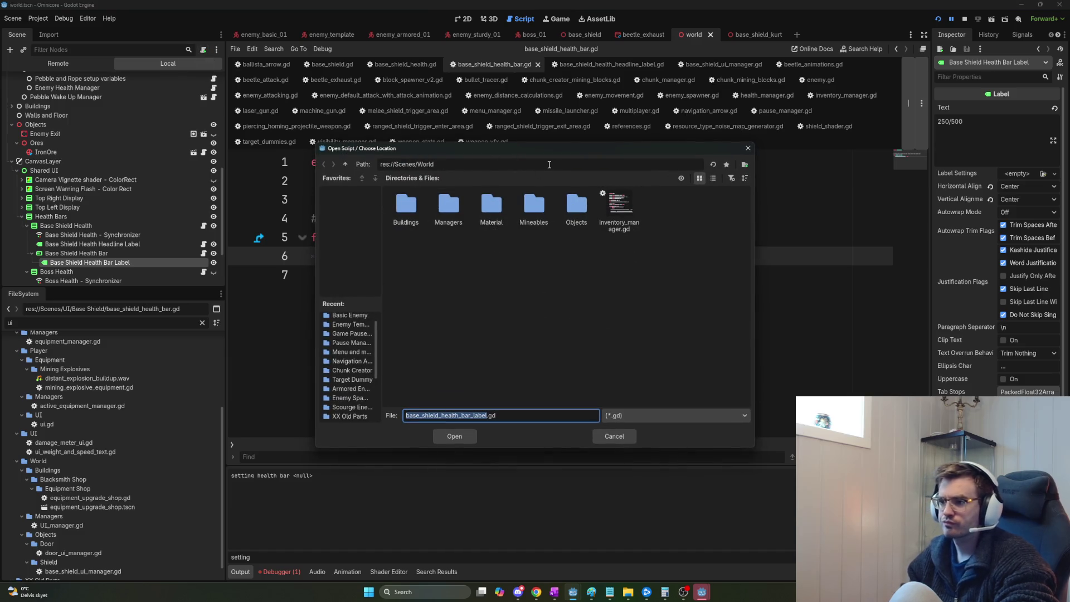
left_click(548, 165)
key("ctrl+BackSpace")
key("Return")
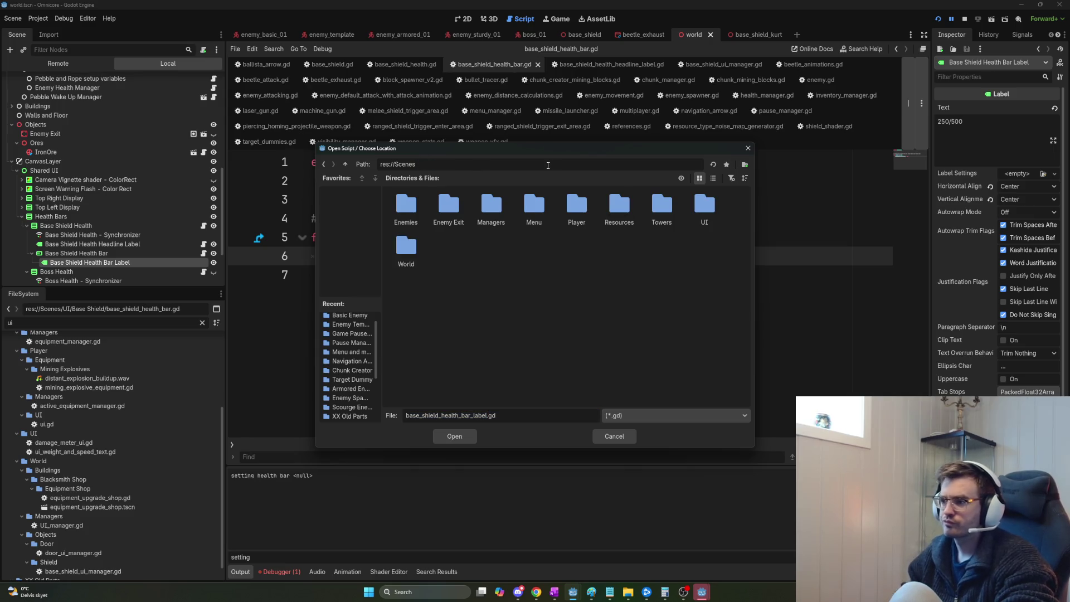
double_click(705, 207)
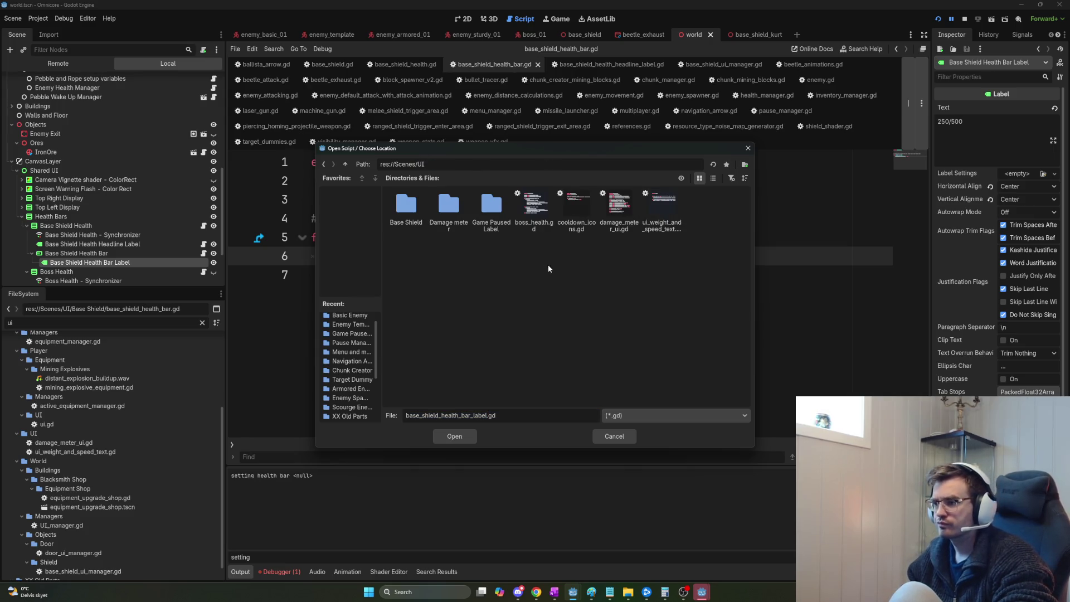
left_click(409, 212)
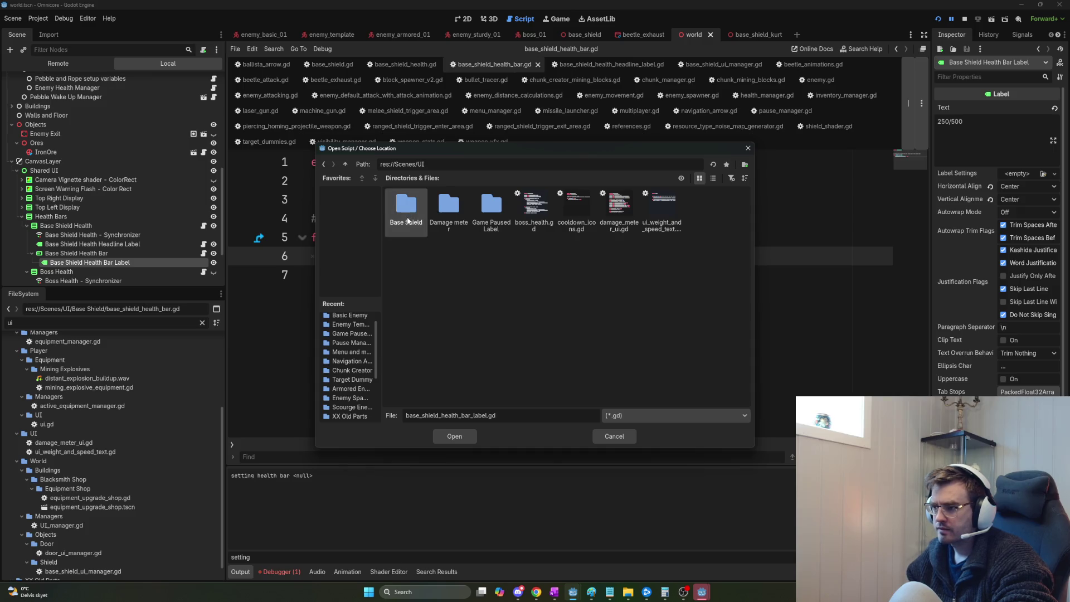
double_click(408, 212)
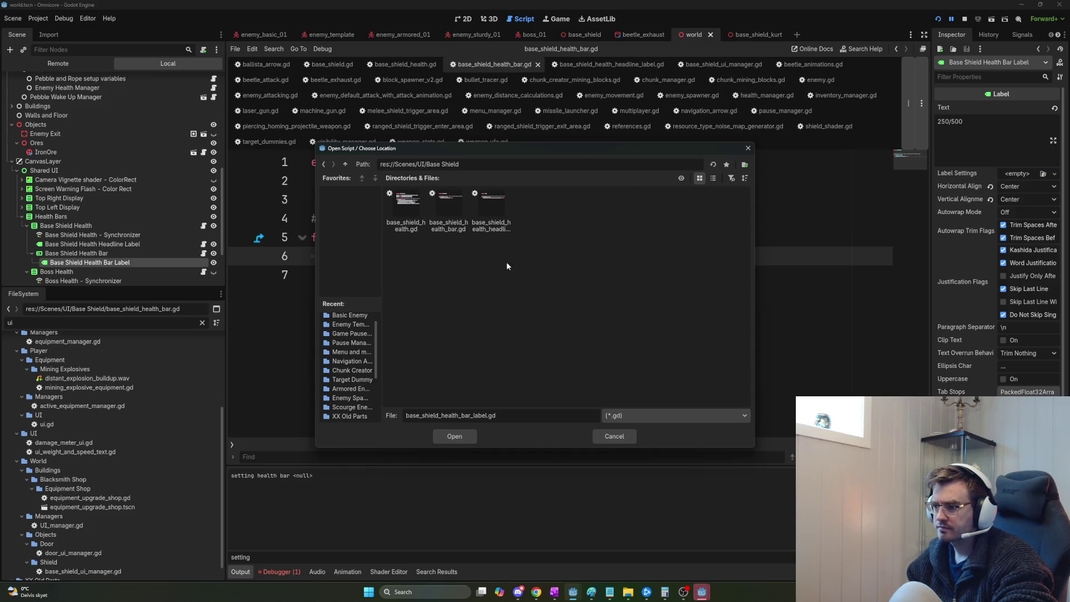
left_click(465, 438)
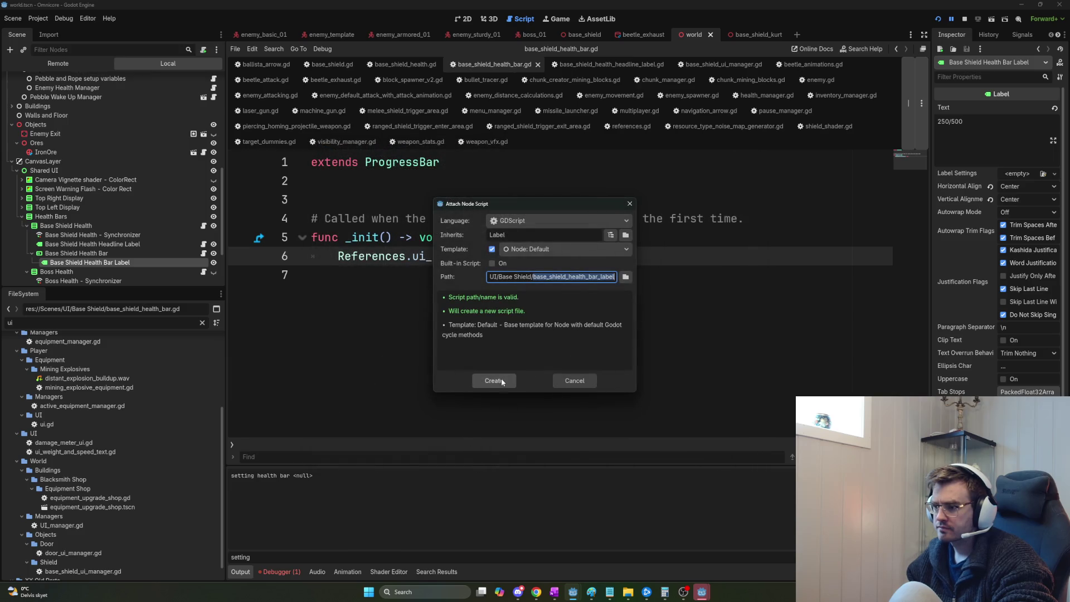
left_click(493, 381)
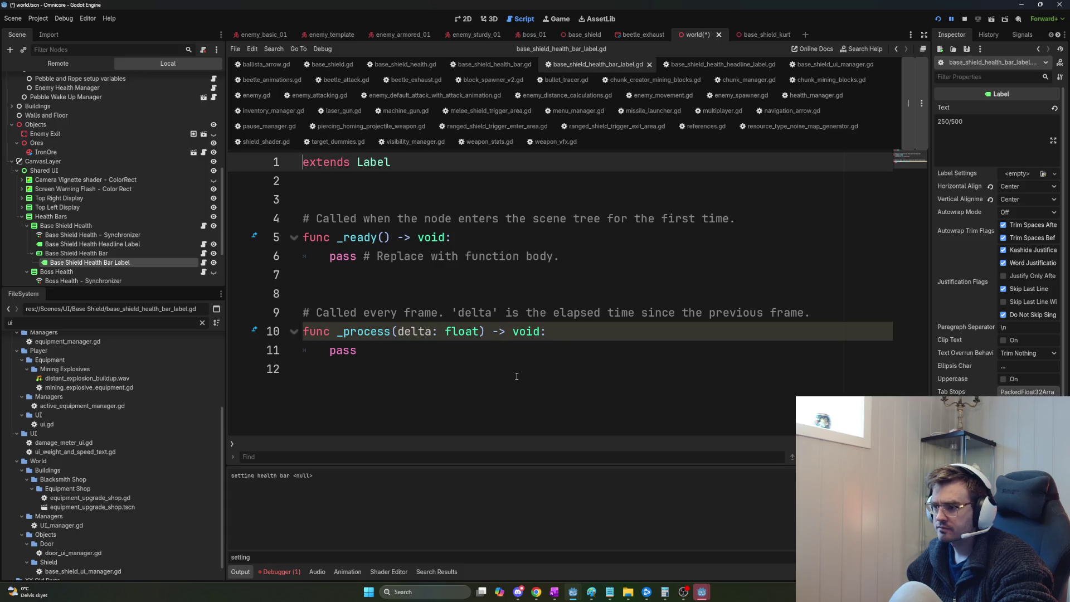
- Replace the label script's template functions with an empty func _init()
left_click_drag(517, 376, 312, 199)
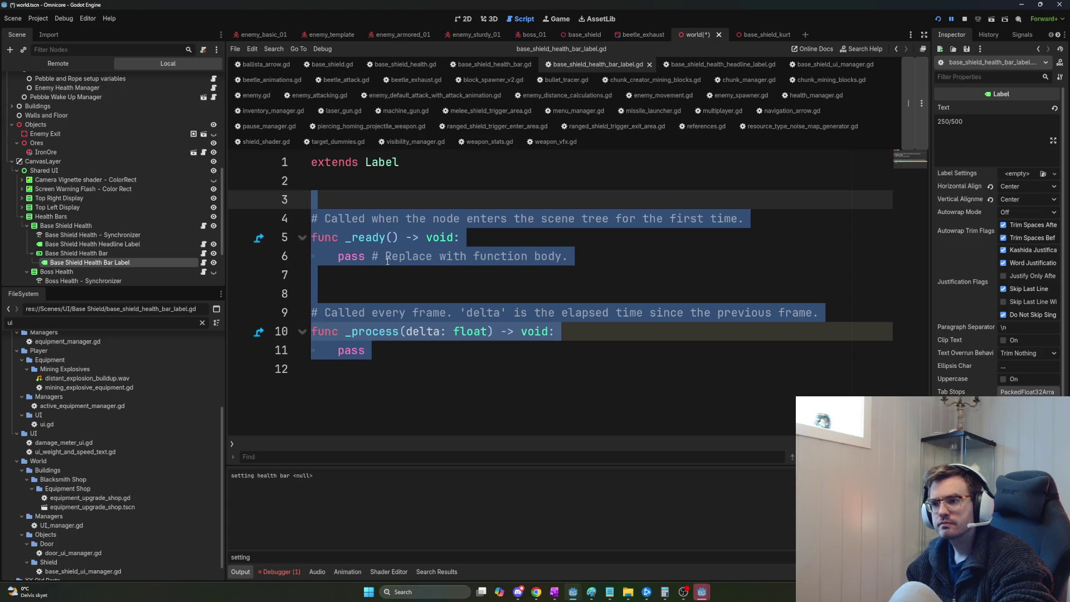
type("func")
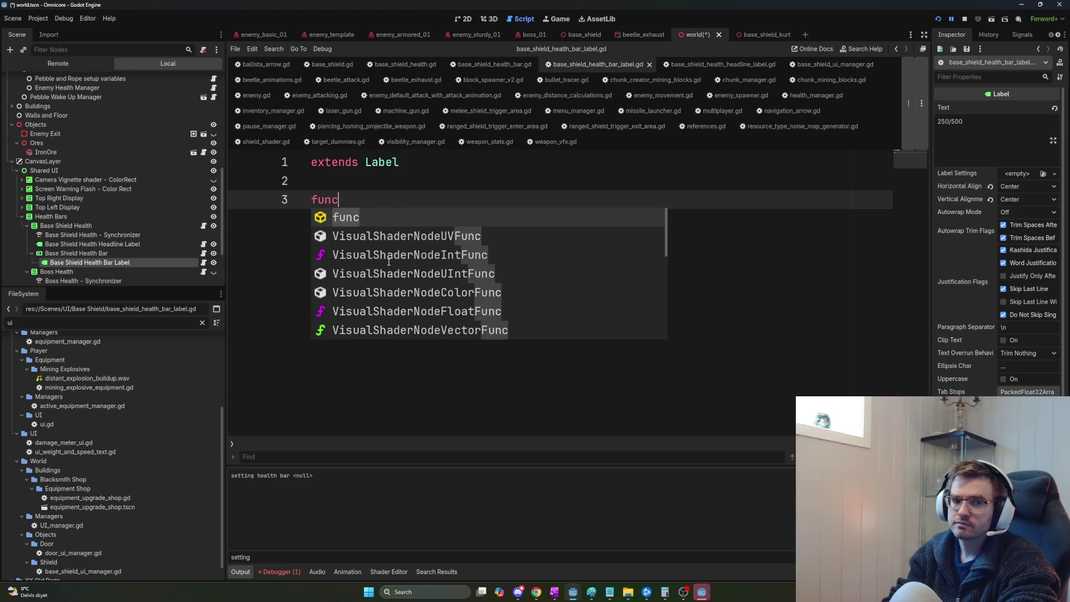
type(" _init")
key("Return")
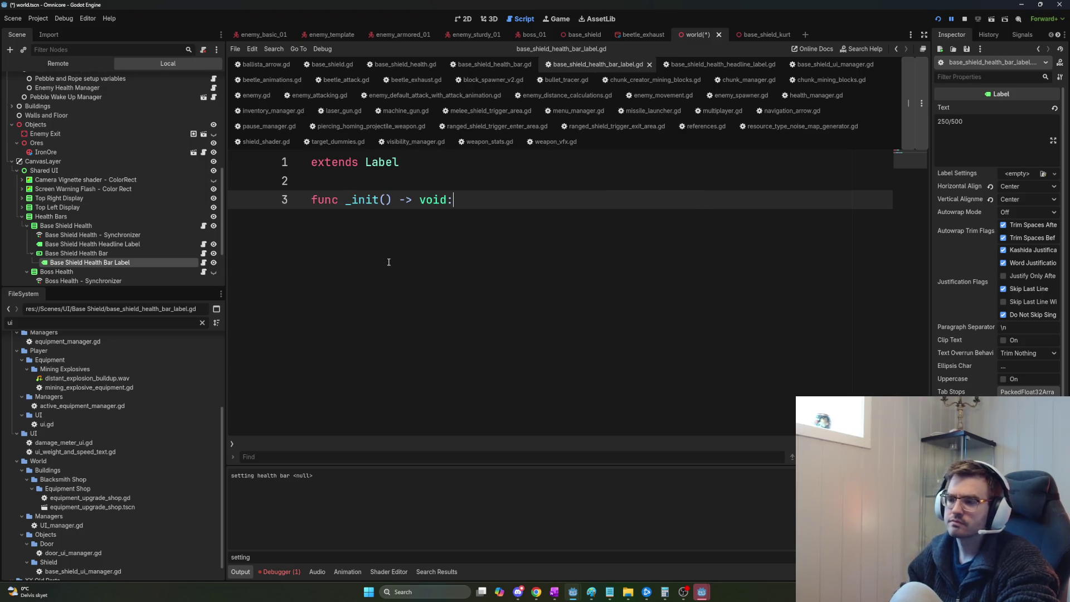
key("Return")
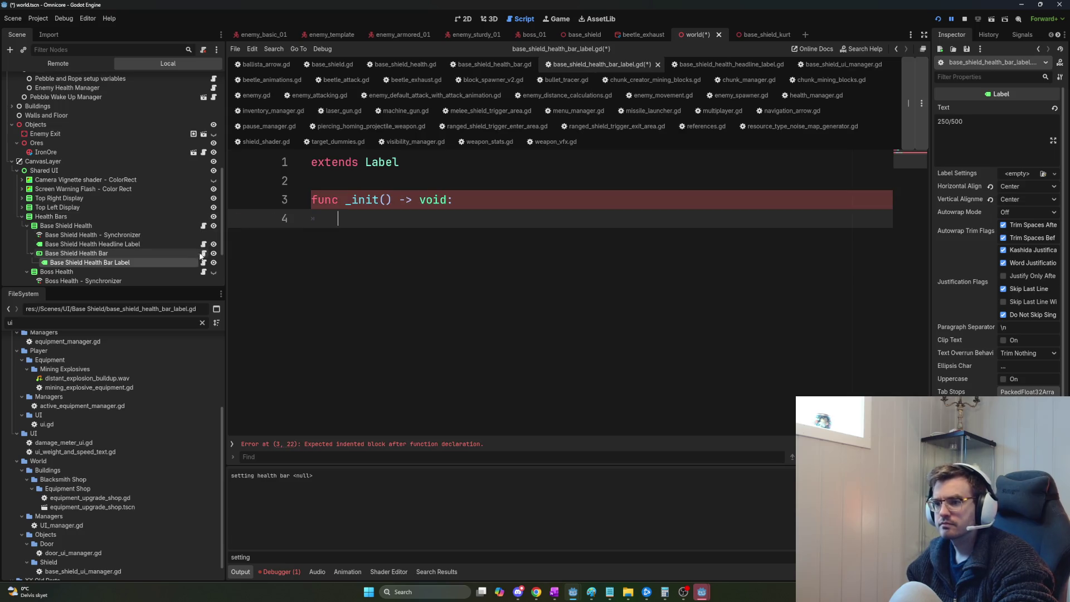
- Fill _init() with References.ui_health_bar_label = self, copied from base_shield_health.gd, and save
left_click(204, 225)
left_click_drag(692, 387, 329, 388)
key("ctrl+c")
left_click(203, 262)
key("ctrl+v")
left_click_drag(692, 218, 561, 219)
type("self")
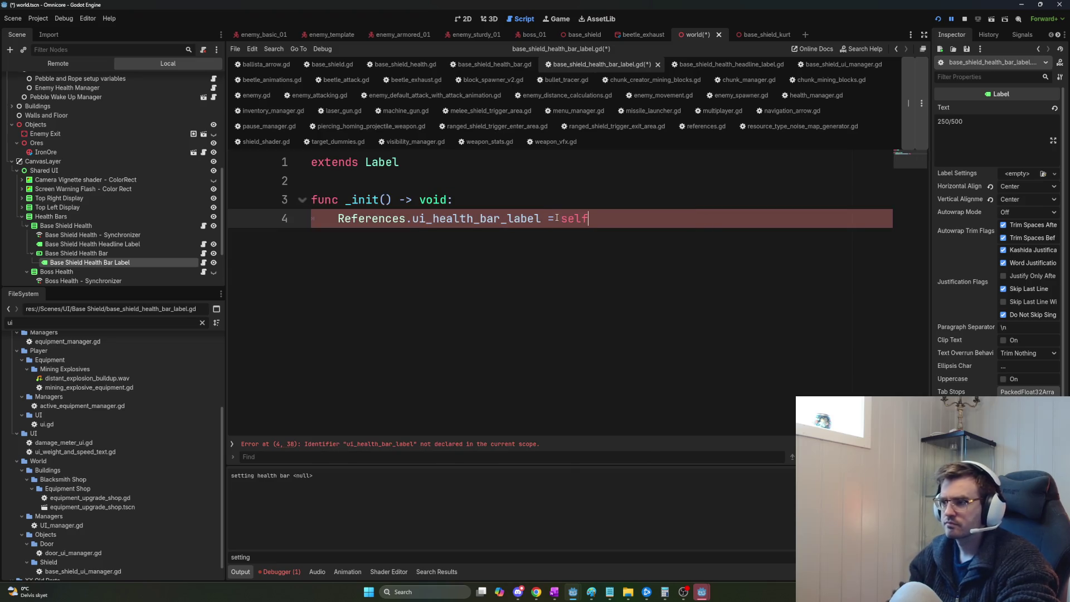
key("ctrl+s")
left_click(110, 226)
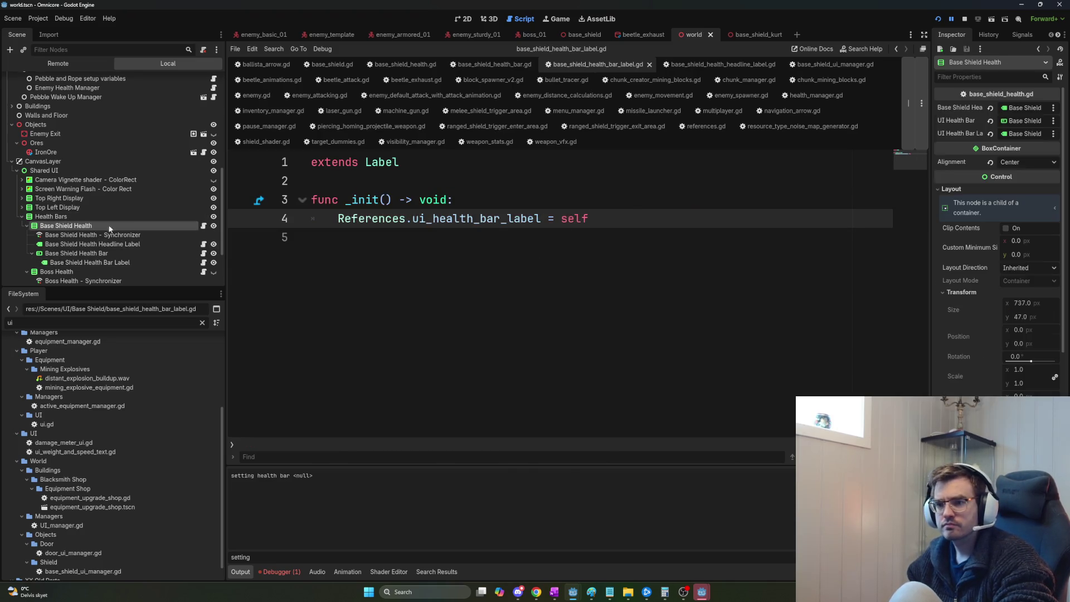
- Detach the script from Base Shield Health and filter the FileSystem for base_shield_health
left_click(204, 50)
left_click(94, 333)
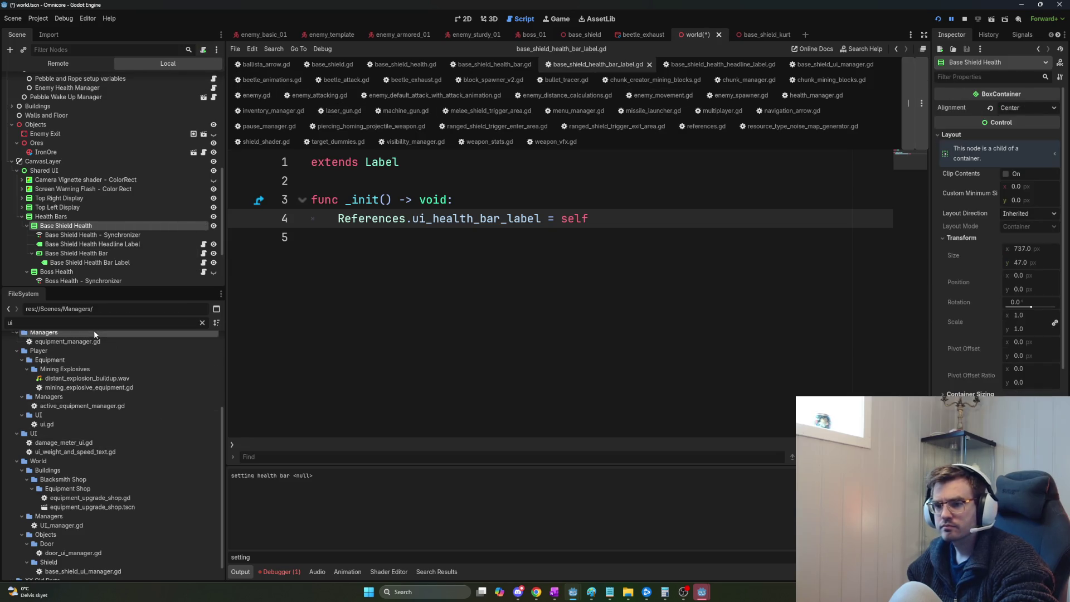
double_click(103, 321)
type("n")
key("BackSpace")
type("base_shiel")
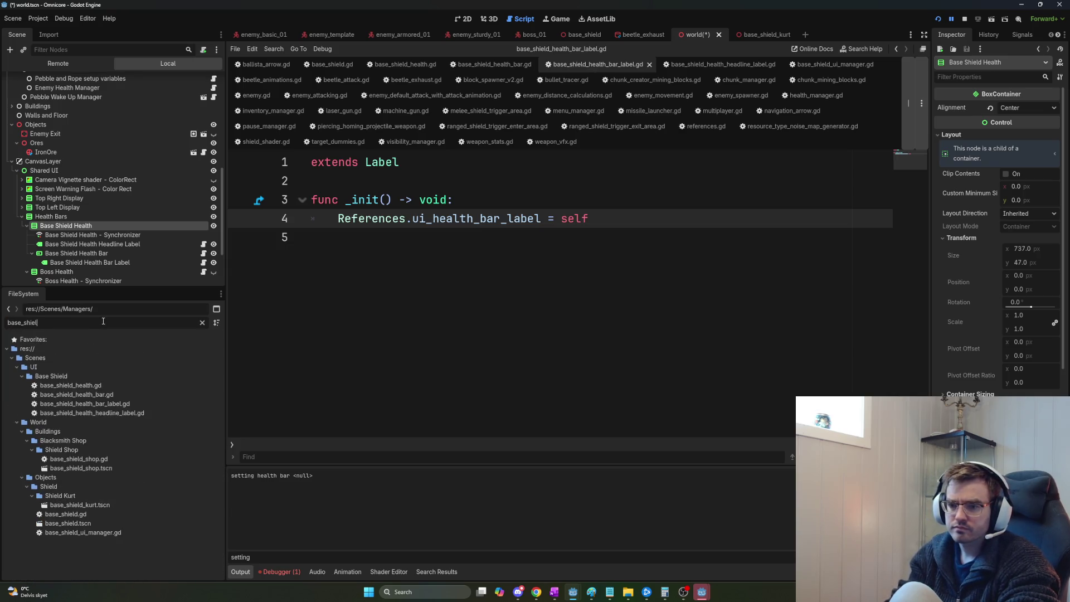
type("d_health")
- Delete base_shield_health.gd from the project and confirm its removal
left_click(100, 386)
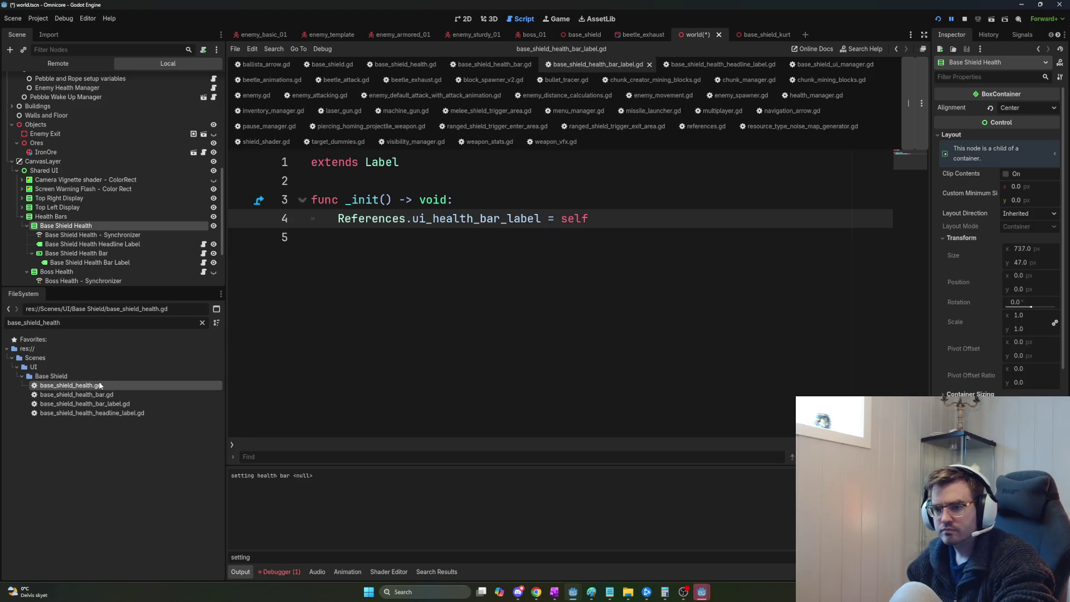
double_click(100, 386)
right_click(100, 386)
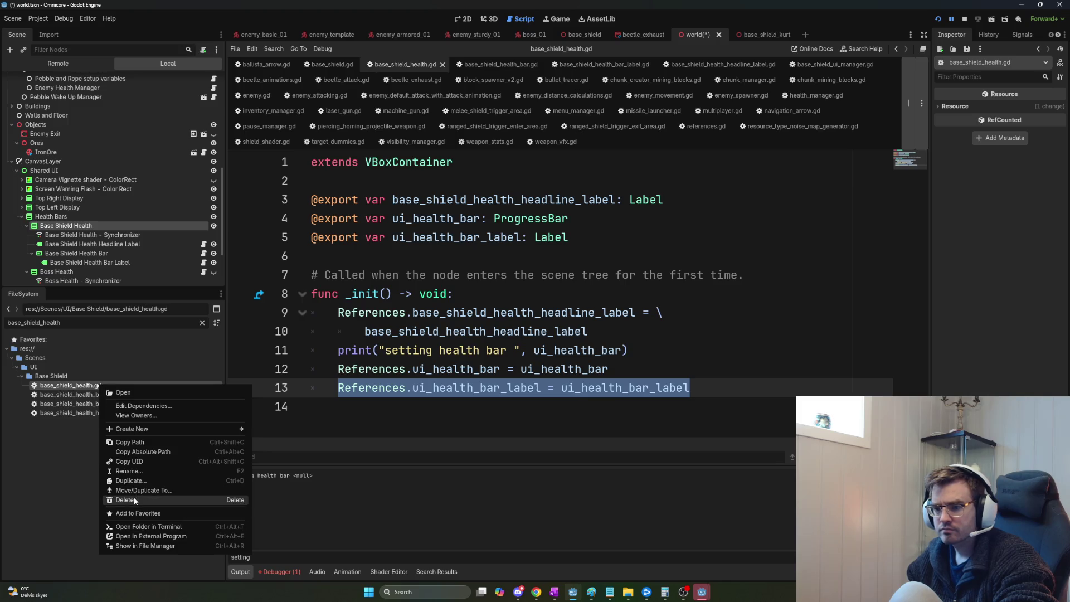
left_click(135, 500)
left_click(475, 375)
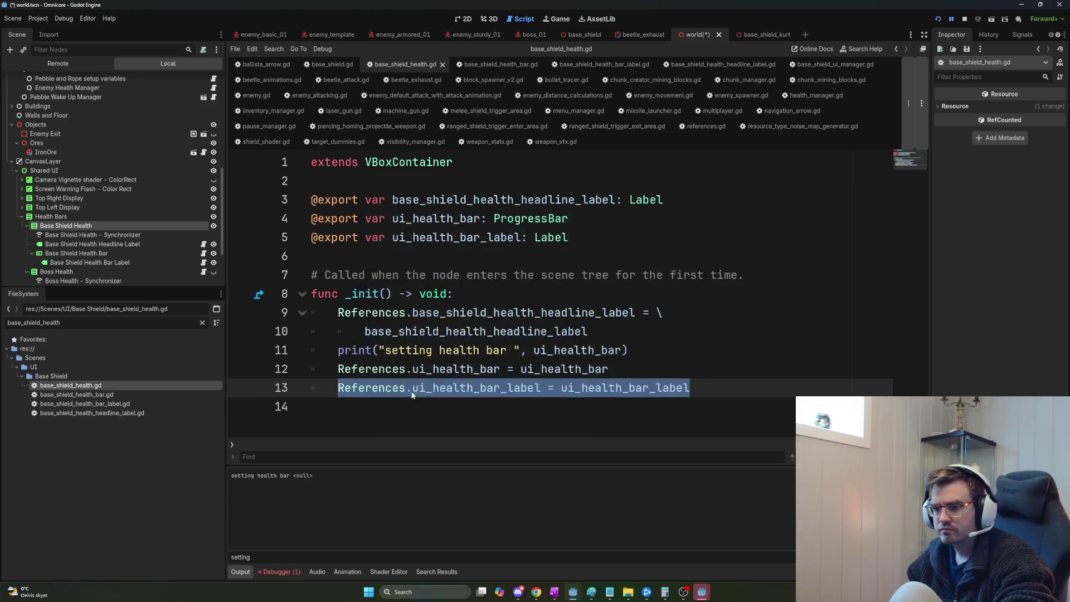
double_click(126, 394)
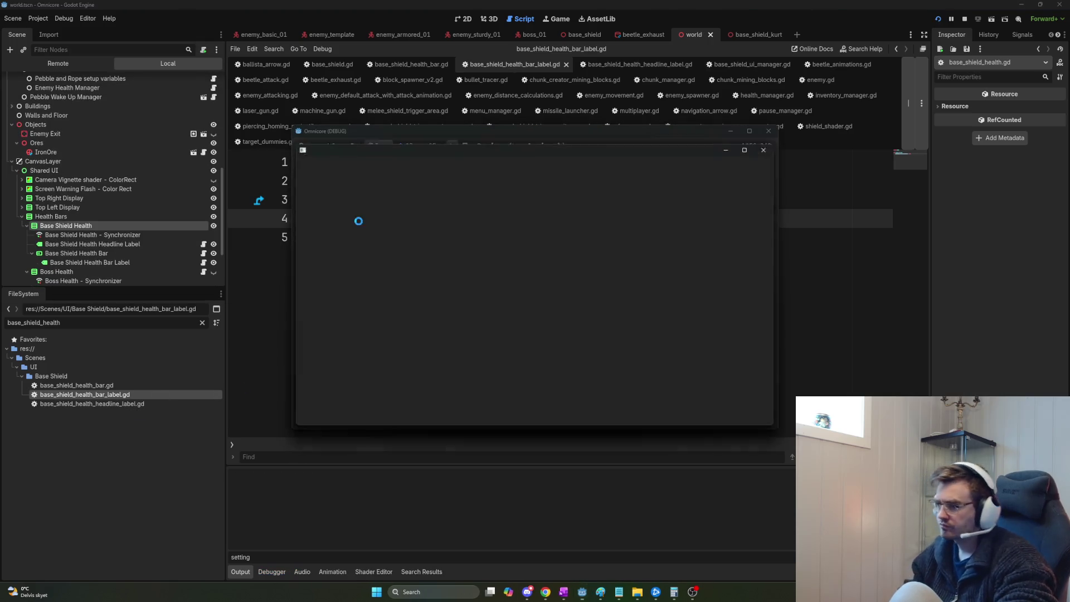
- Host a game and inspect the base_shield_base_radius uses at the radius error
left_click(319, 163)
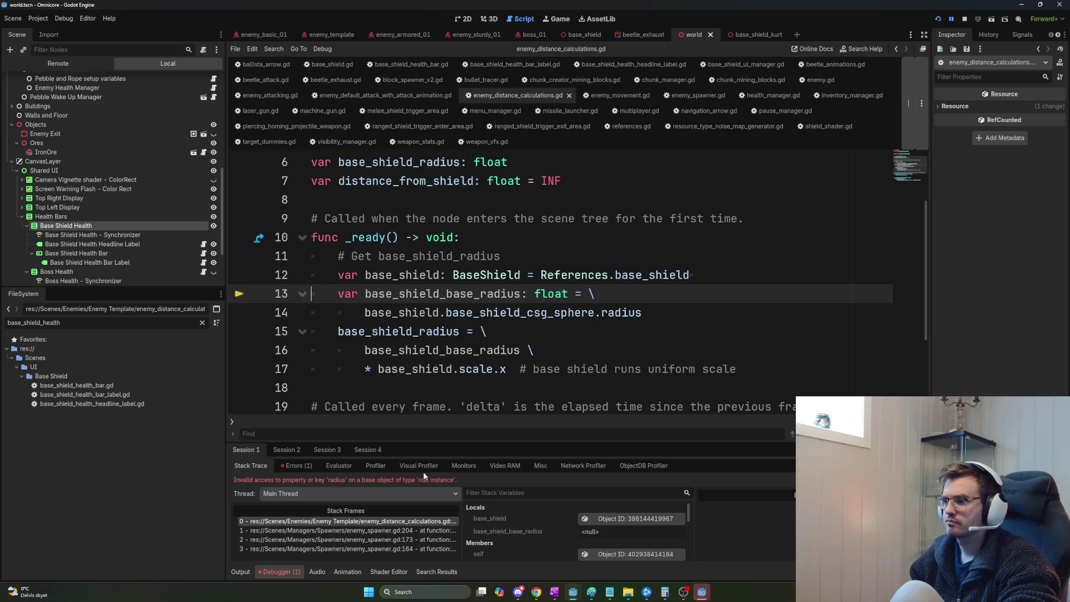
double_click(474, 294)
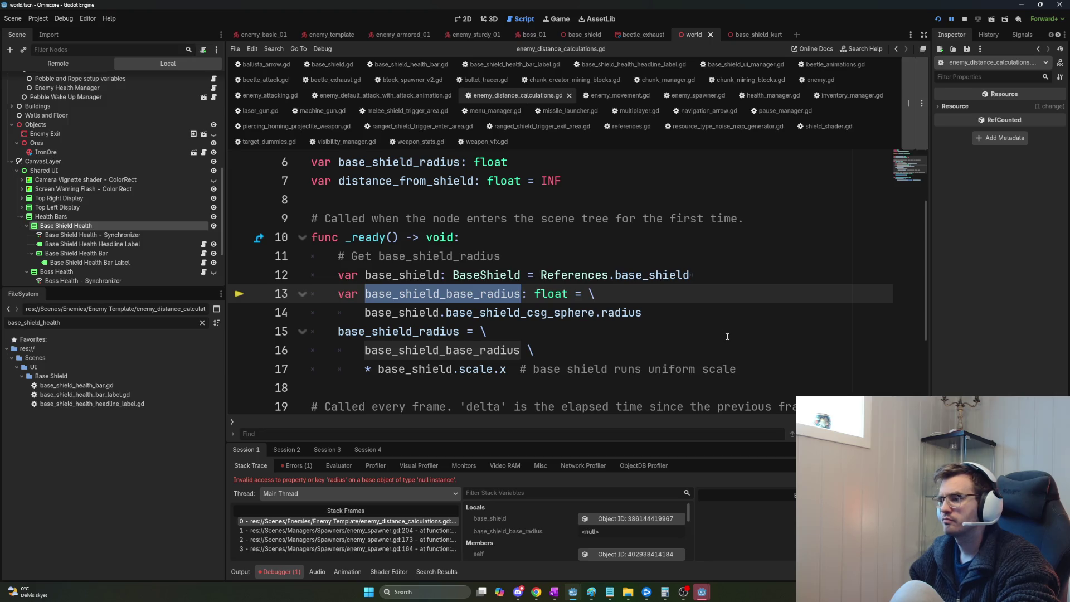
key("ctrl+d")
key("Escape")
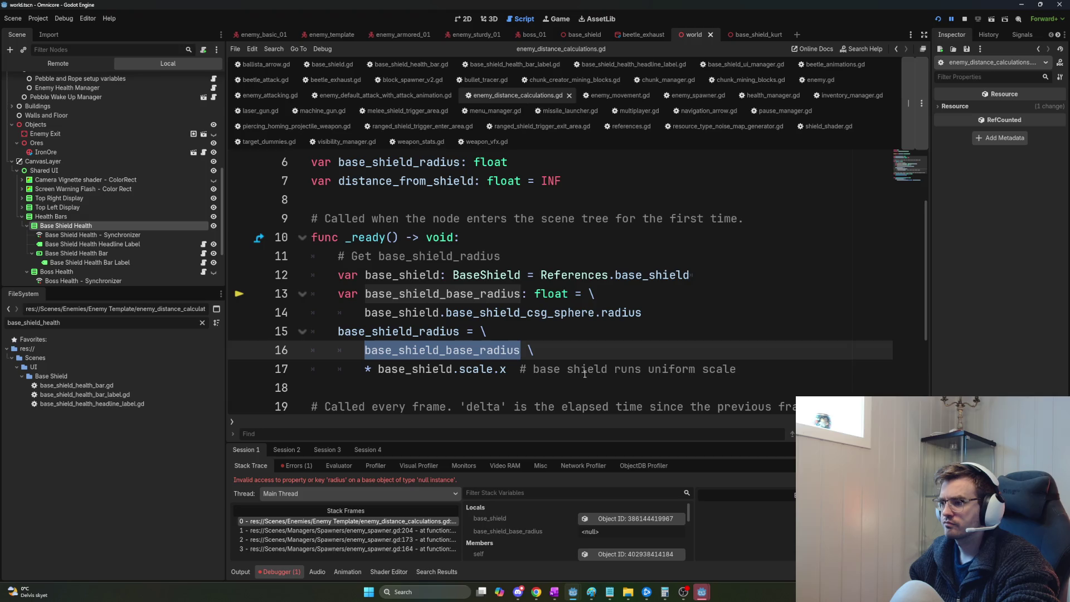
key("ctrl+d")
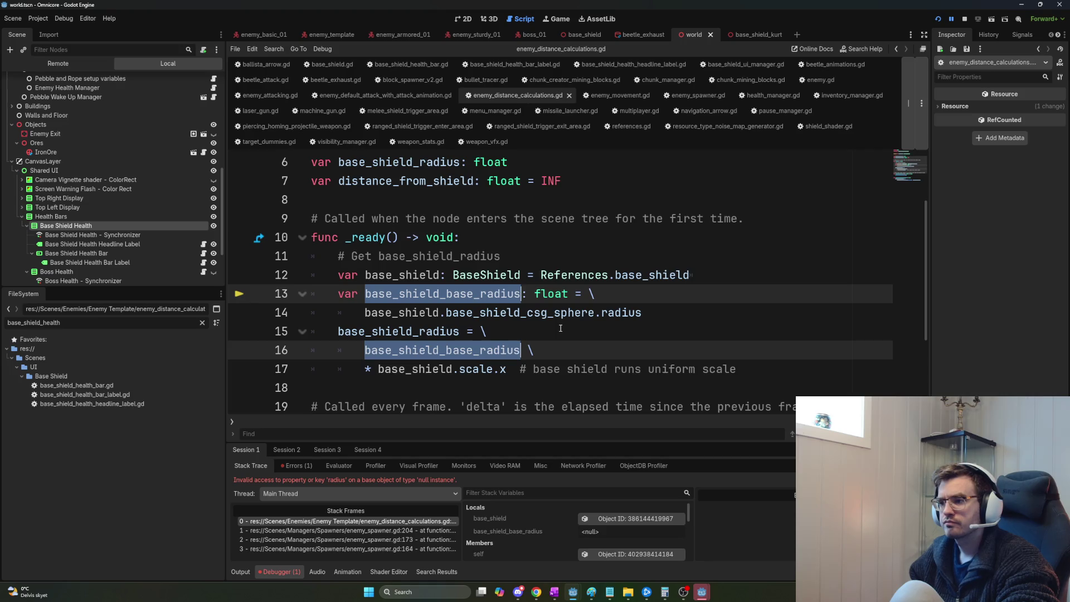
- Jump from line 14 to the base_shield_csg_sphere declaration in base_shield.gd
double_click(512, 312)
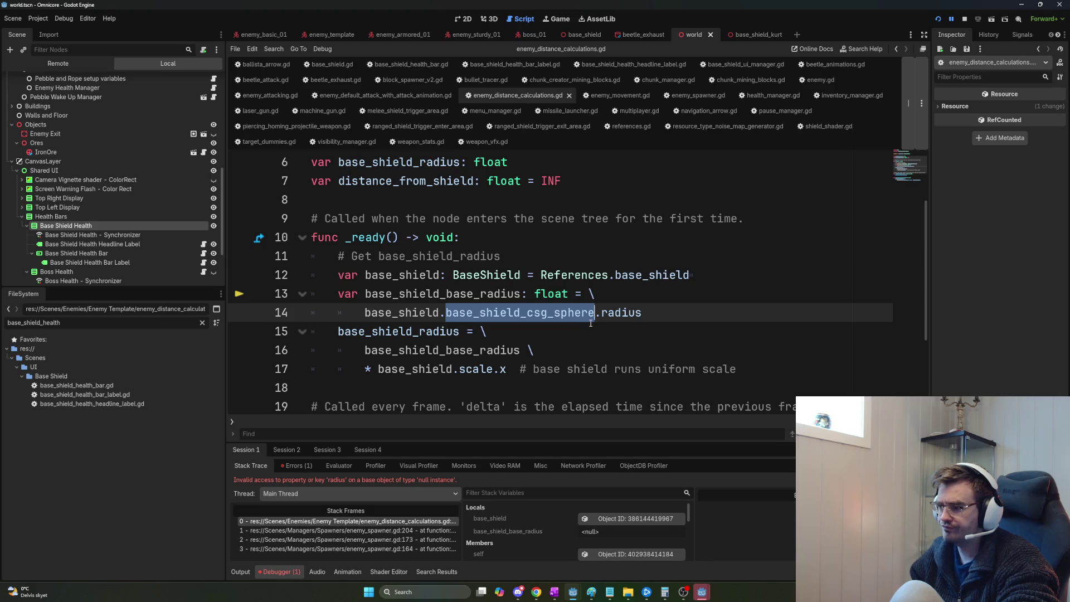
left_click(595, 313)
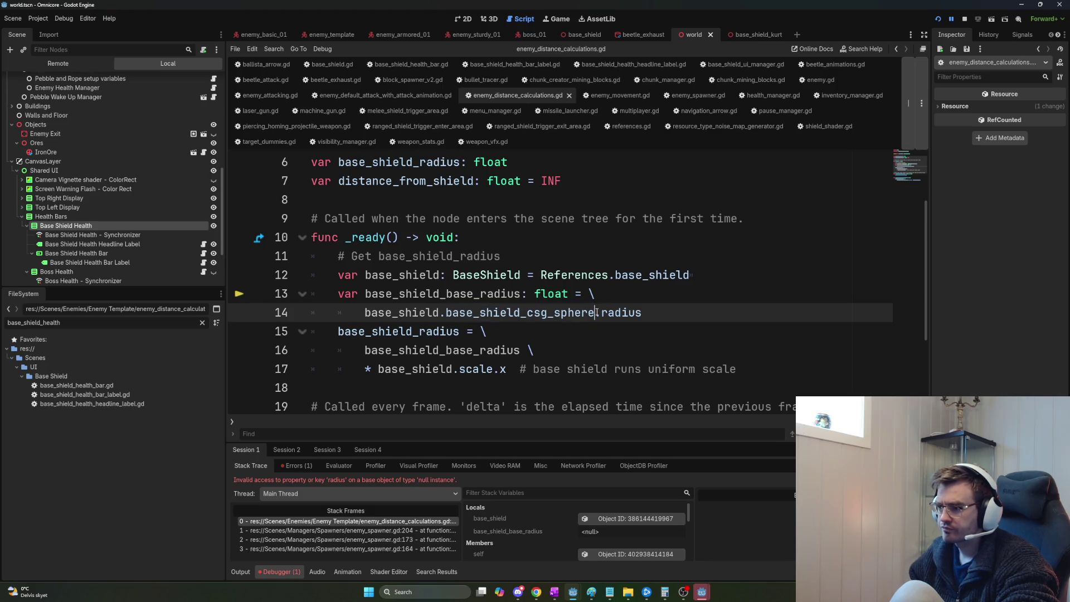
mouse_move(596, 313)
left_mouse_down()
mouse_move(470, 316)
mouse_move(480, 316)
left_mouse_up()
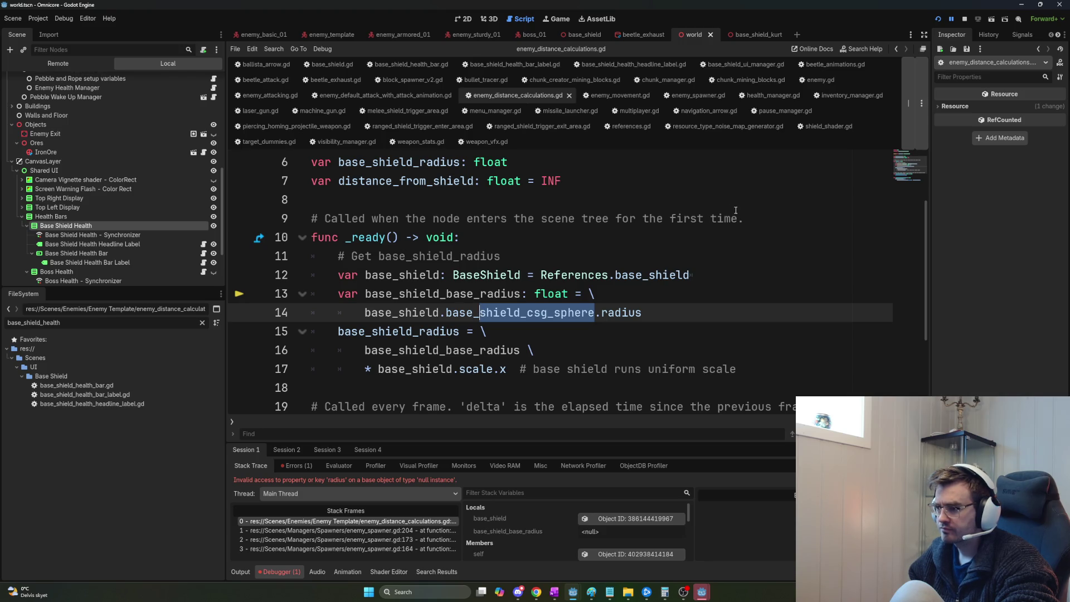
double_click(537, 313)
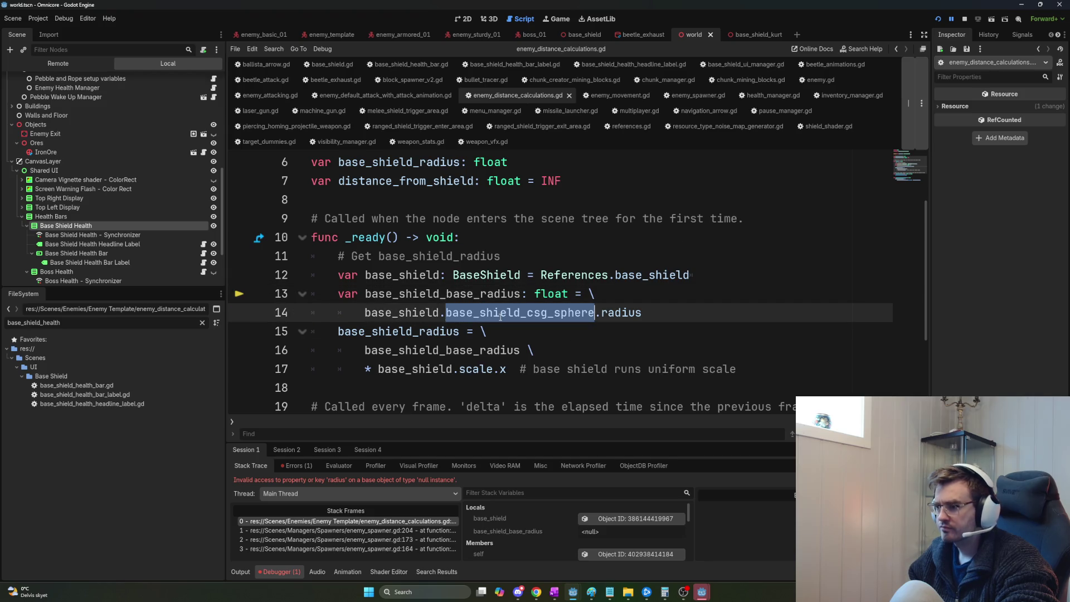
left_click(536, 313, "ctrl")
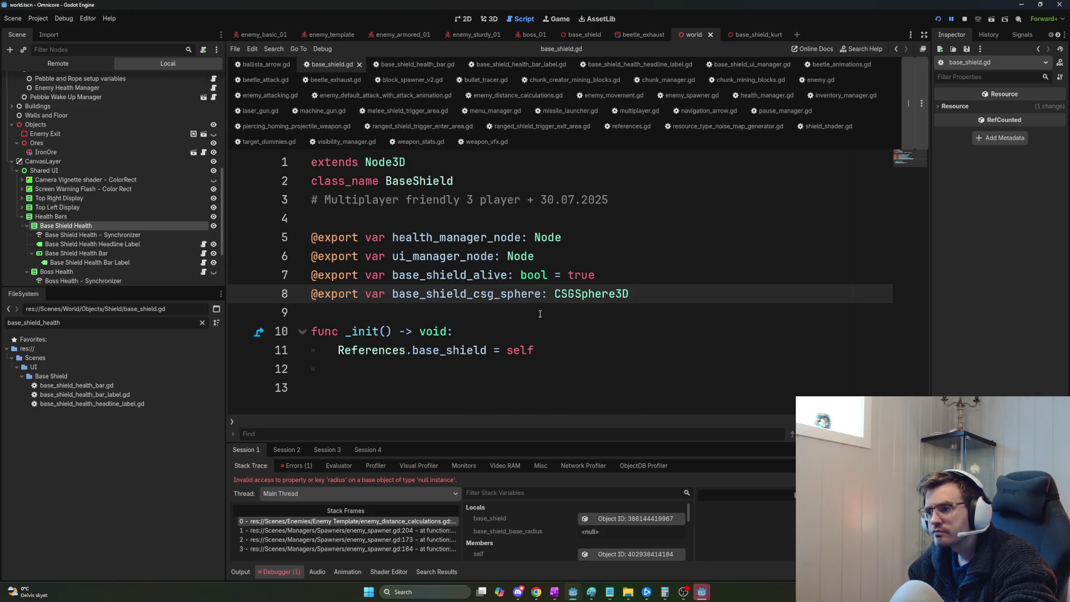
double_click(567, 294)
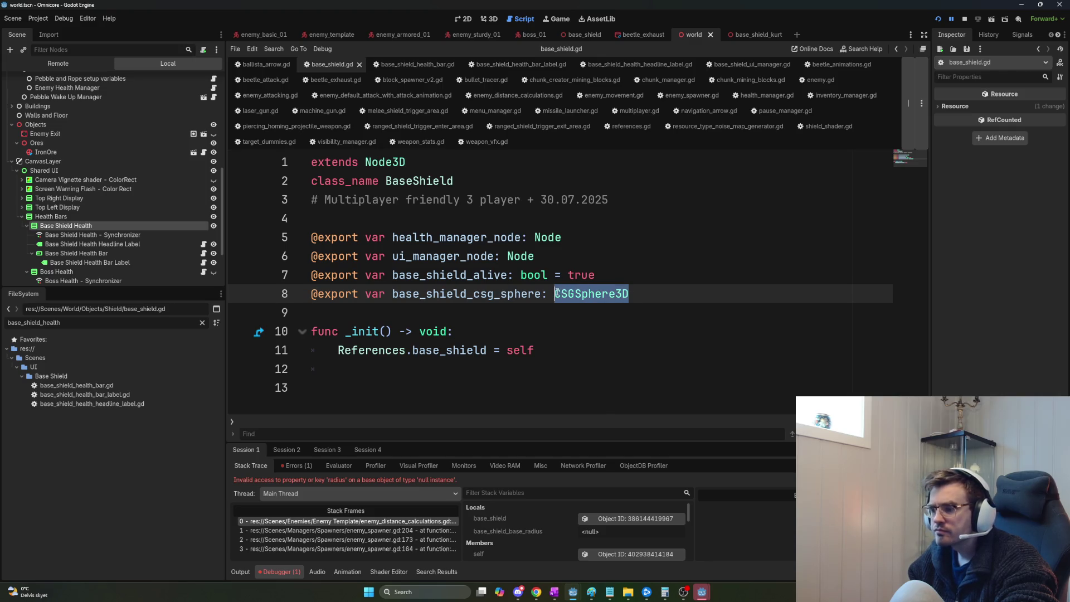
type("MeshInstance3D")
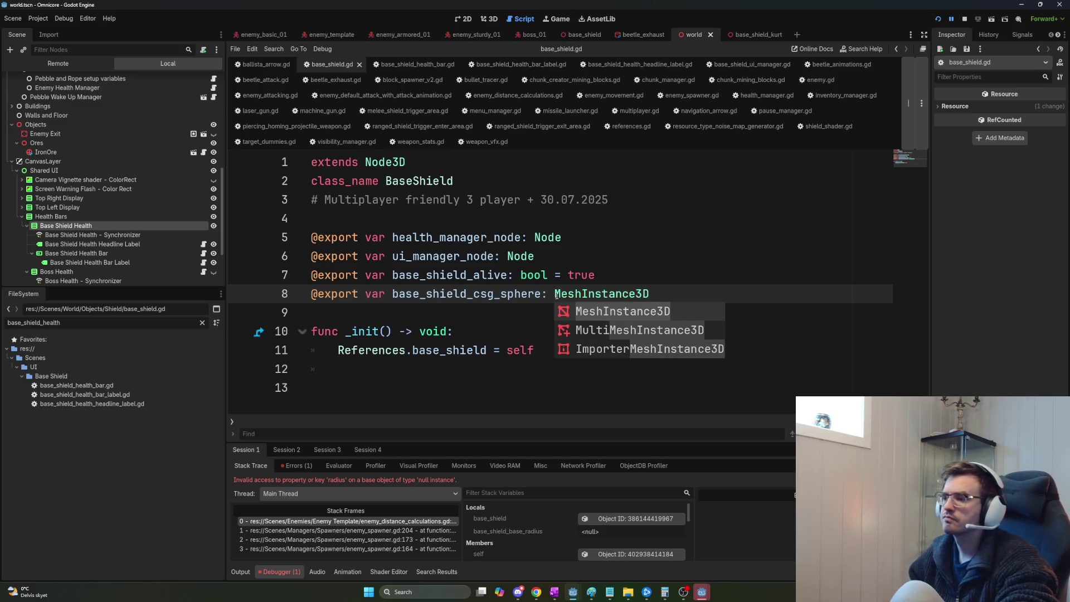
left_click_drag(501, 293, 467, 294)
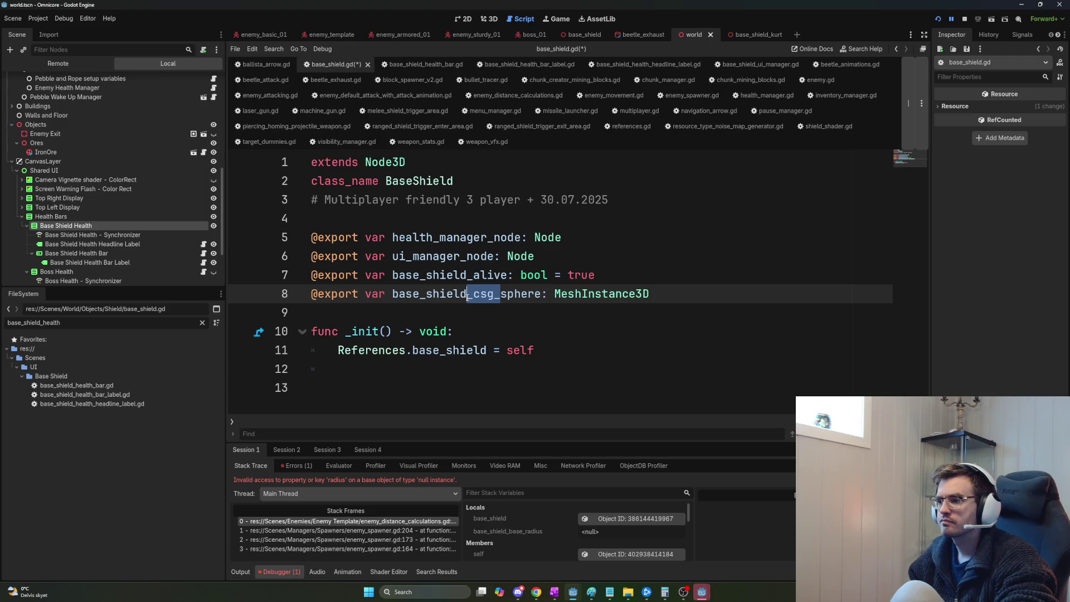
key("BackSpace")
double_click(528, 294)
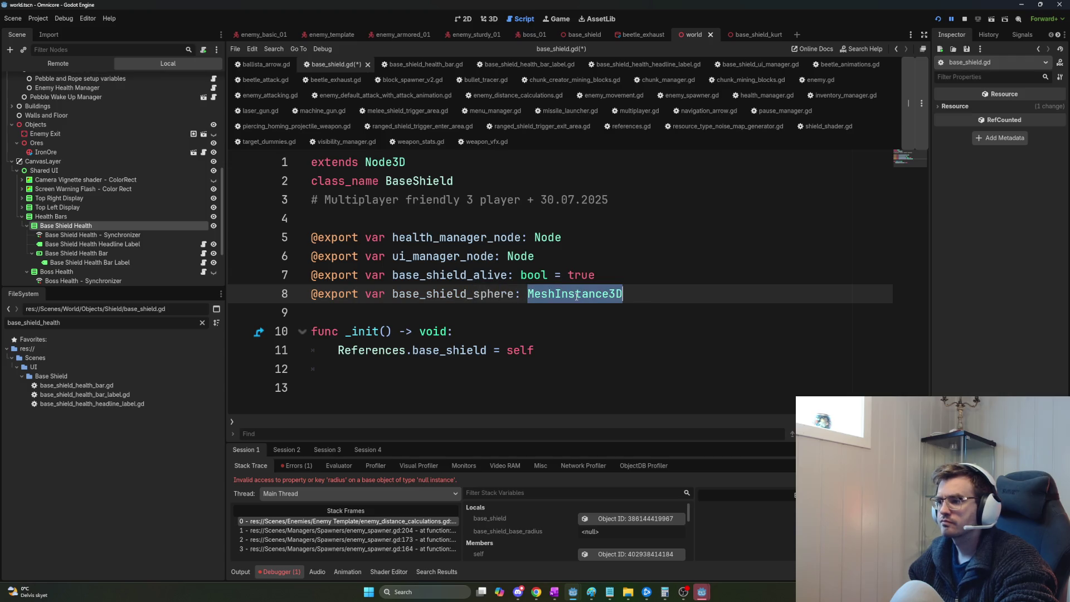
double_click(452, 294)
key("ctrl+s")
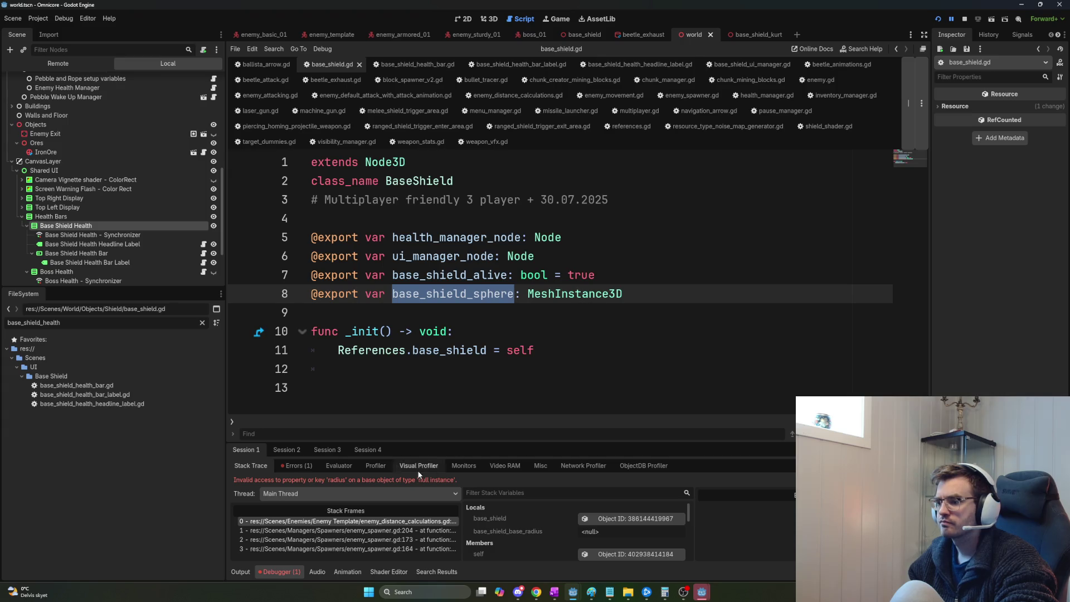
- Fix line 14 of enemy_distance_calculations.gd to read base_shield.base_shield_sphere.radius
left_click(305, 466)
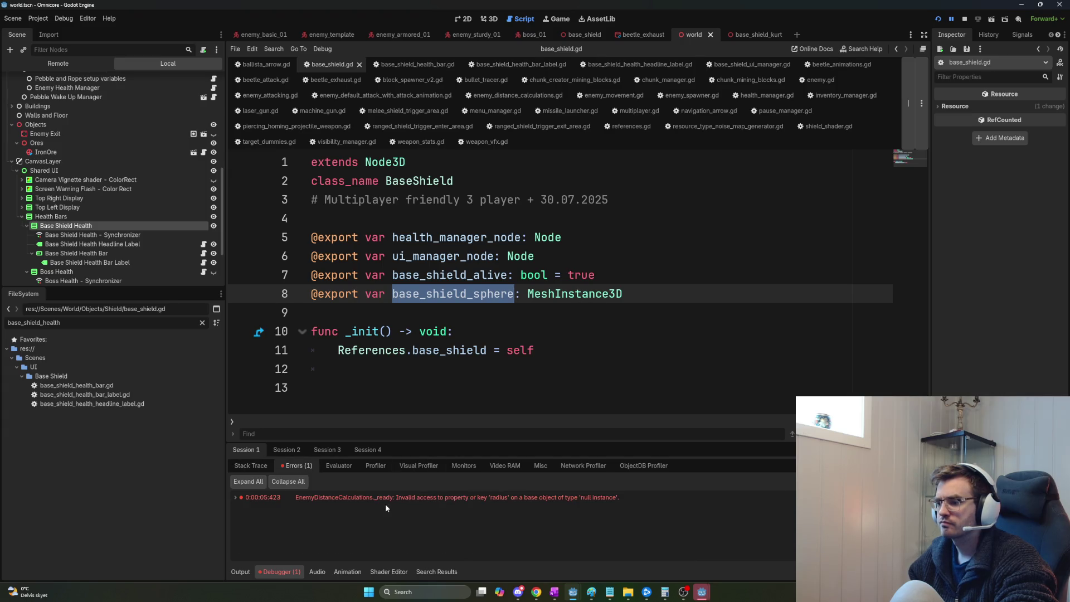
left_click(386, 498)
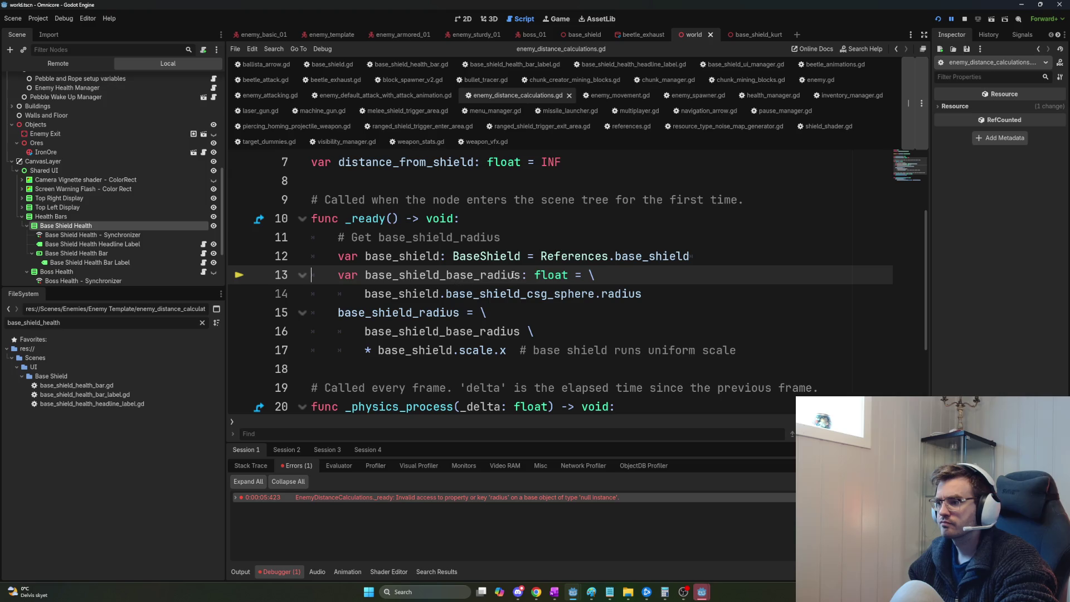
scroll(533, 313, "up", 2)
scroll(534, 313, "down", 2)
left_click(525, 294)
type("sphere")
key("ctrl+shift+Right")
key("Delete")
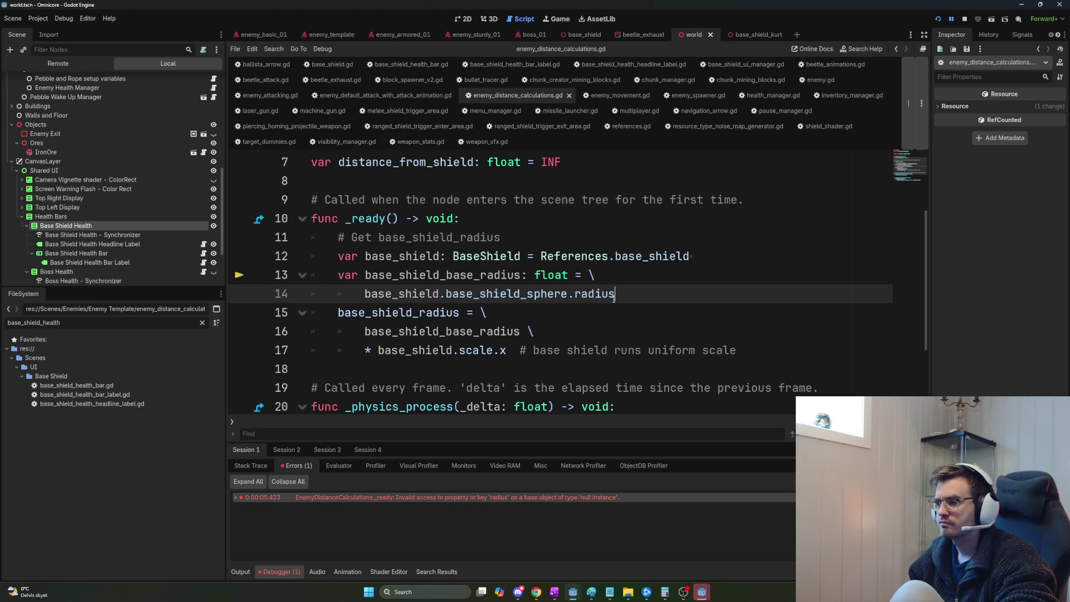
left_click(572, 293)
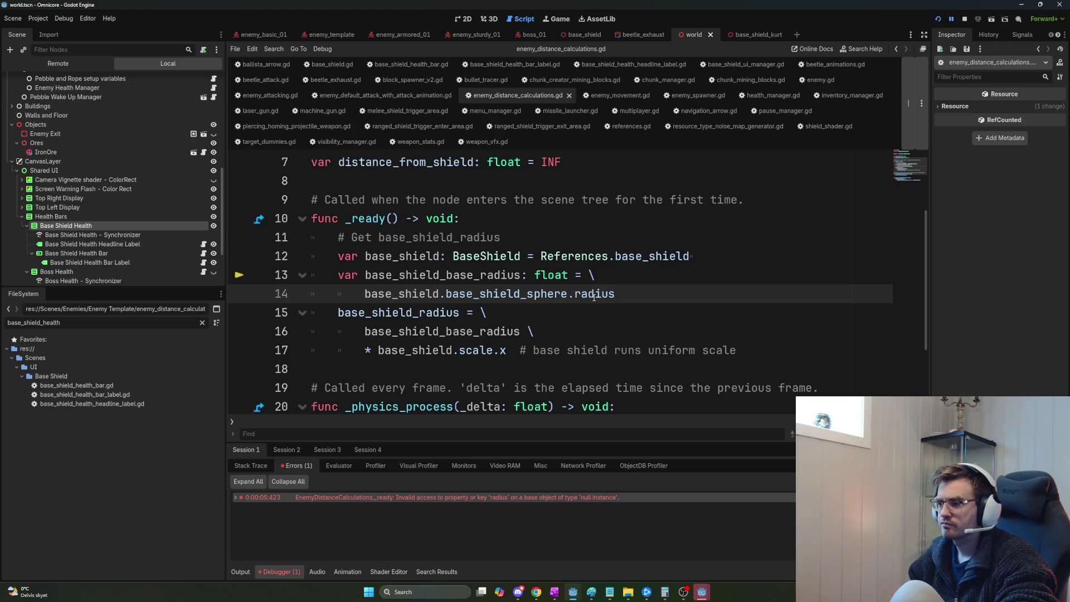
key("alt+Tab")
key("alt+Tab")
key("alt+Tab")
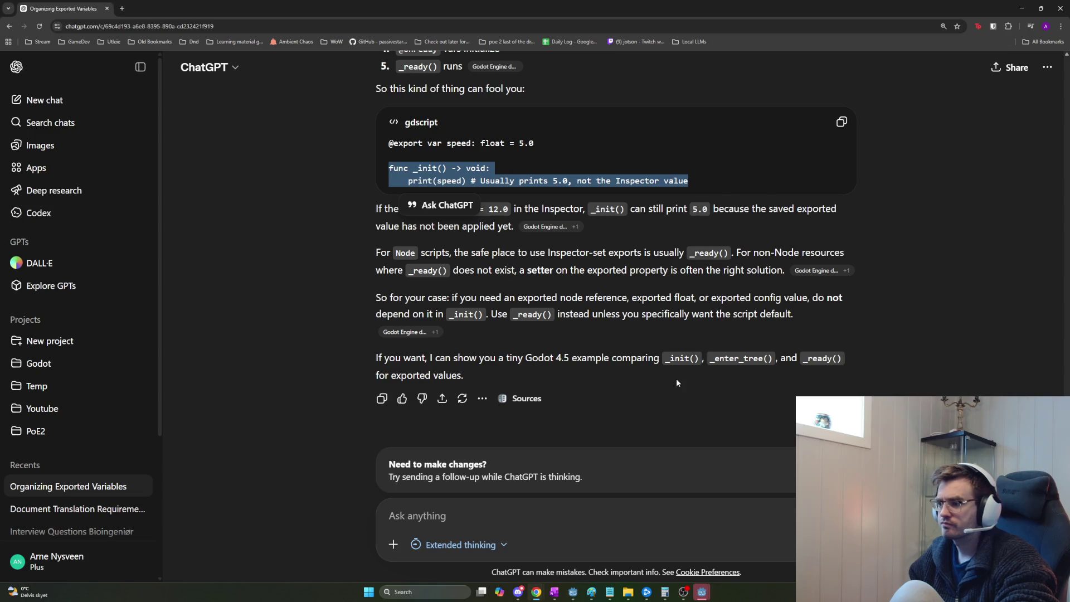
- Ask ChatGPT 'how to access radius of meshinstance3d sphere' and return to Godot
left_click(485, 500)
type("how to acces")
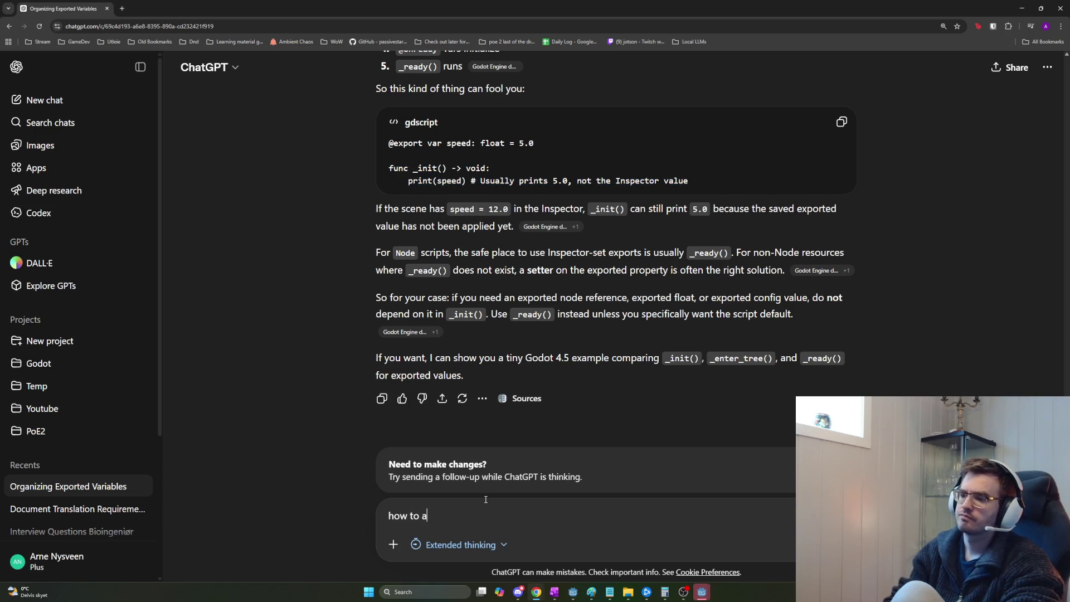
type("s radius of")
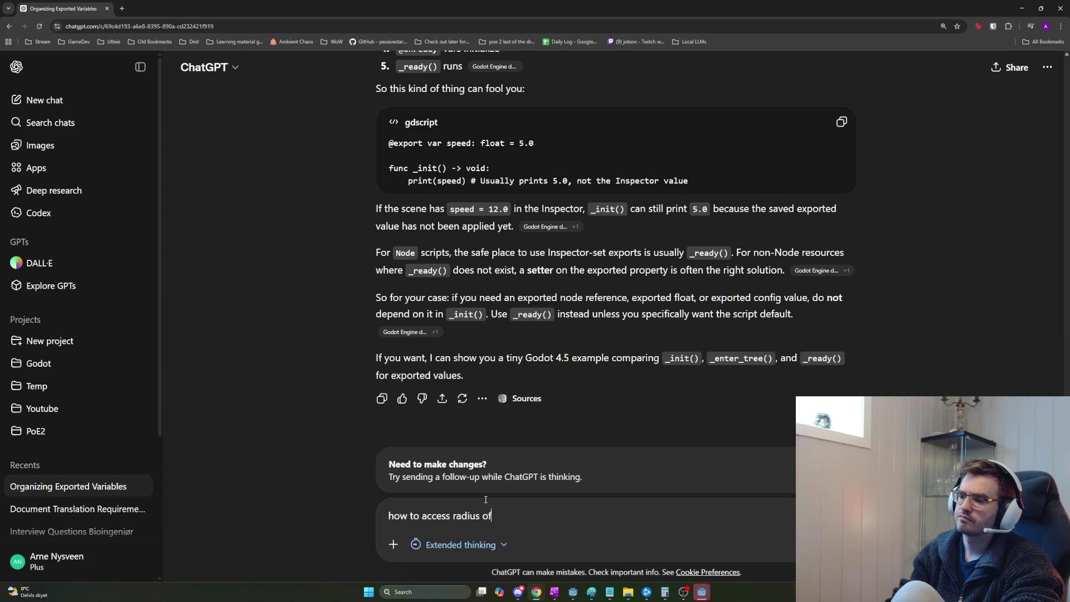
type("eshinstance3d ")
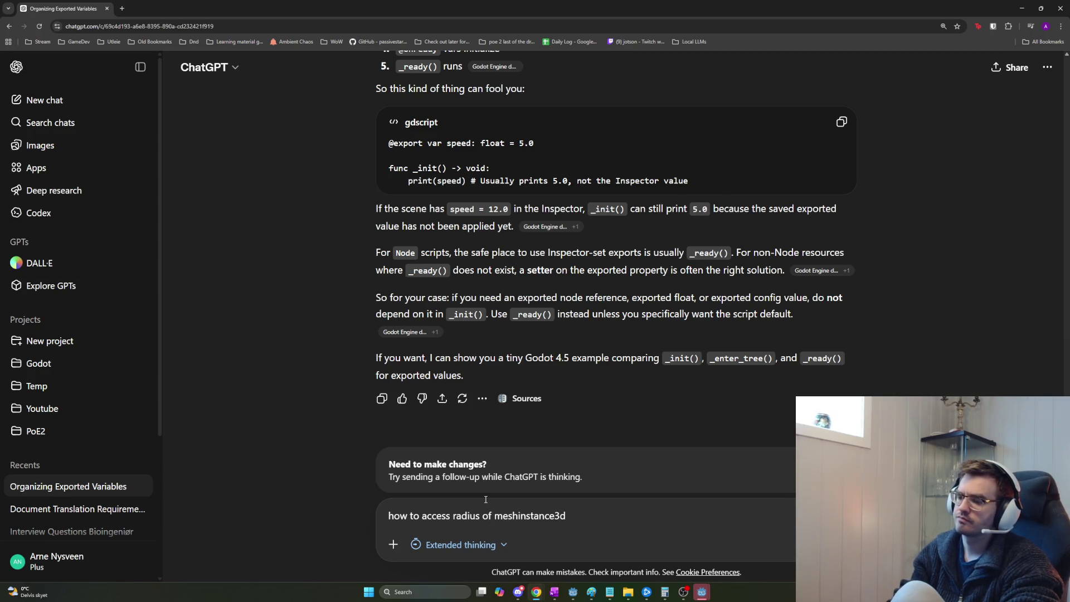
type("sphere")
key("Return")
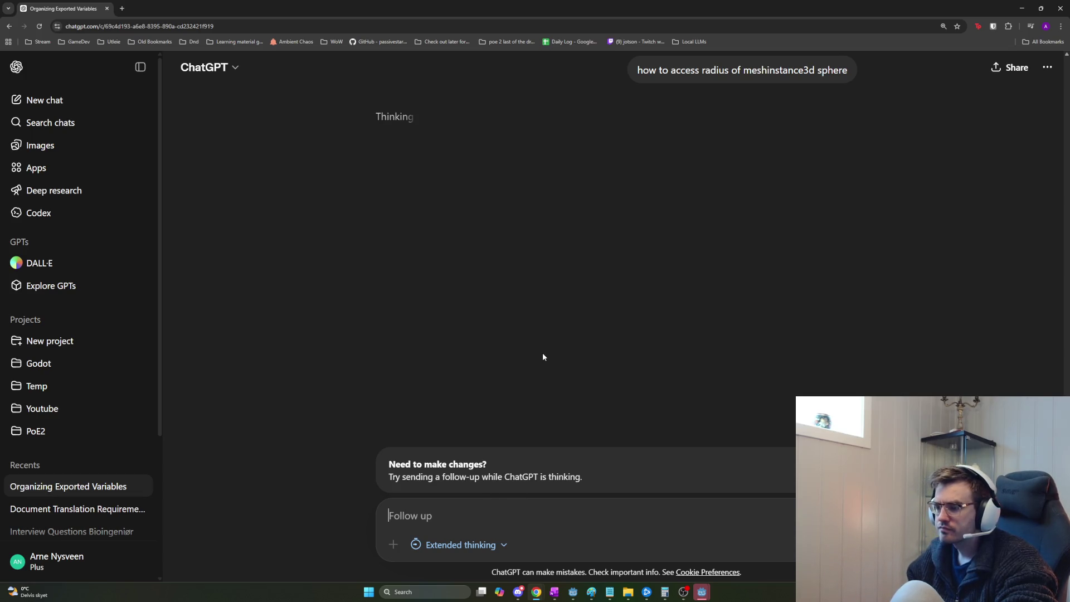
key("alt+Tab")
key("alt+Tab")
key("alt+Tab")
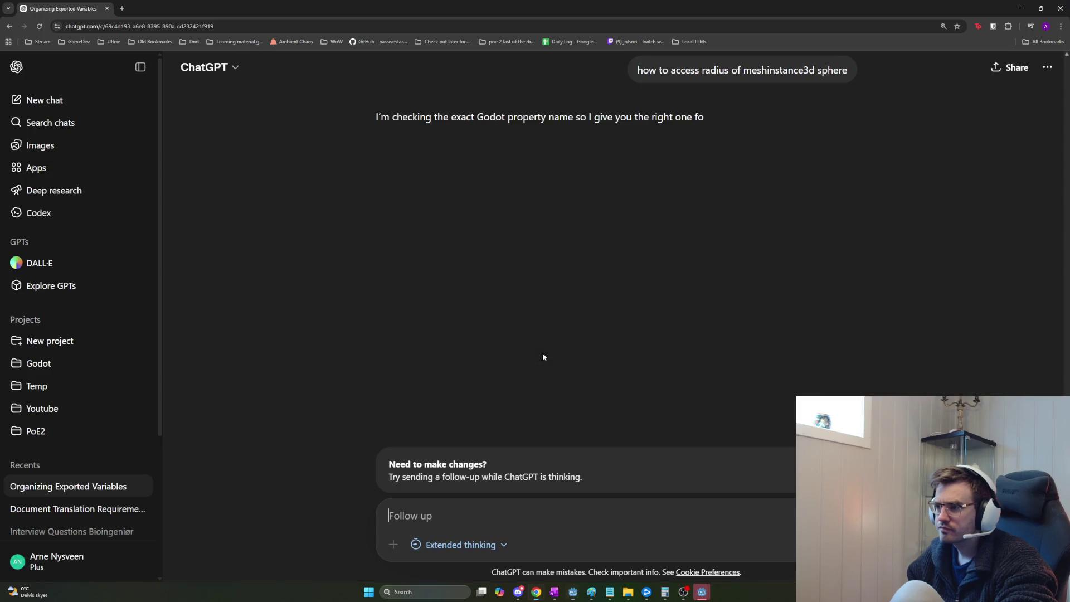
key("alt+Tab")
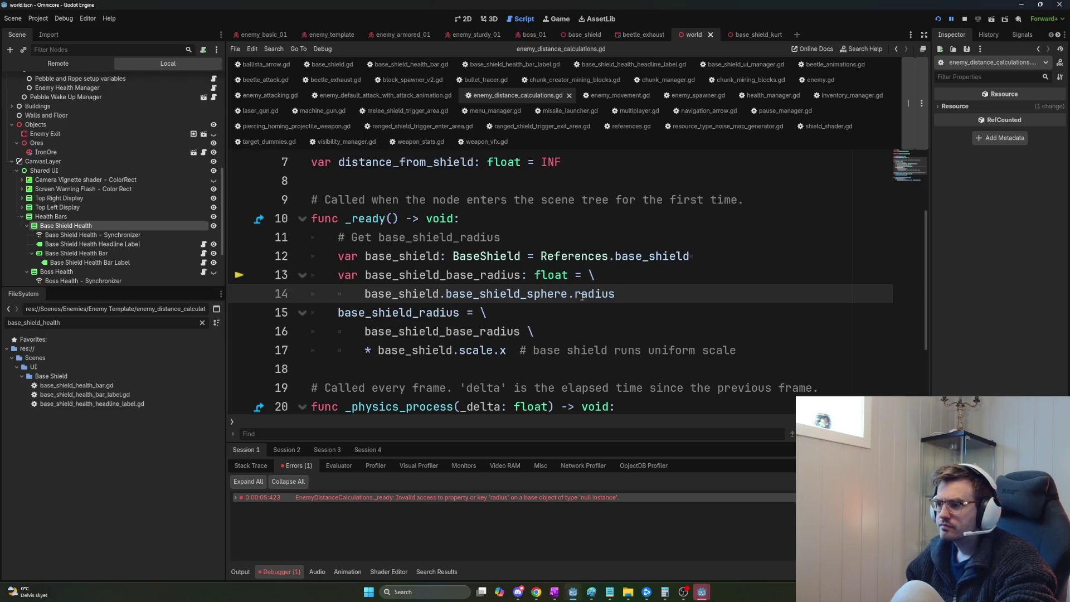
- Try inserting shape. before radius on line 14, then remove it again
type("sha")
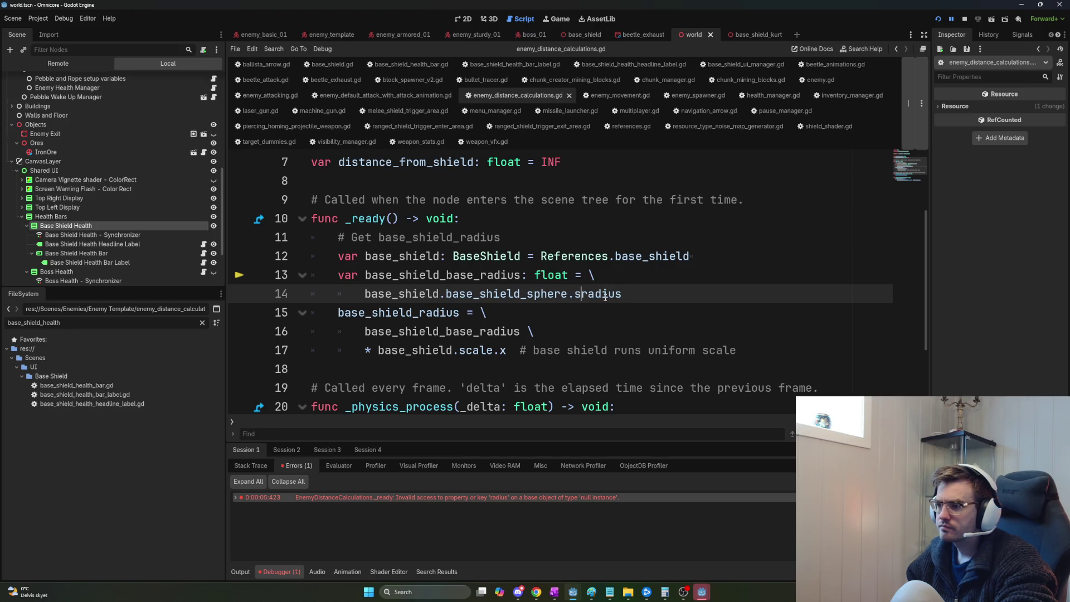
type("pe")
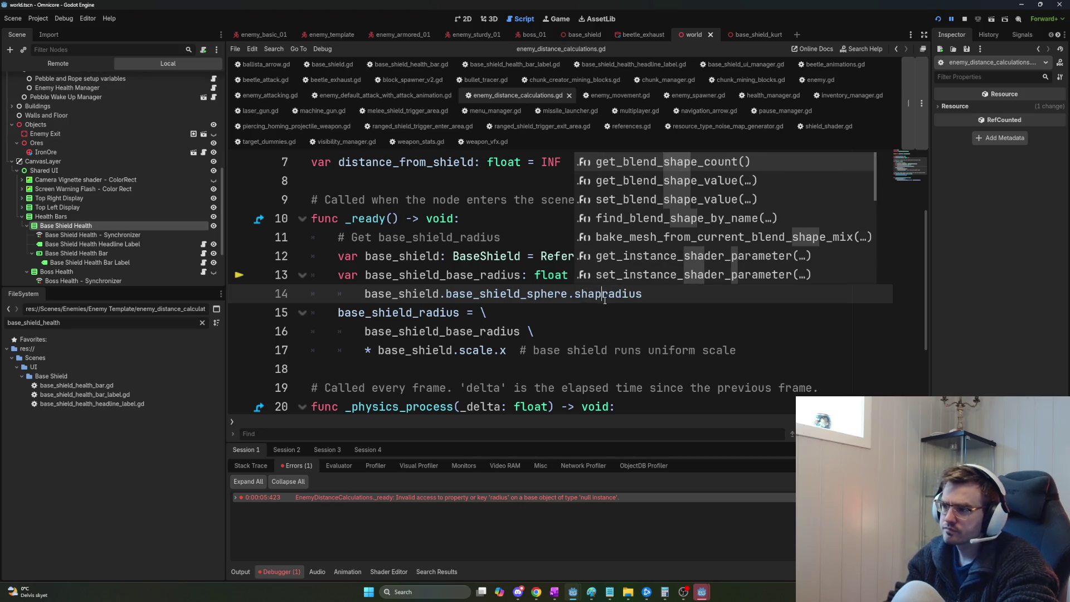
type(".")
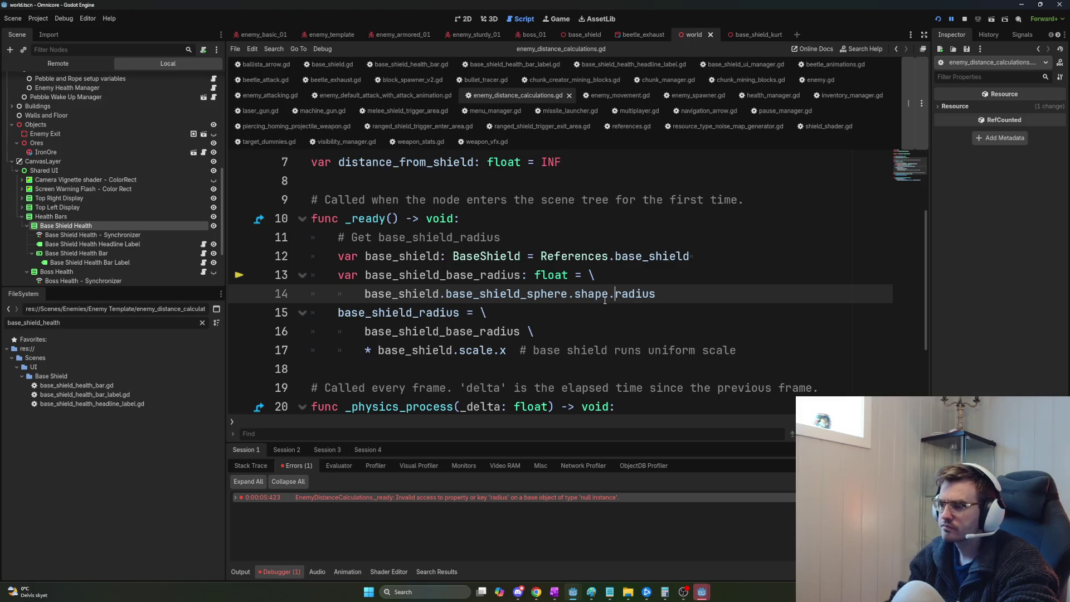
left_click(624, 323)
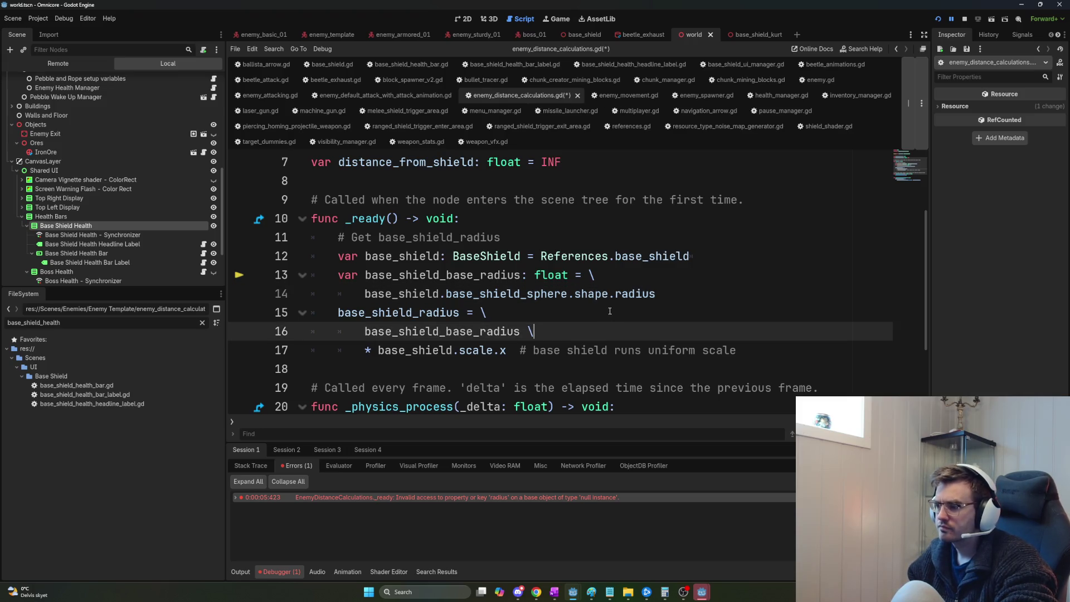
double_click(594, 294)
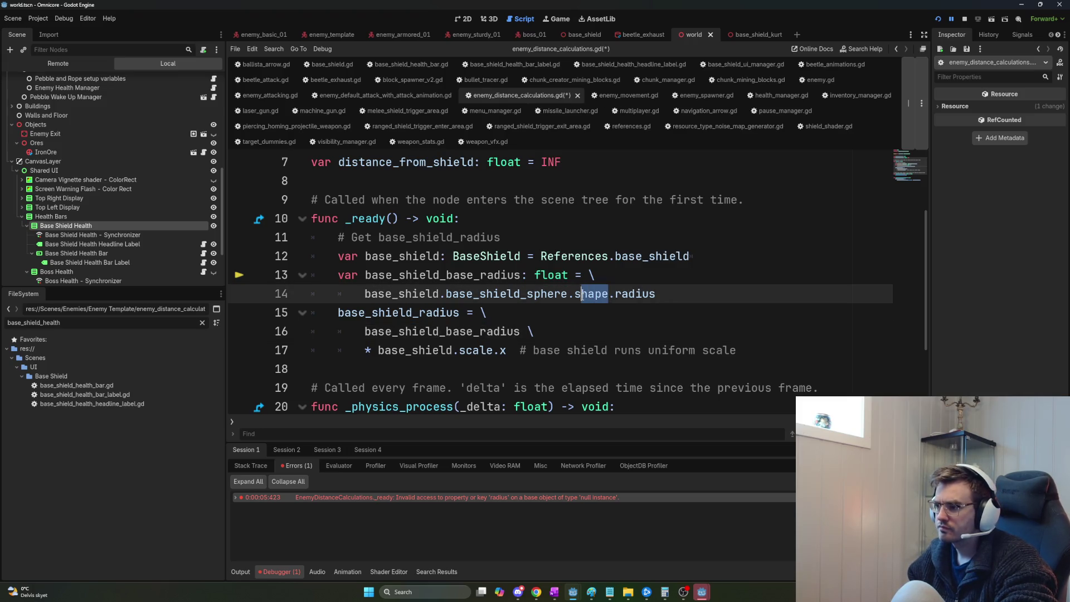
key("Delete")
key("Delete")
left_click(607, 314)
key("alt+Tab")
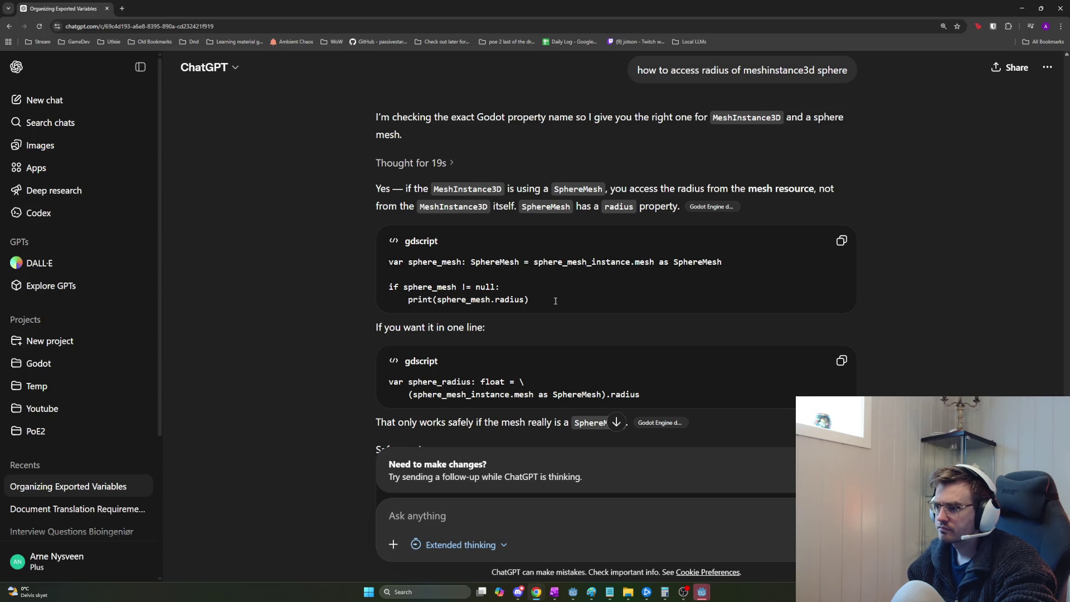
- Copy the (sphere_mesh_instance.mesh as SphereMesh).radius cast from ChatGPT into line 14
left_click_drag(735, 262, 525, 261)
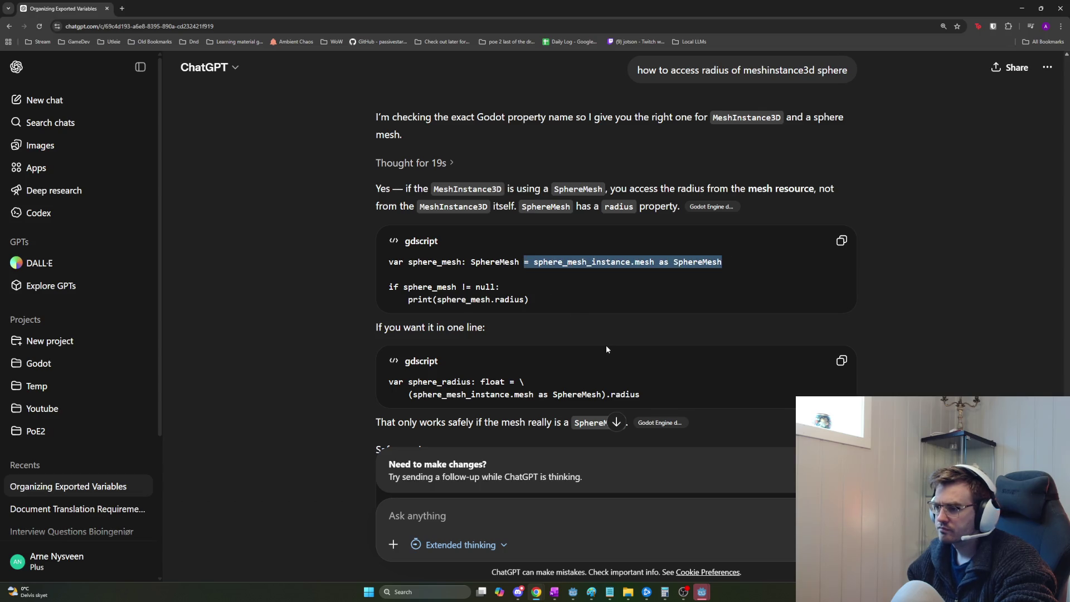
scroll(610, 346, "down", 1)
key("alt+Tab")
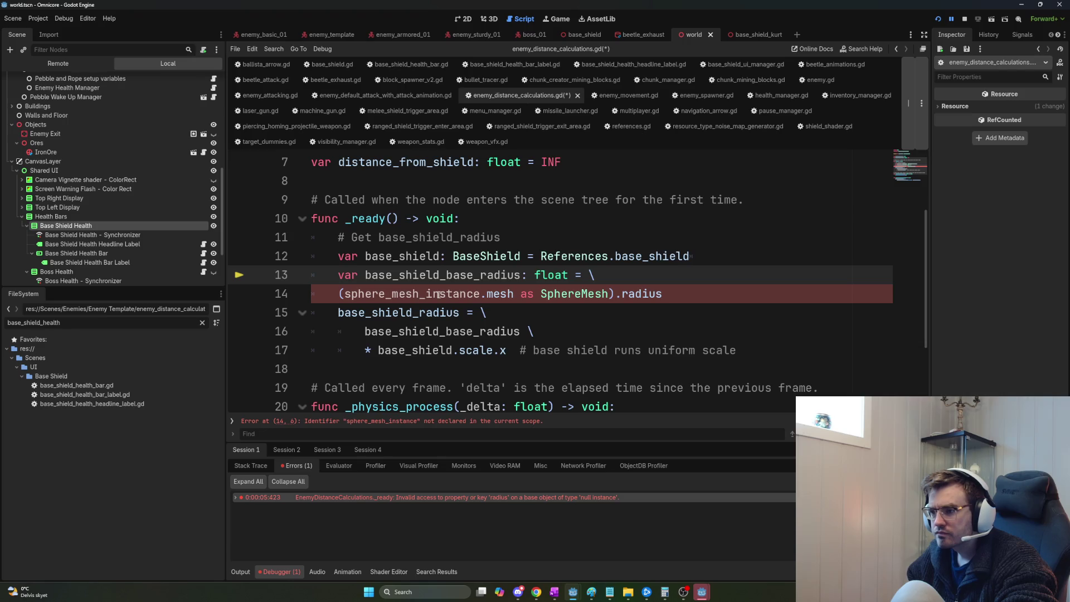
- Replace sphere_mesh_instance with base_shield on line 14 and check base_shield.gd's exports
double_click(415, 256)
key("ctrl+c")
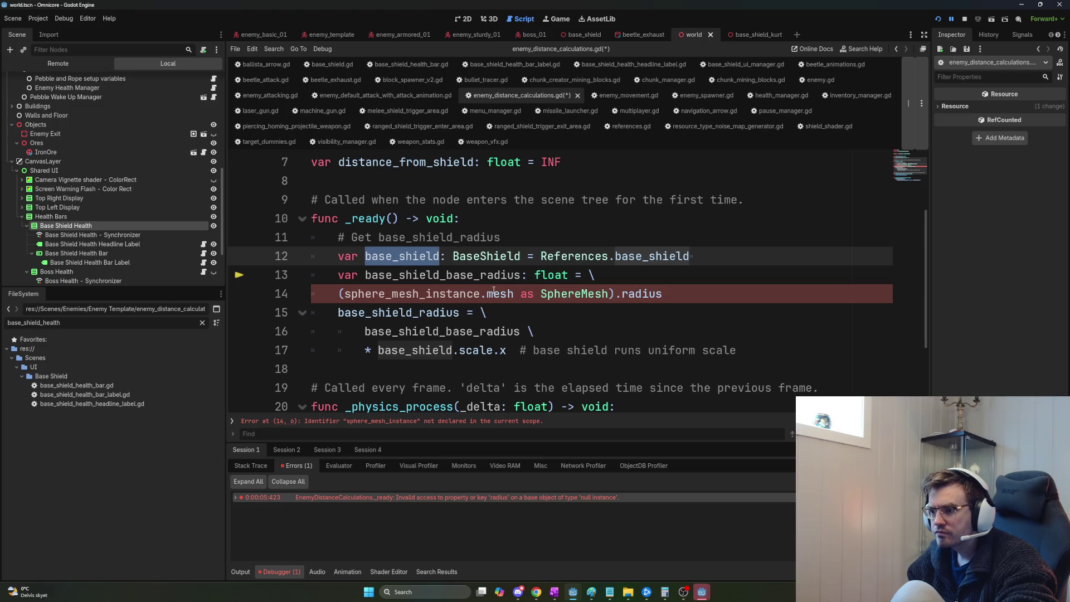
double_click(446, 294)
key("ctrl+v")
type(".")
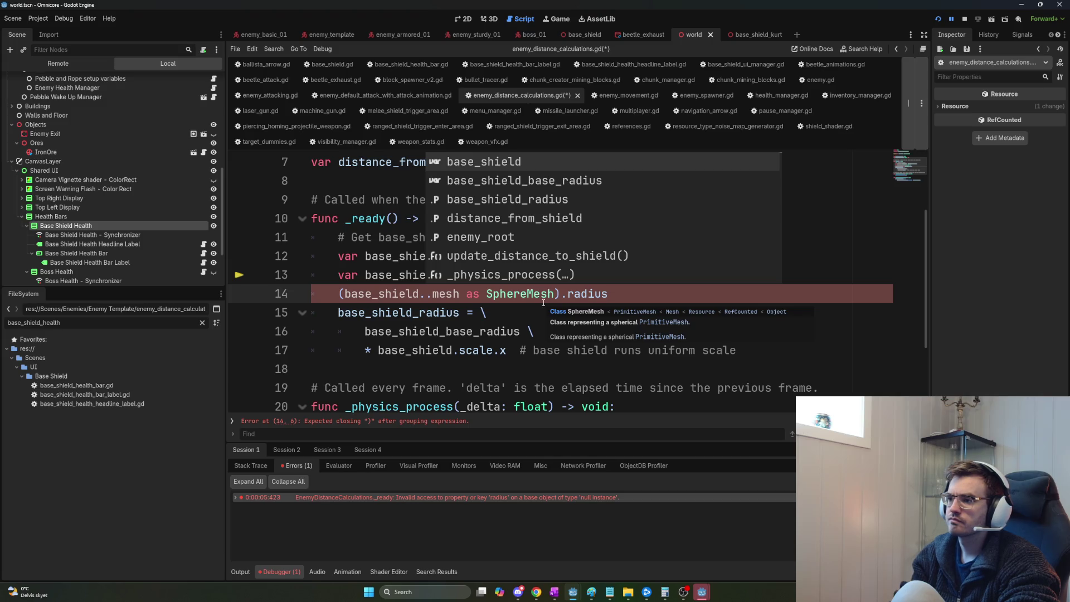
key("Down")
key("Down")
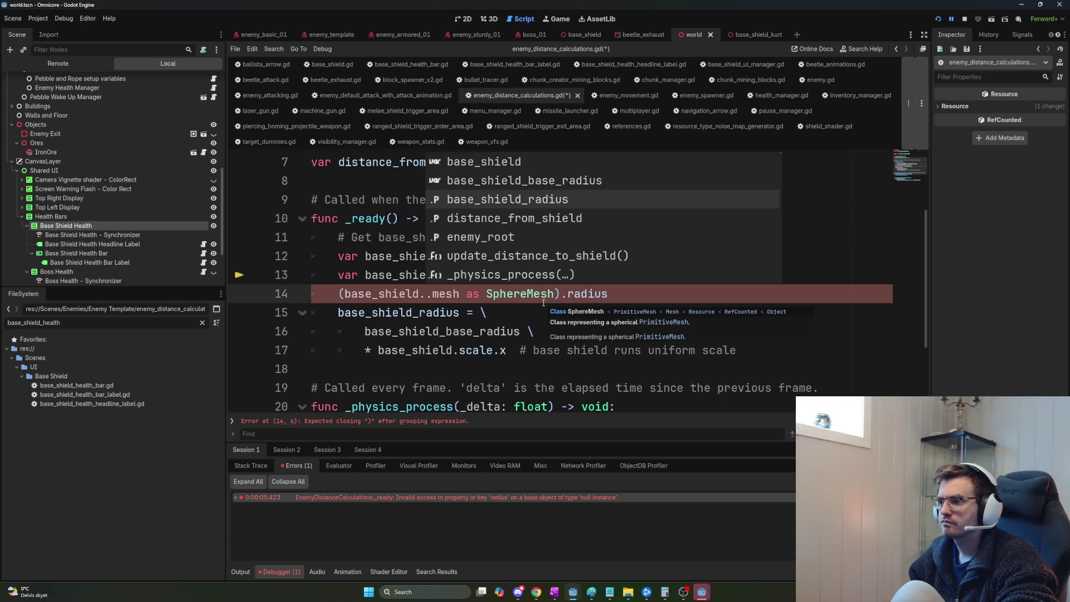
key("Down")
key("Down")
key("Down")
key("Up")
key("Up")
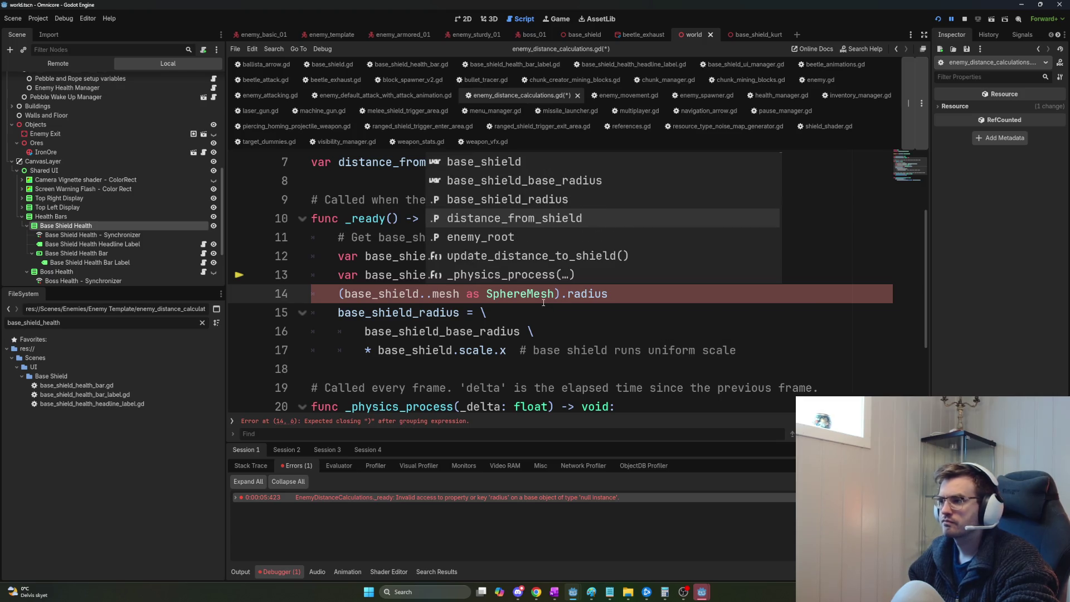
left_click(747, 34)
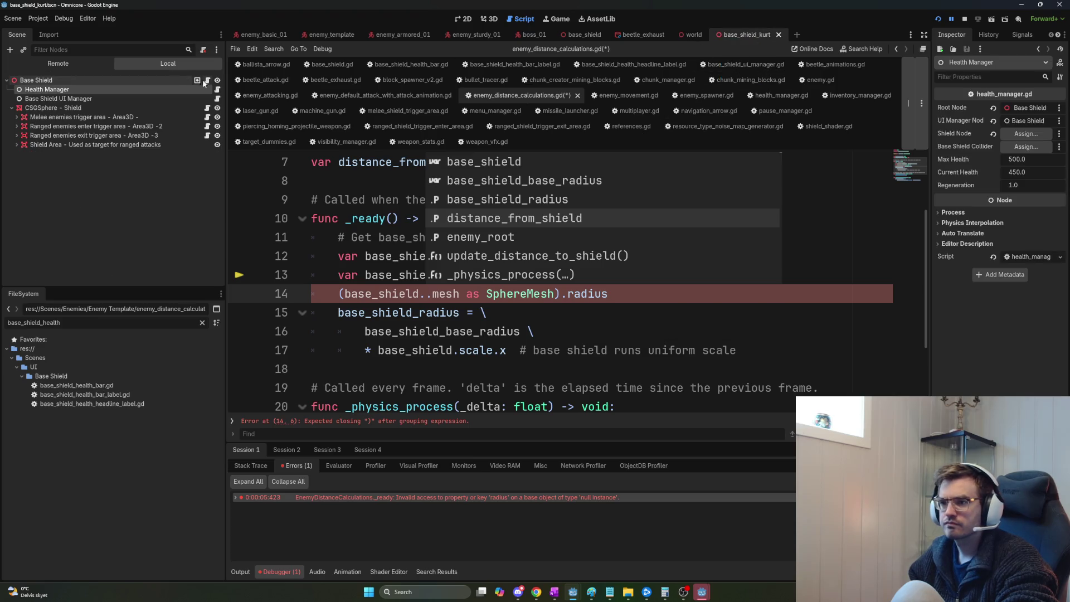
left_click(207, 81)
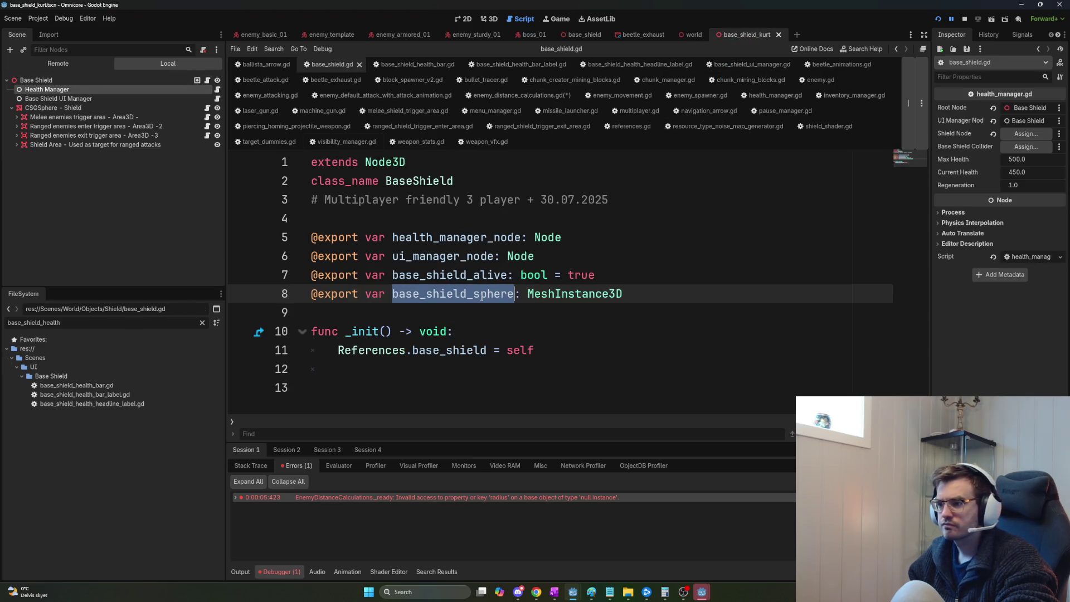
key("alt+Left")
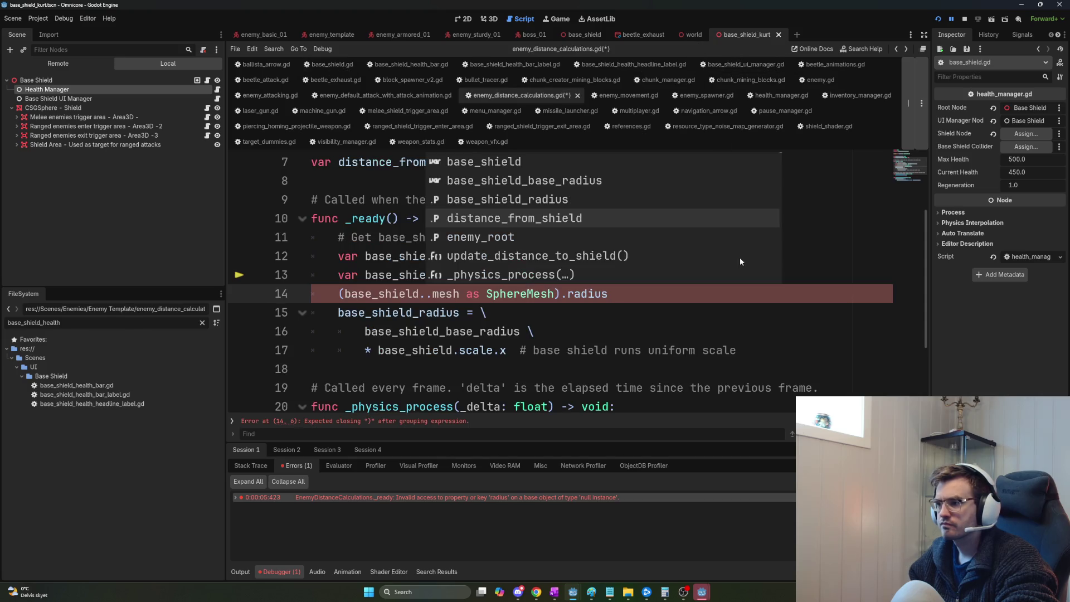
- Complete line 14 as base_shield.base_shield_sphere.mesh, indent it, then save and run
double_click(446, 294)
type("base_shield_sphere")
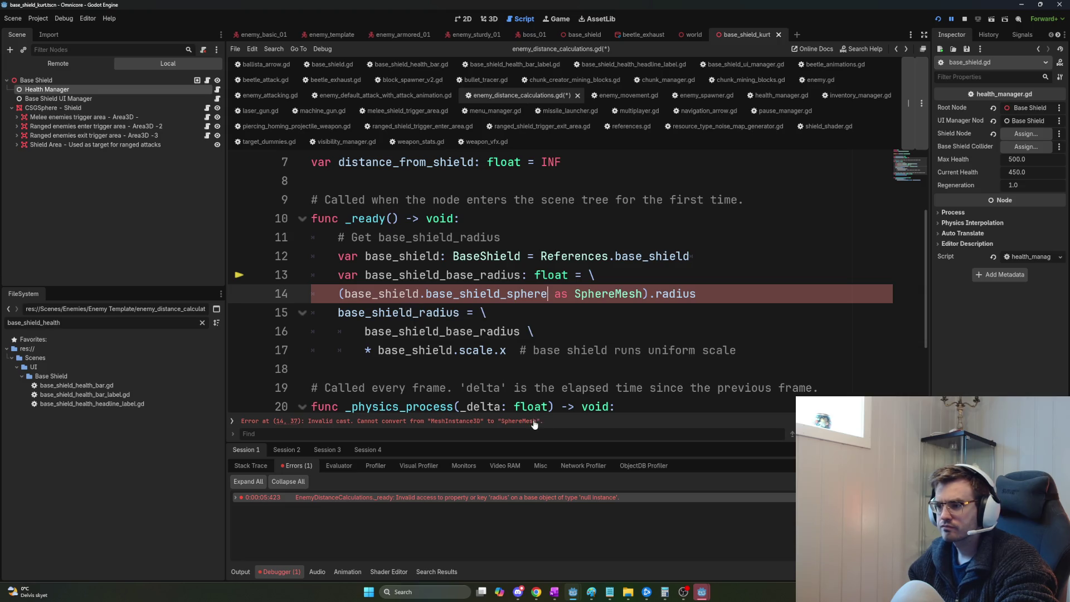
type(".mesh")
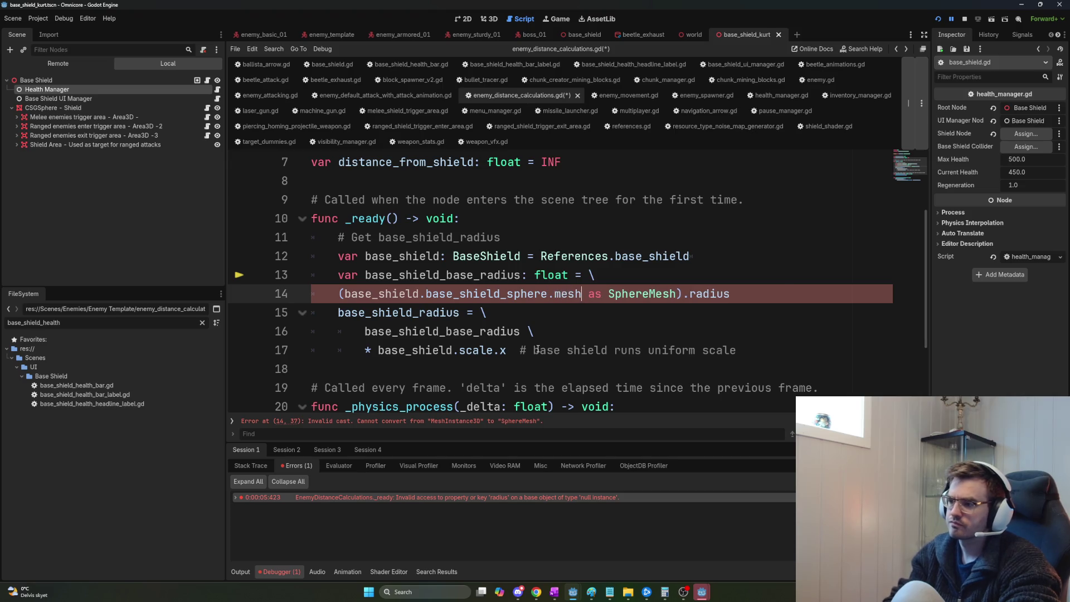
key("Escape")
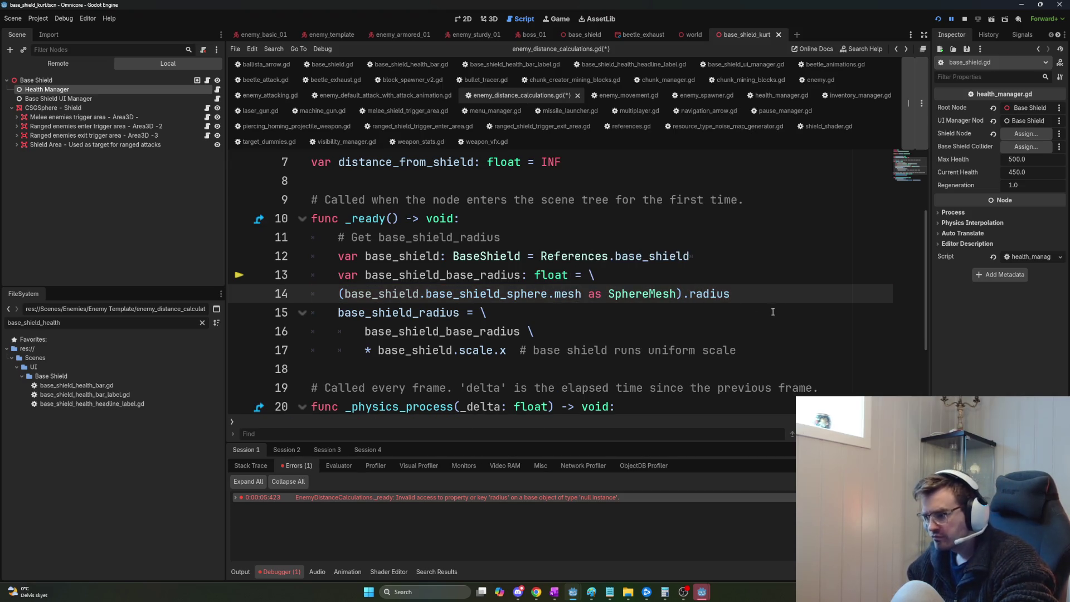
key("Tab")
left_click(683, 339)
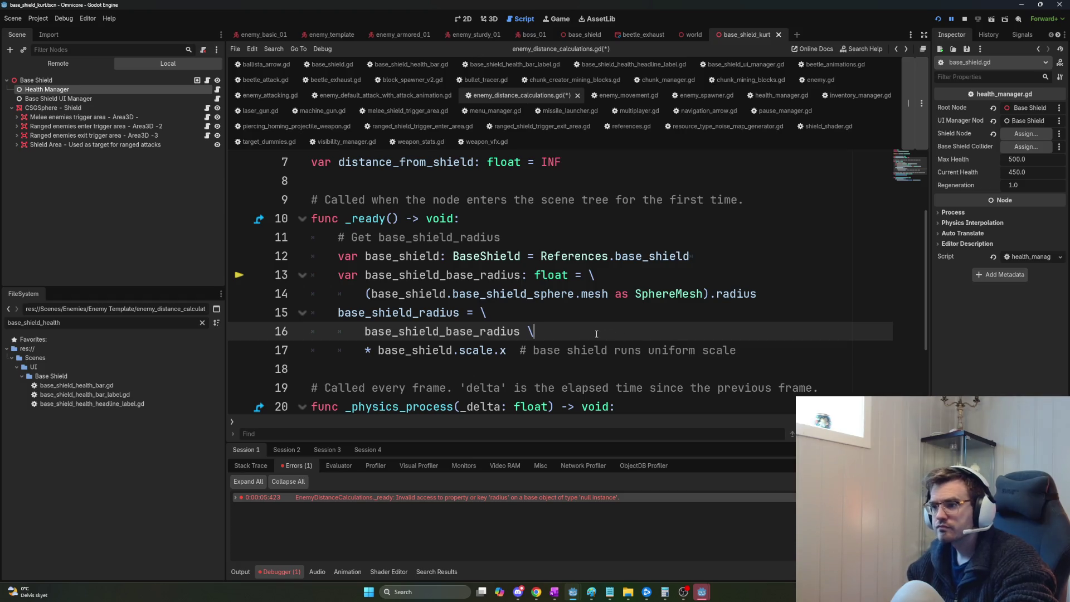
key("F5")
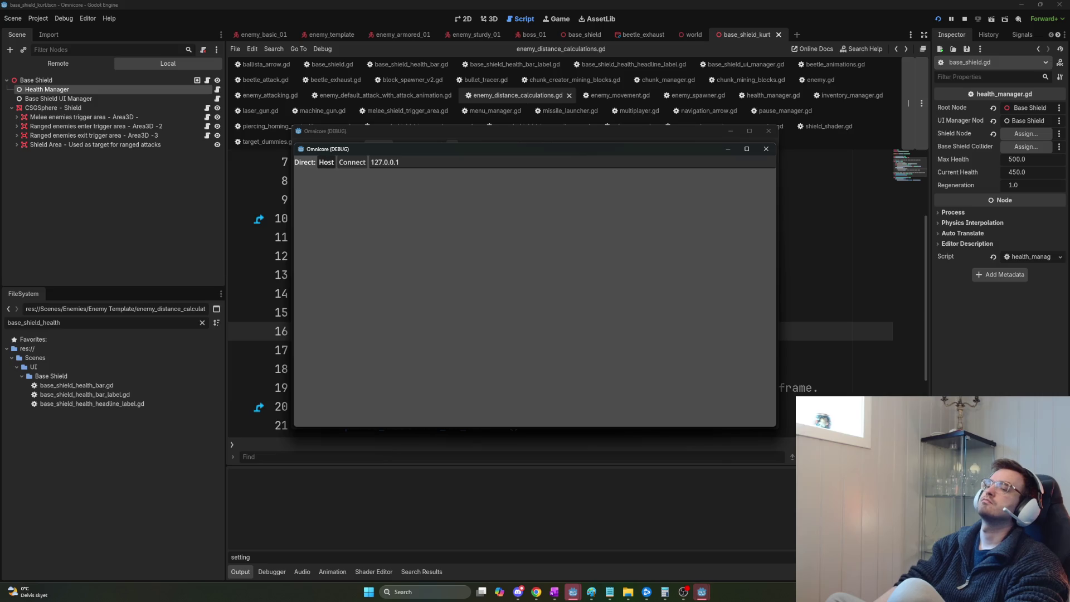
- Host a game and inspect the Nil 'mesh' access error at line 13
left_click(326, 162)
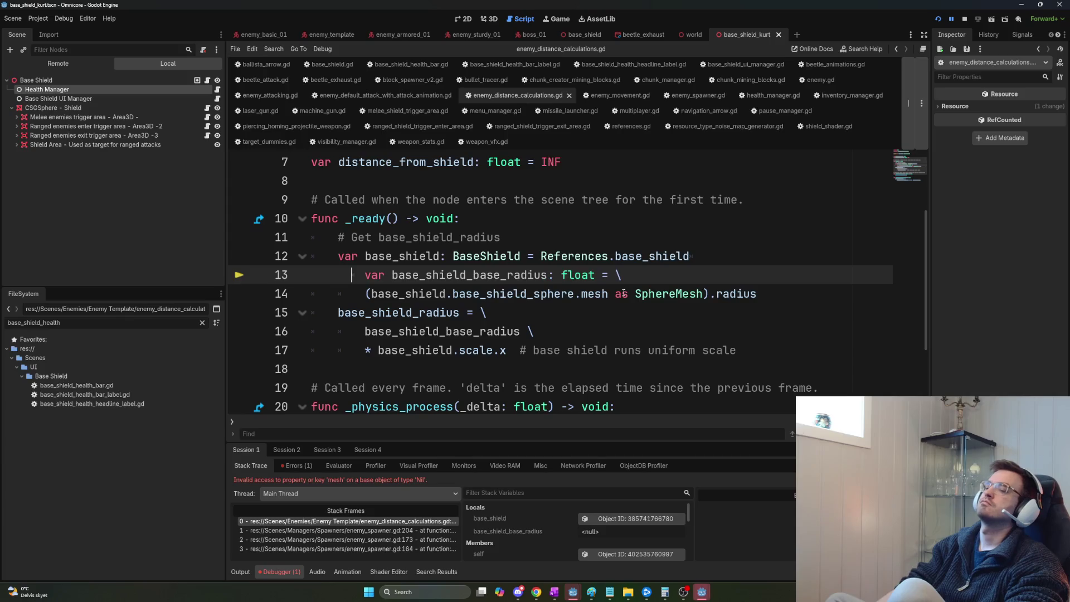
mouse_move(639, 299)
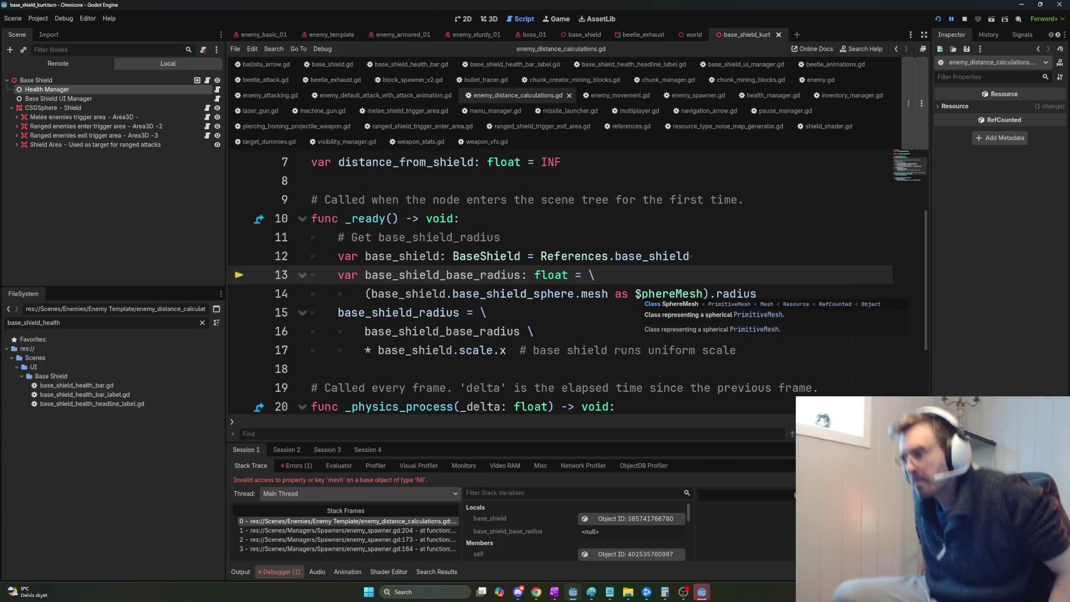
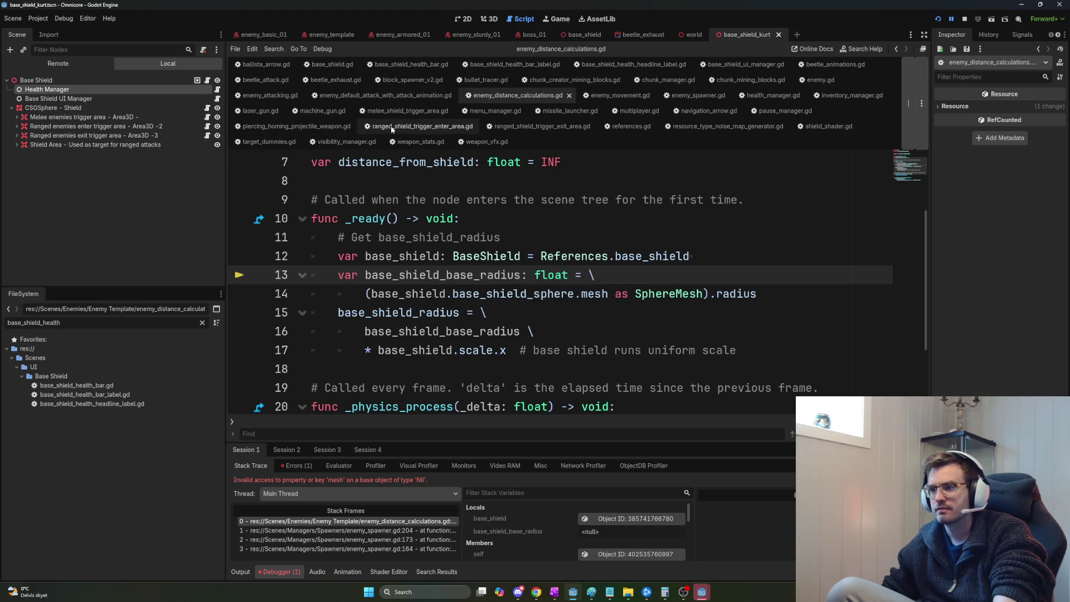
- Assign the CSGSphere node as the Base Shield's Base Shield Sphere property
left_click(109, 81)
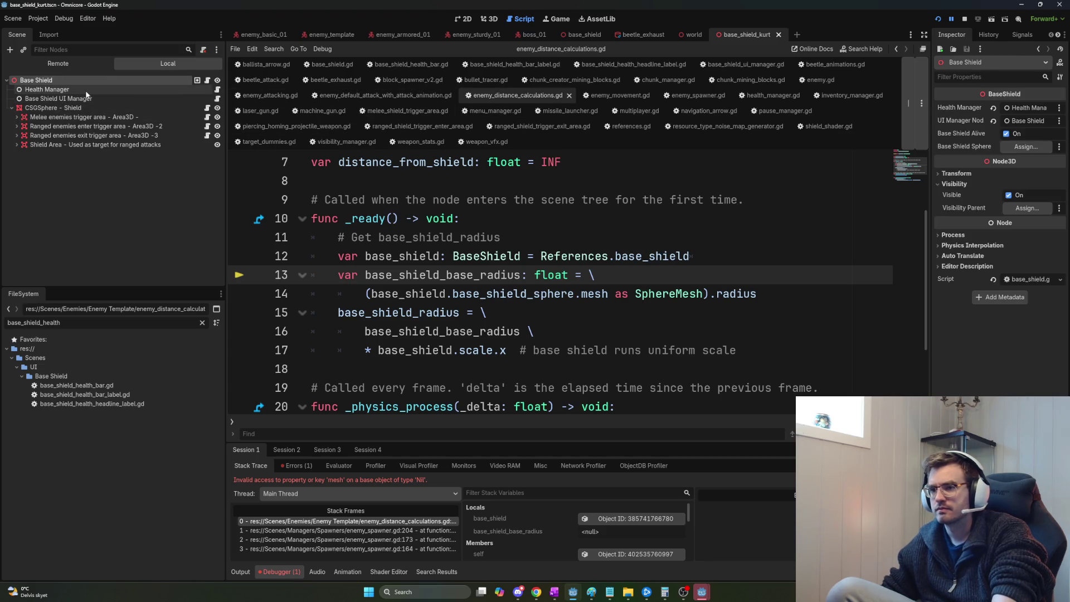
mouse_move(89, 106)
left_mouse_down()
mouse_move(557, 161)
mouse_move(1025, 150)
left_mouse_up()
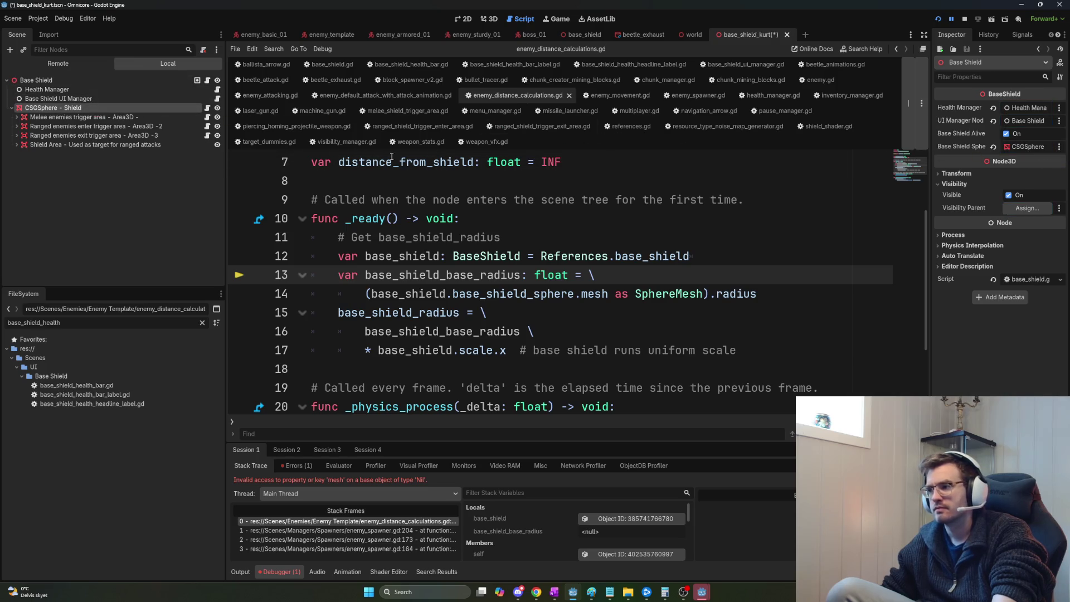
left_click(60, 107)
- Rename the sphere node to 'Shield - MeshInstance3D', then save and run the game
double_click(59, 108)
type("Mes")
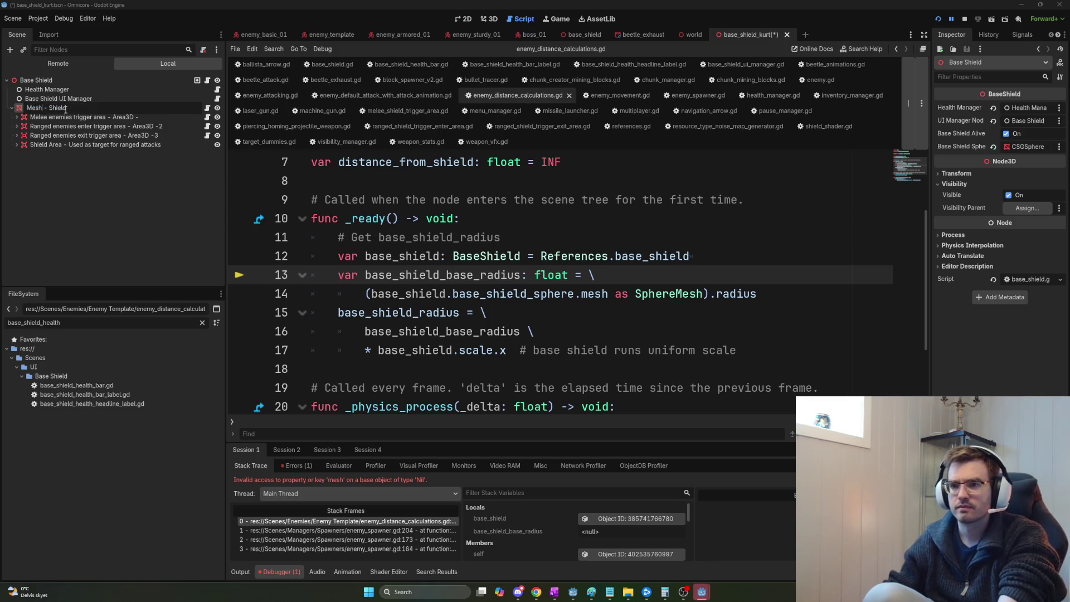
key("BackSpace")
key("BackSpace")
key("BackSpace")
type("SphereM")
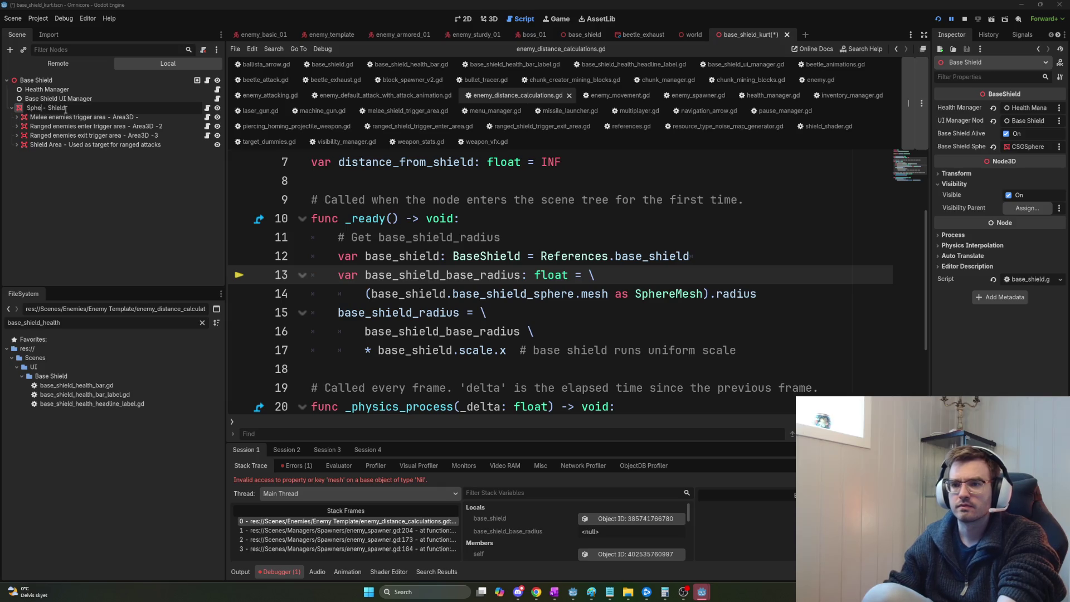
type("esh")
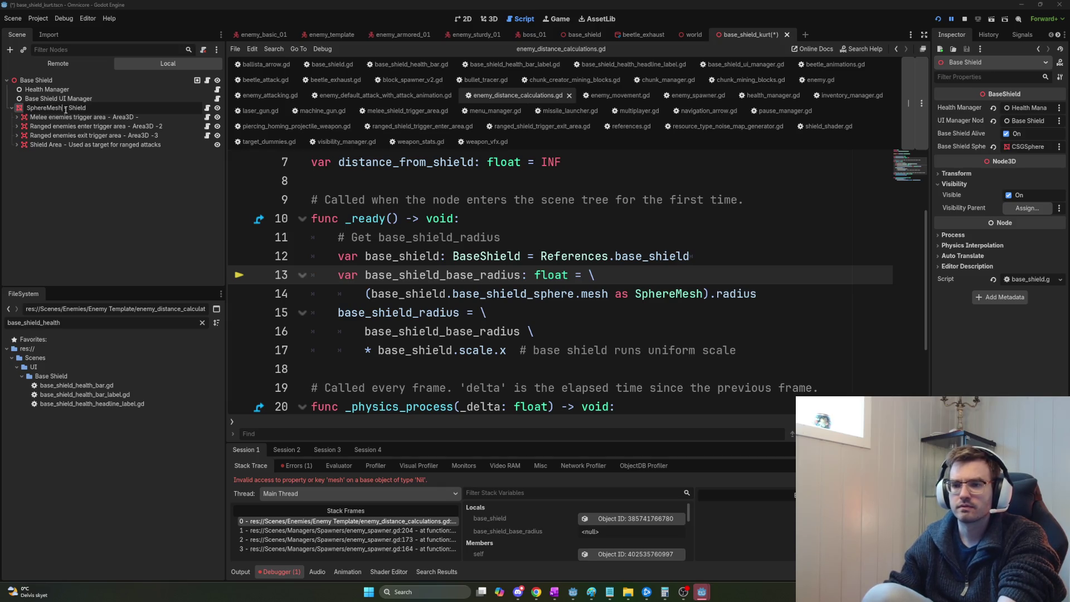
key("Home")
type("Shield")
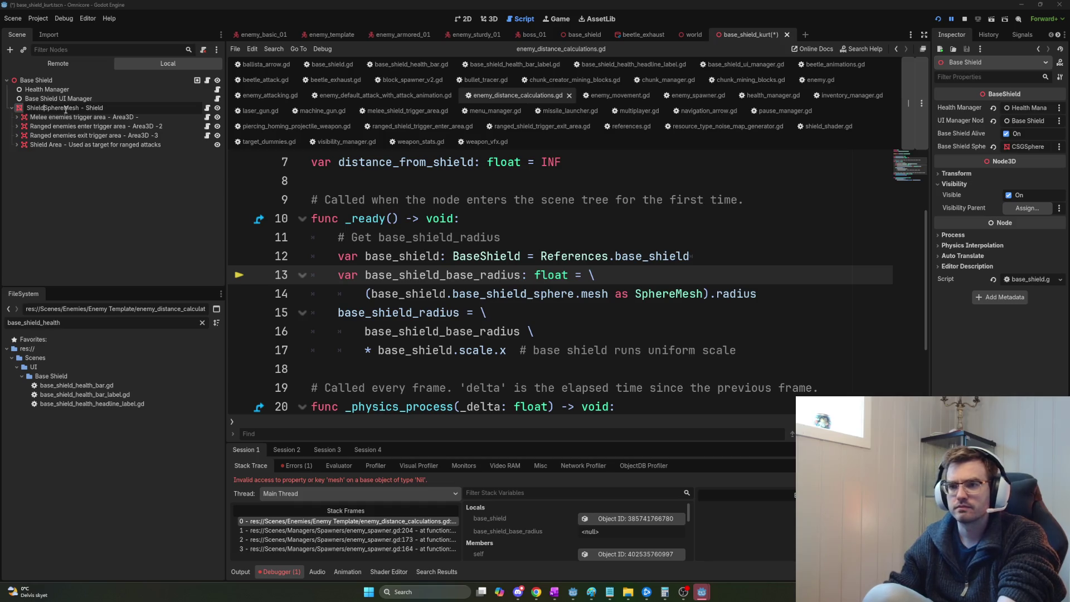
key("shift+End")
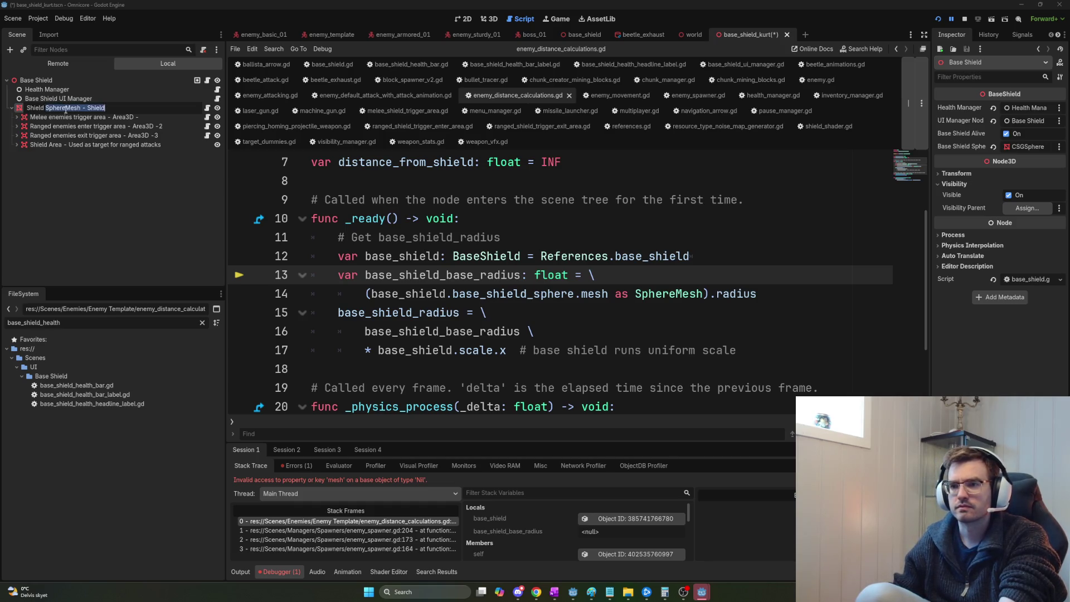
type("- Mesh")
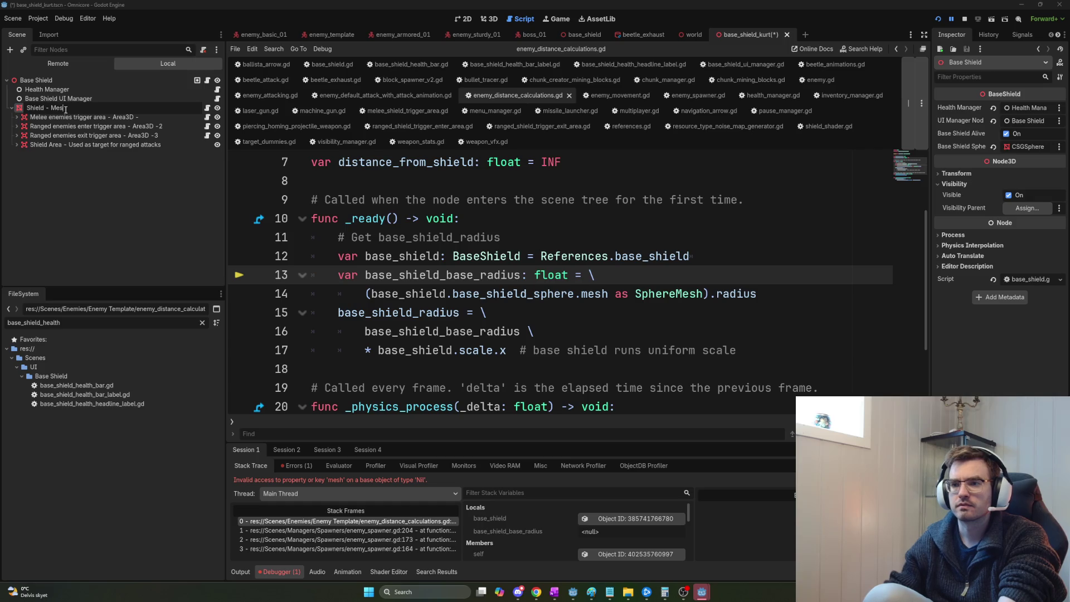
type("Instance3D")
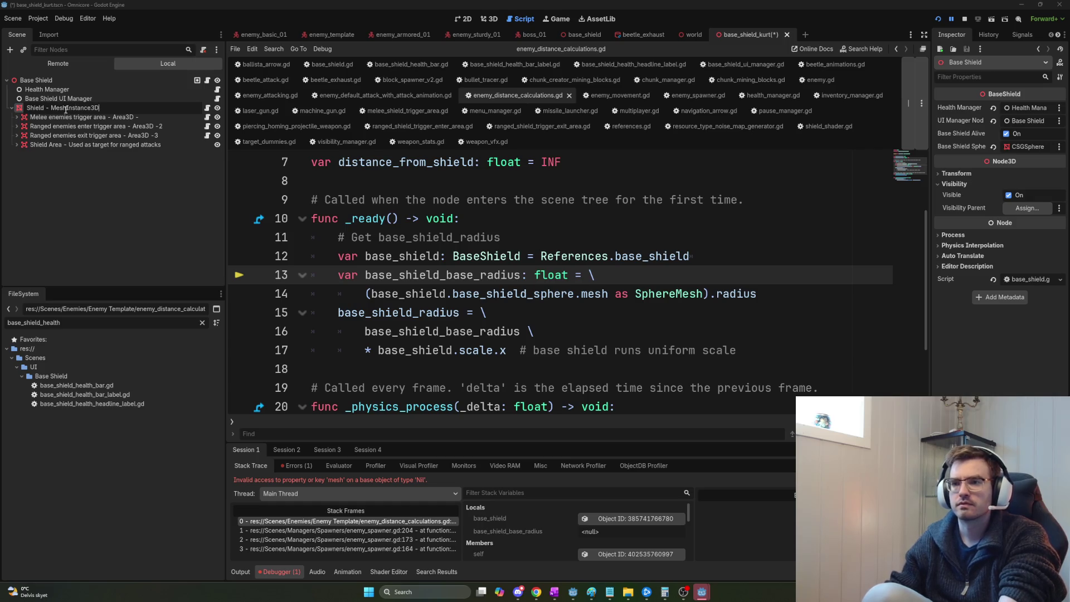
key("Return")
key("F5")
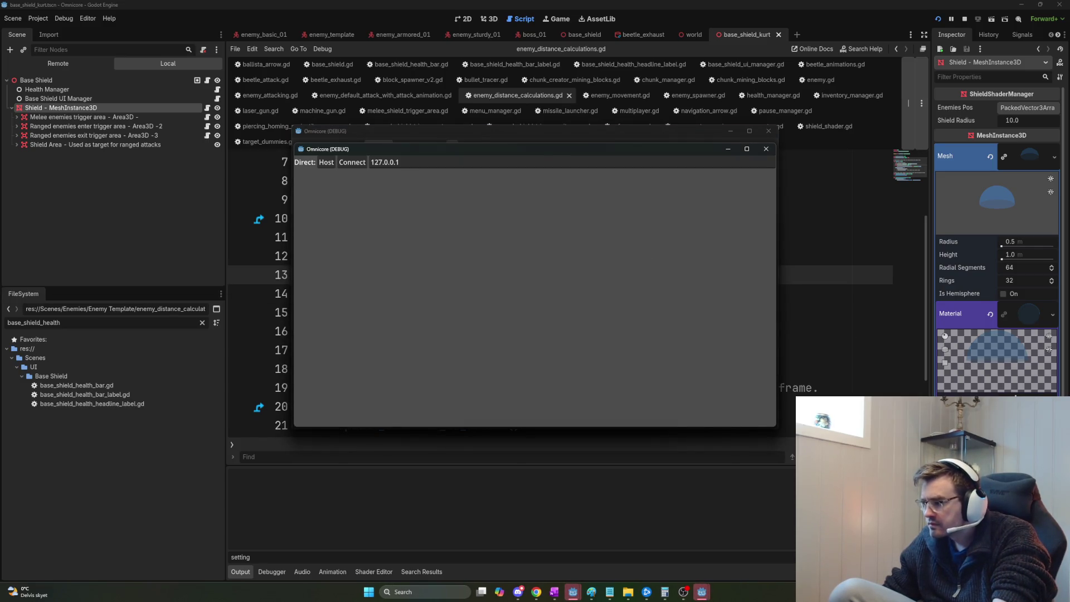
- Restart the game, host a session, and play it maximized until the debugger breaks
key("F8")
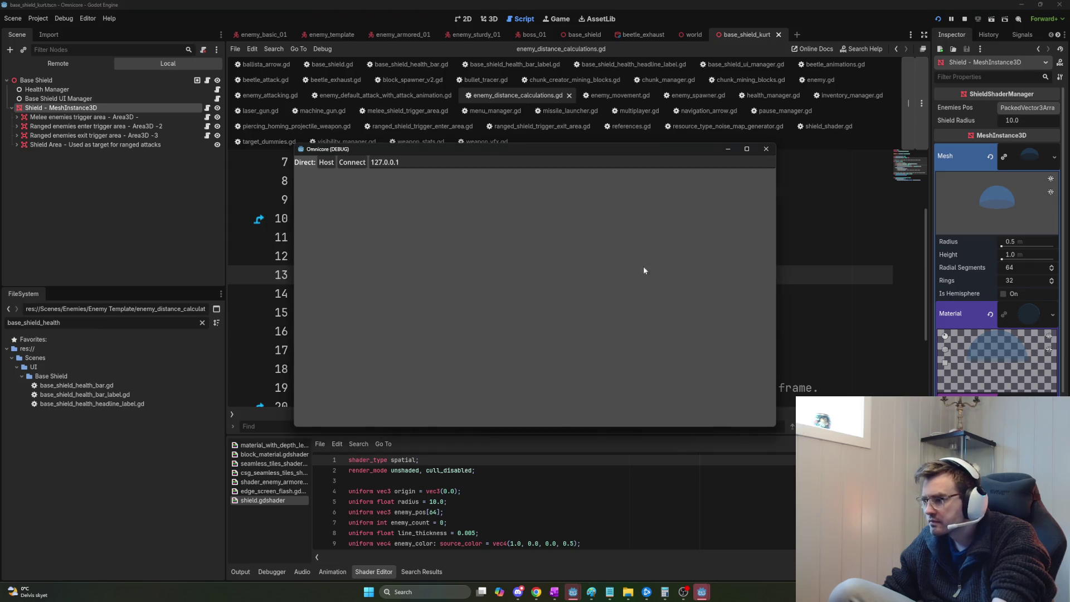
key("alt+Tab")
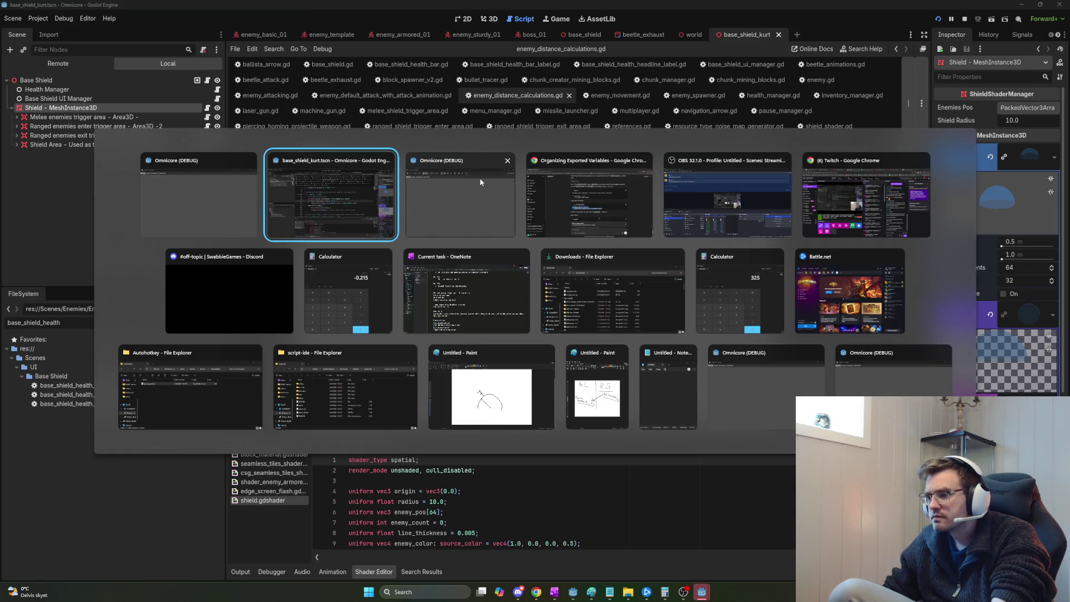
left_click(495, 181)
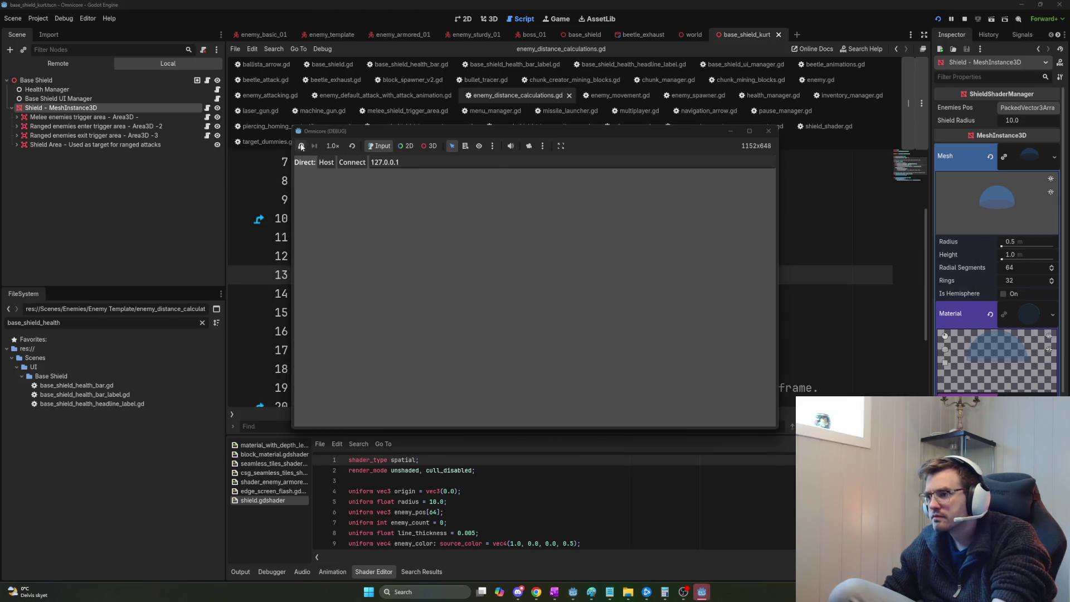
left_click(326, 163)
key("Escape")
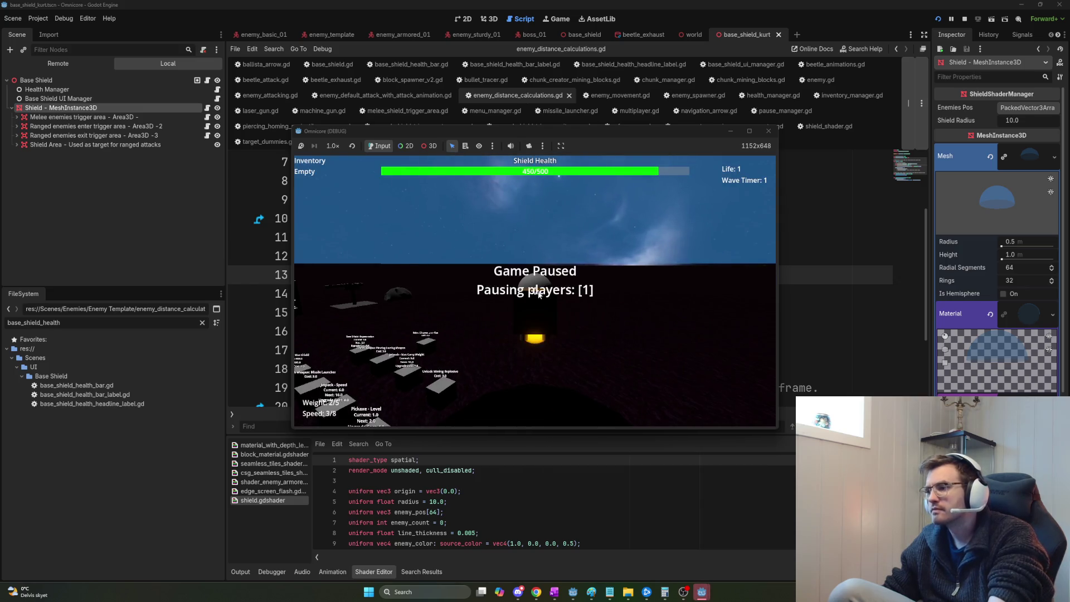
left_click(750, 131)
left_click(737, 160)
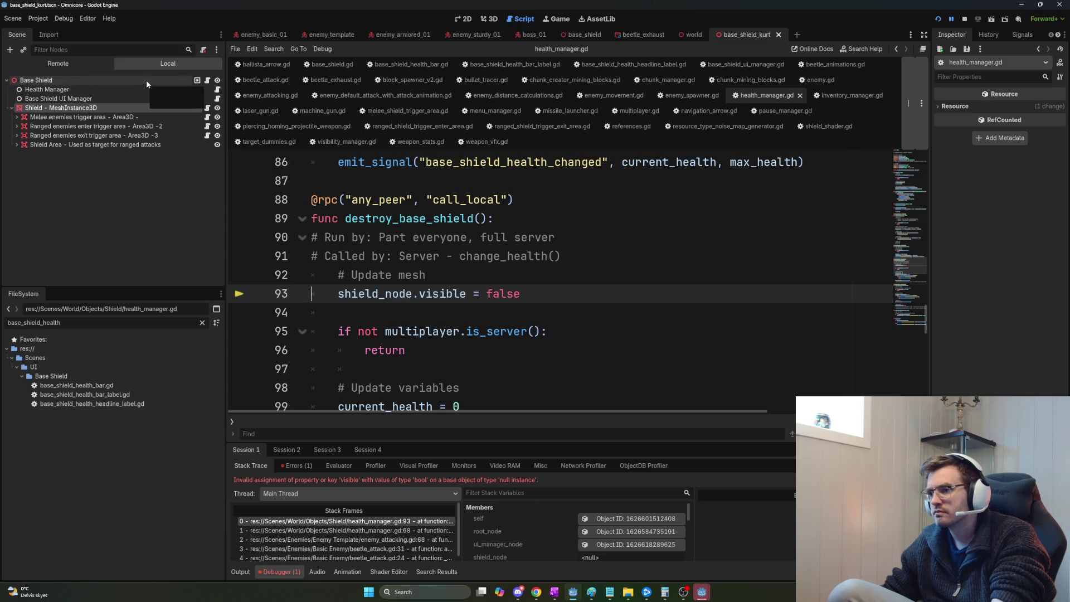
- Check the Shield mesh and Base Shield transform values, then view the scene in 3D
left_click(101, 108)
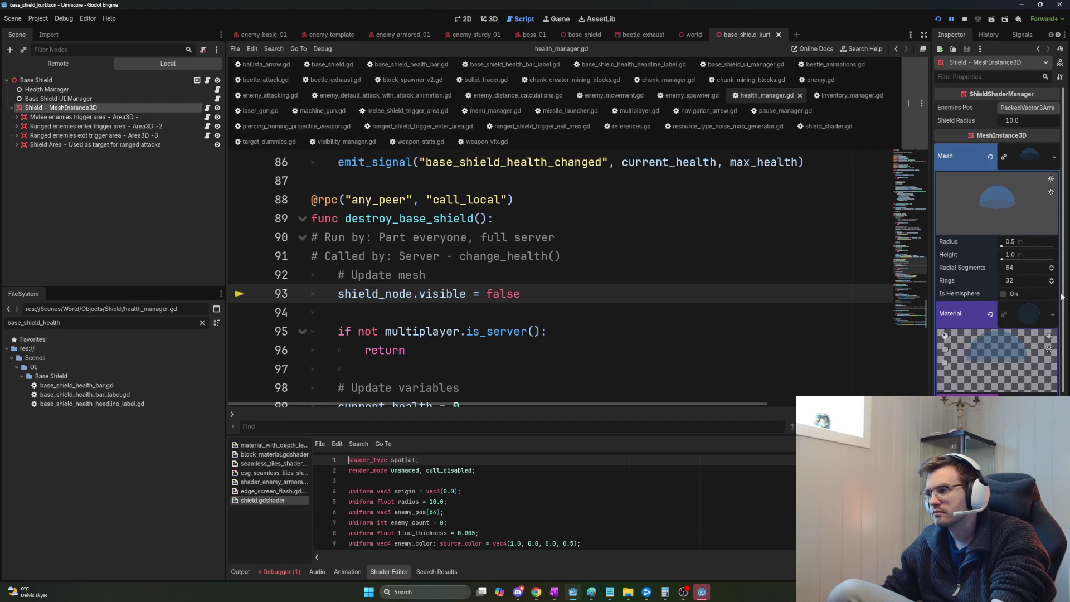
scroll(1064, 288, "down", 5)
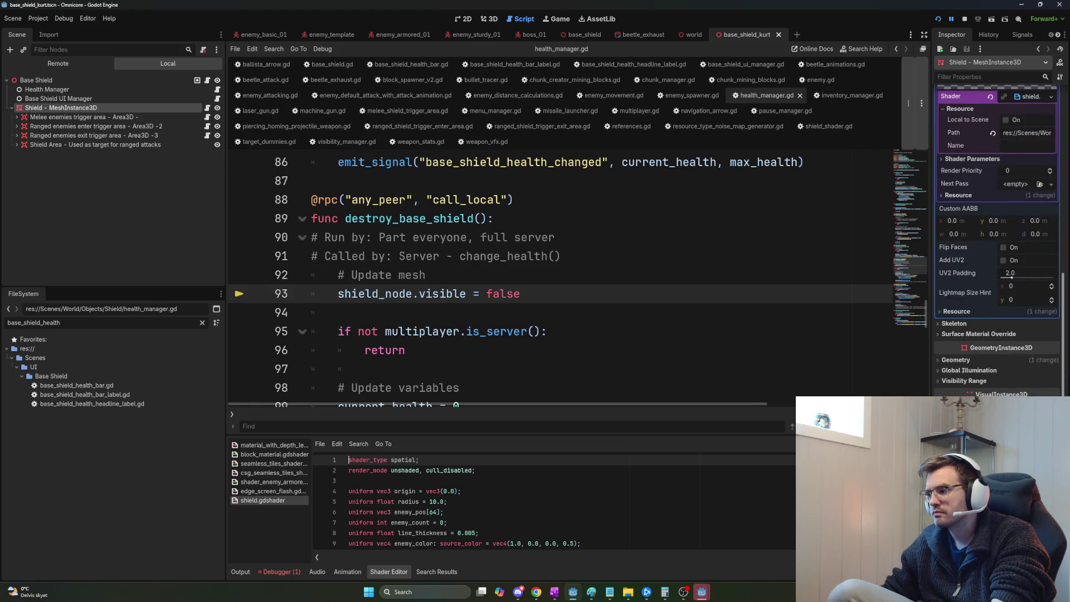
scroll(1032, 279, "up", 5)
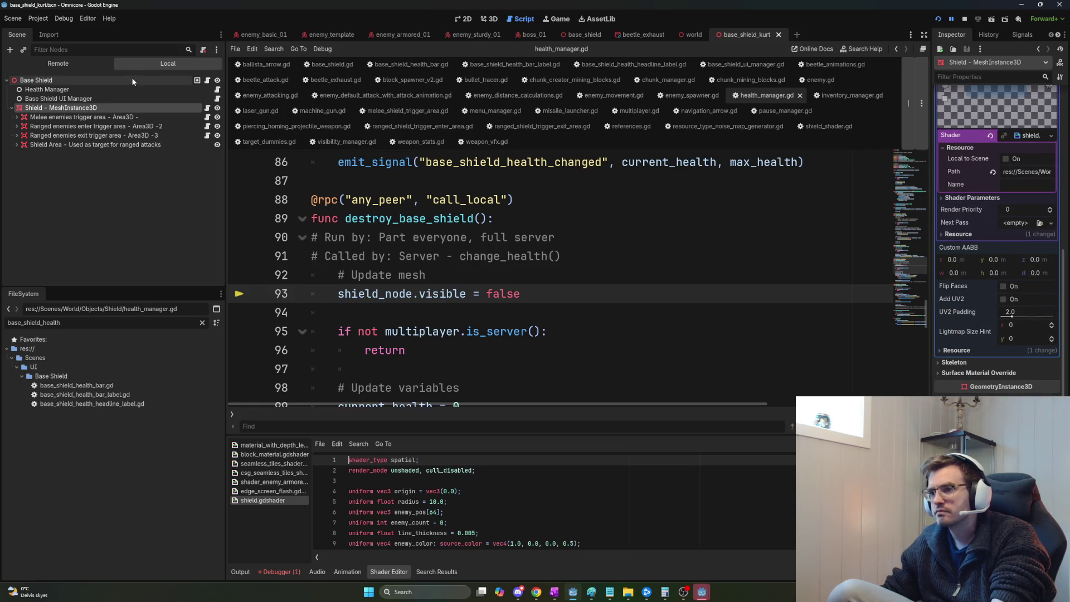
left_click(36, 81)
left_click(957, 173)
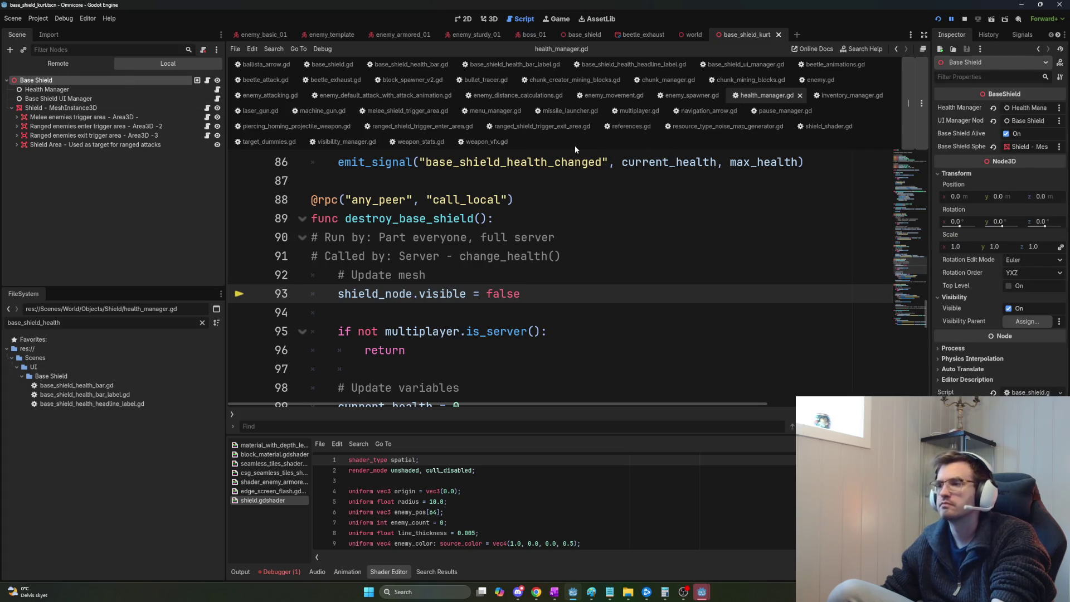
left_click(489, 18)
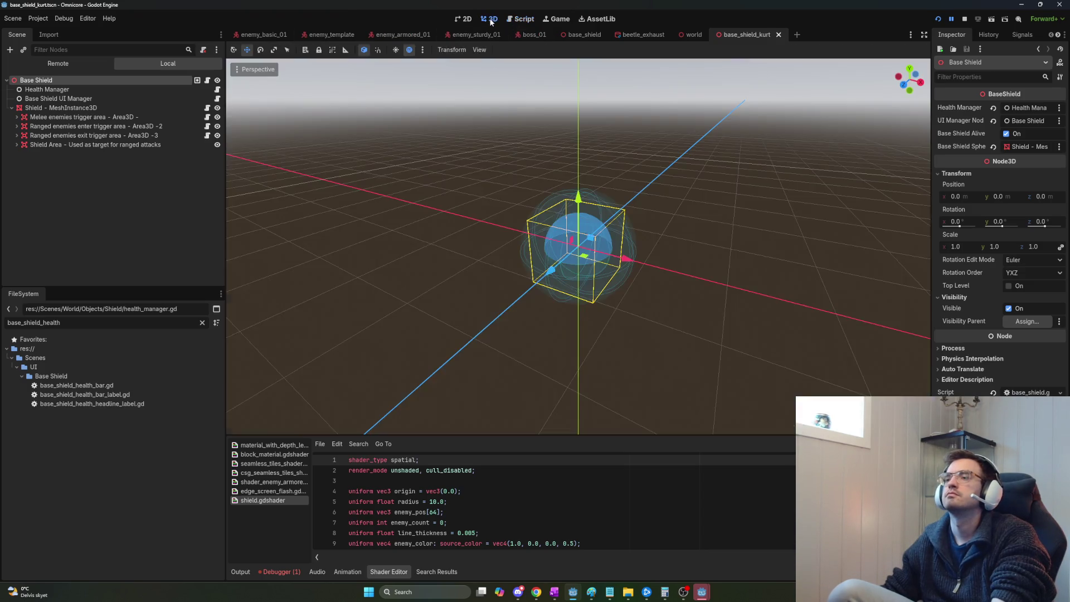
- Switch to the world scene and filter the Scene tree for the shield node, then clear the filter
left_click(691, 34)
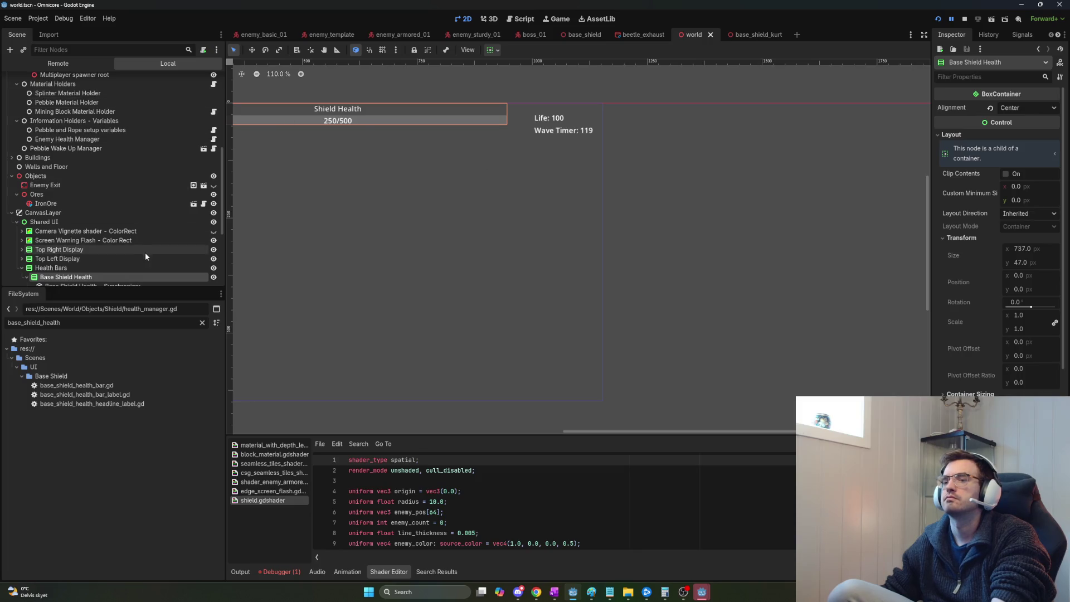
scroll(128, 220, "up", 3)
scroll(139, 223, "up", 2)
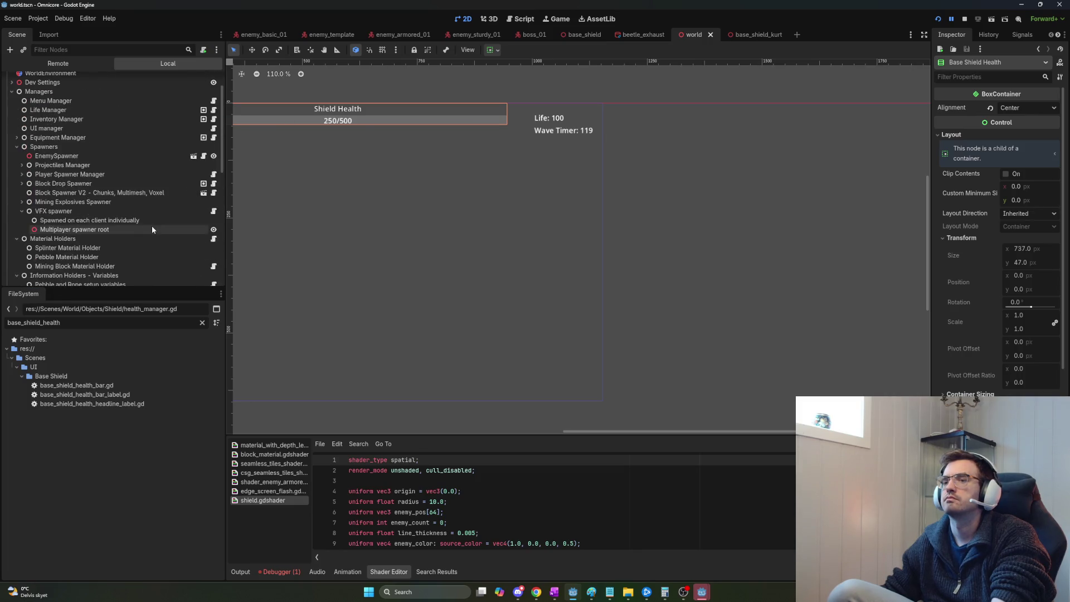
left_click(88, 49)
type("s")
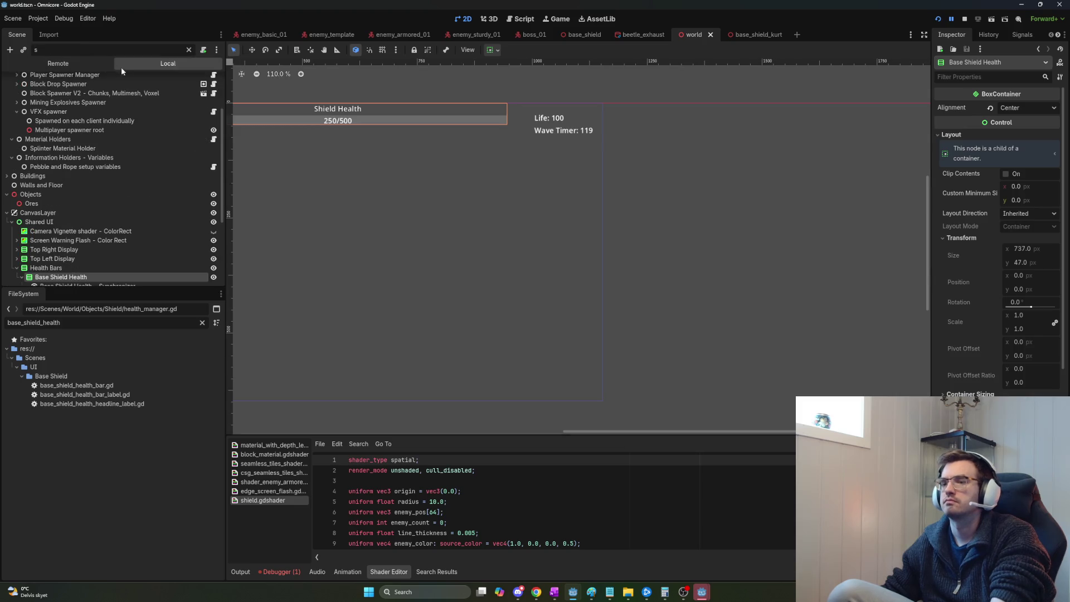
type("ha")
key("BackSpace")
key("BackSpace")
type("pher")
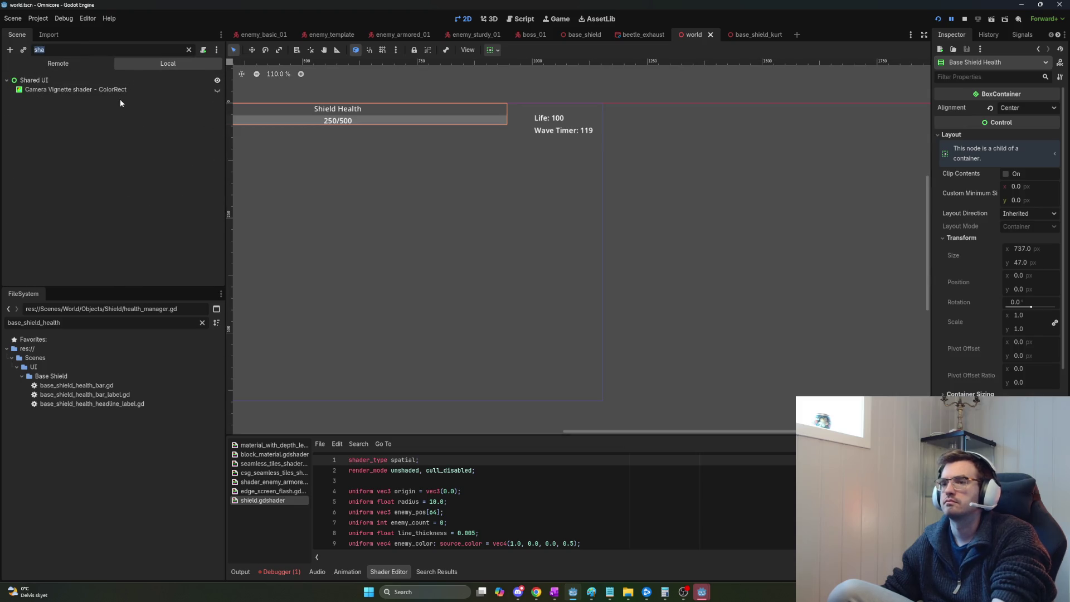
key("BackSpace")
key("BackSpace")
key("BackSpace")
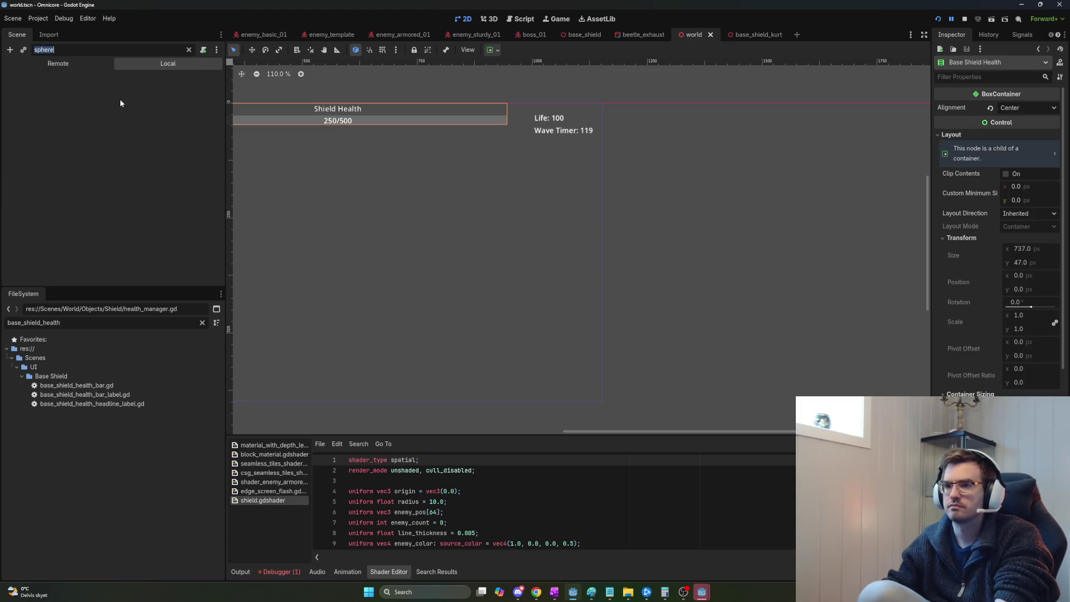
- Select Base Shield Kurt, focus it in the 3D view, and run the game
scroll(88, 176, "down", 5)
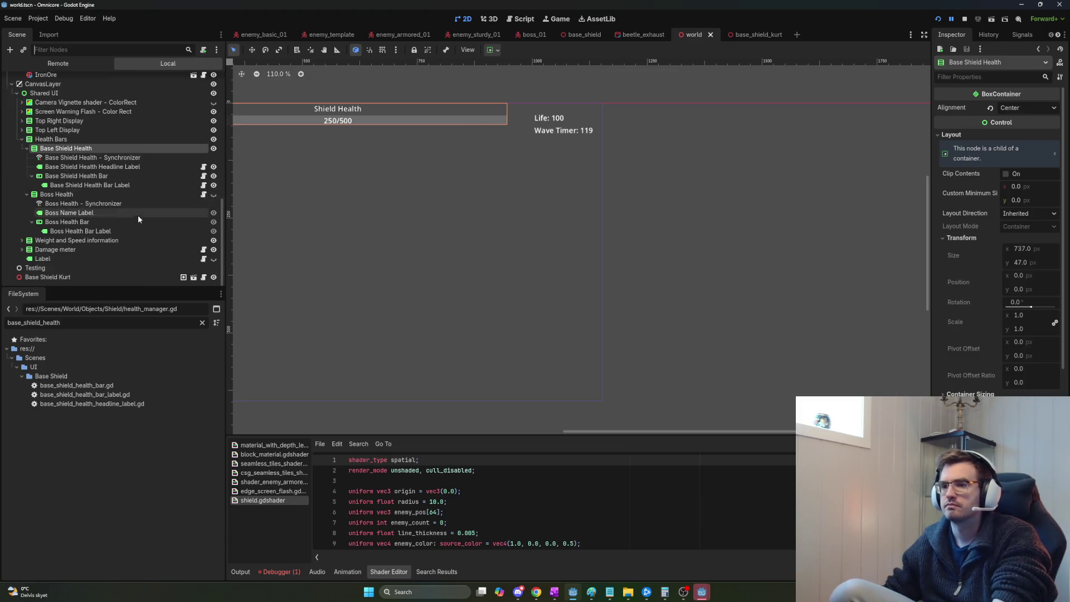
left_click(72, 278)
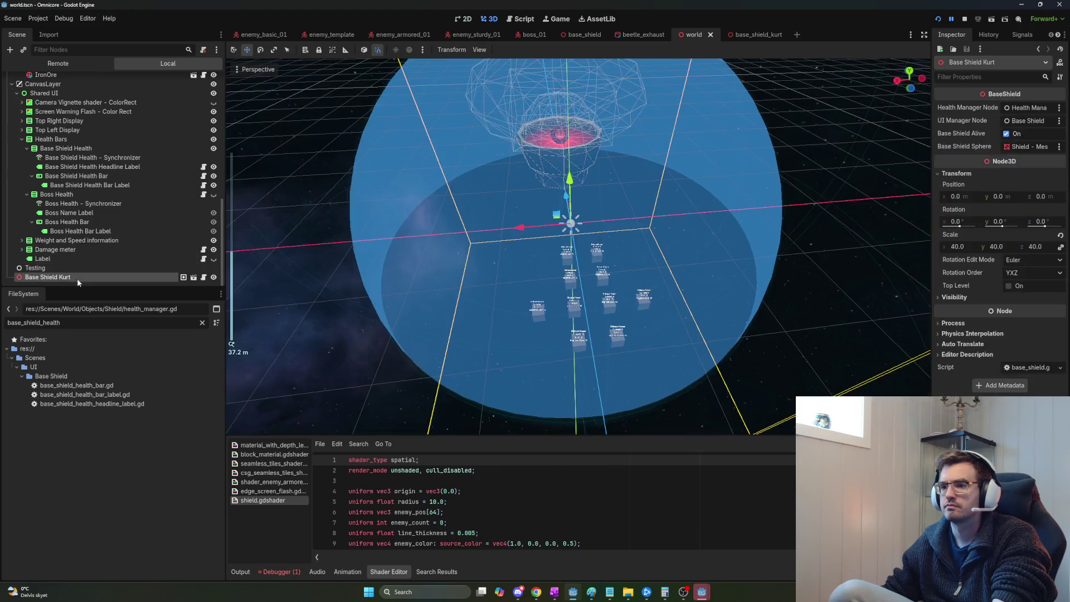
key("f")
scroll(583, 268, "down", 5)
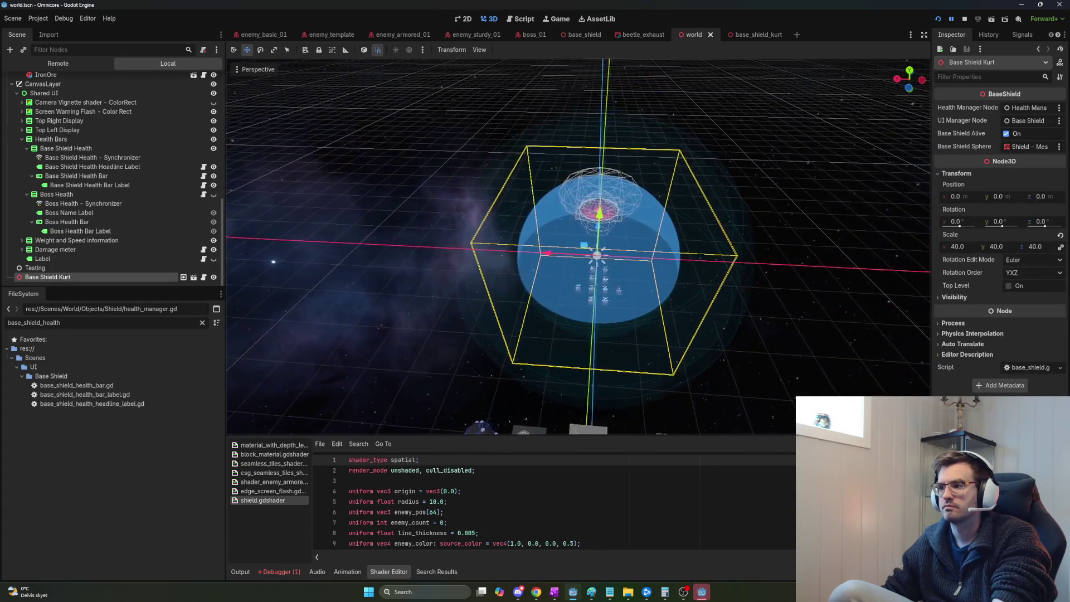
key("F5")
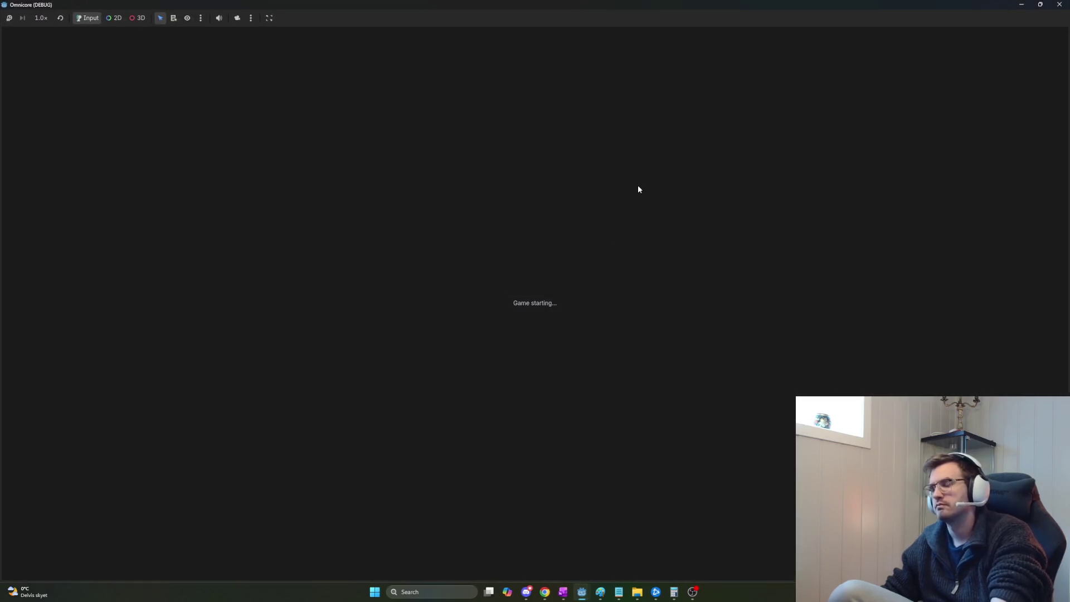
- Host a game, play until the shield breaks at line 93, then try closing it
left_click(35, 35)
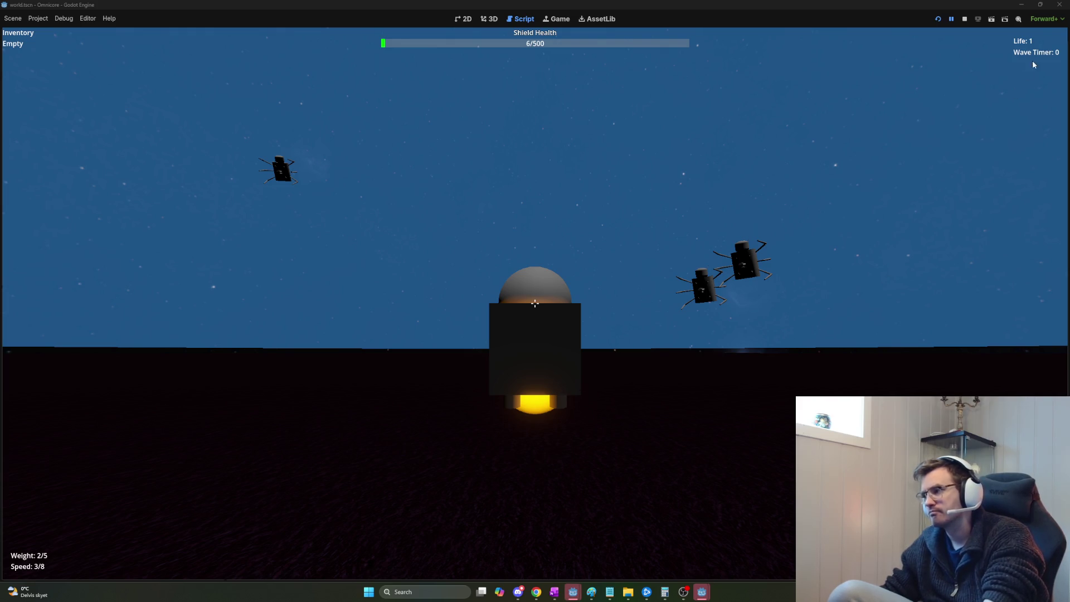
key("alt+F4")
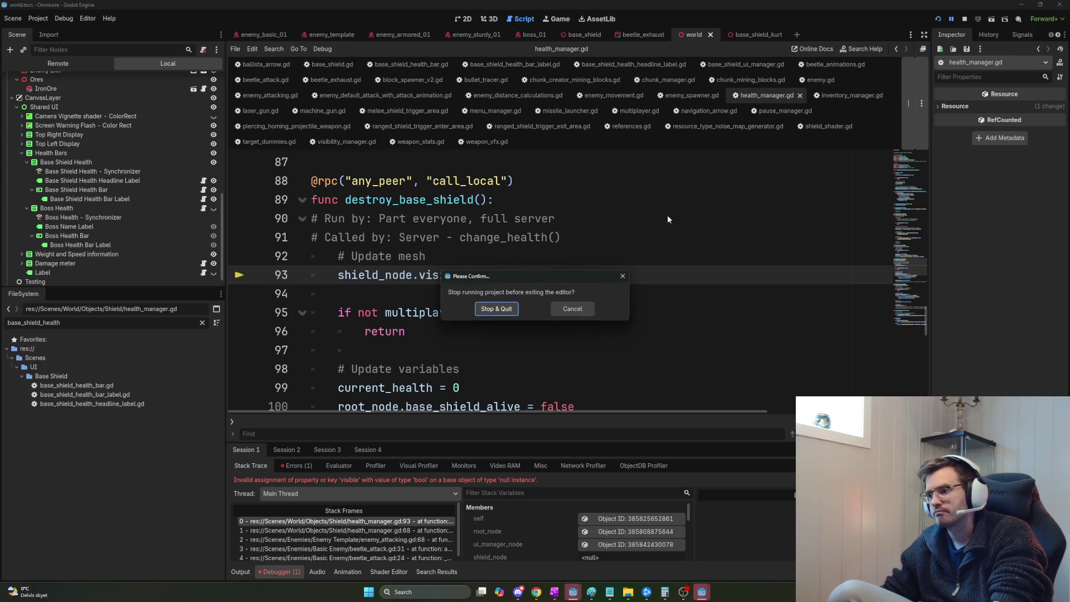
- Cancel the stop-running confirmation and switch to the base_shield_kurt scene
left_click(623, 276)
key("alt+F4")
left_click(622, 277)
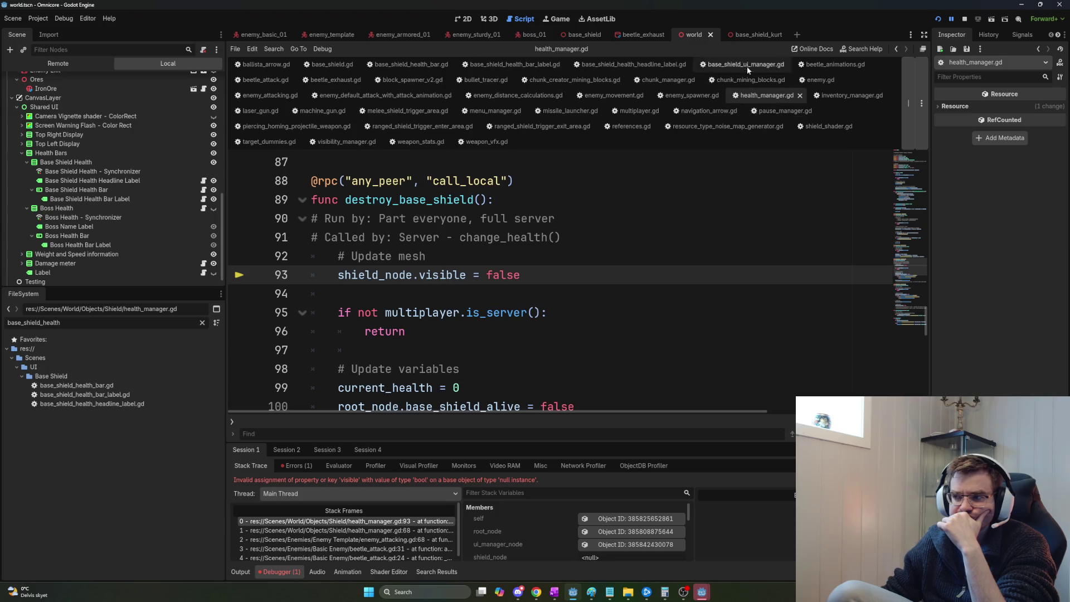
left_click(756, 35)
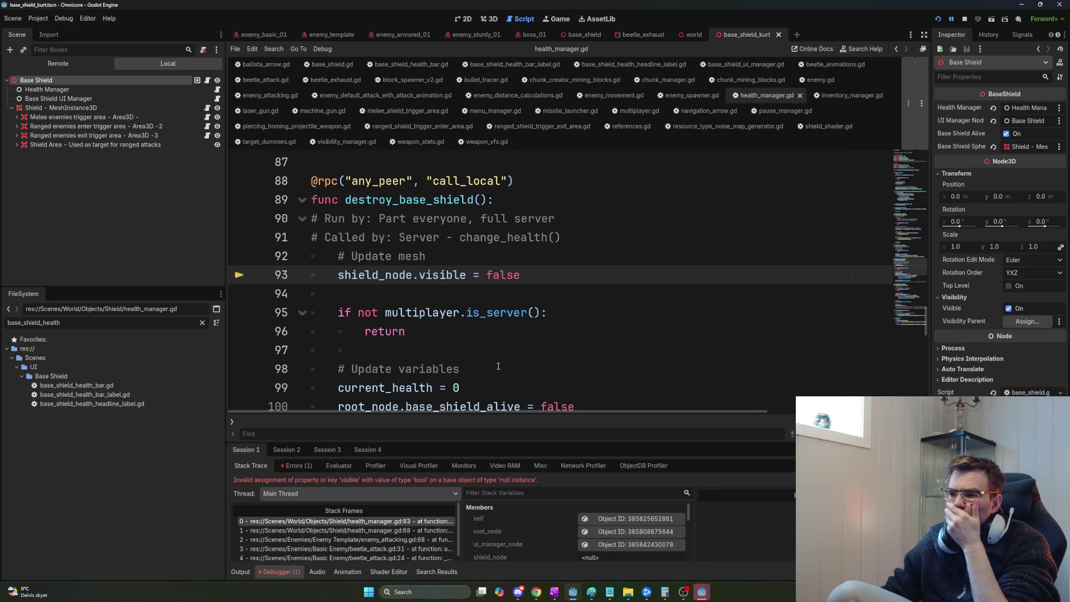
- Inspect Health Manager, Base Shield UI Manager and the Shield mesh, then open shield_shader.gd
scroll(506, 362, "up", 2)
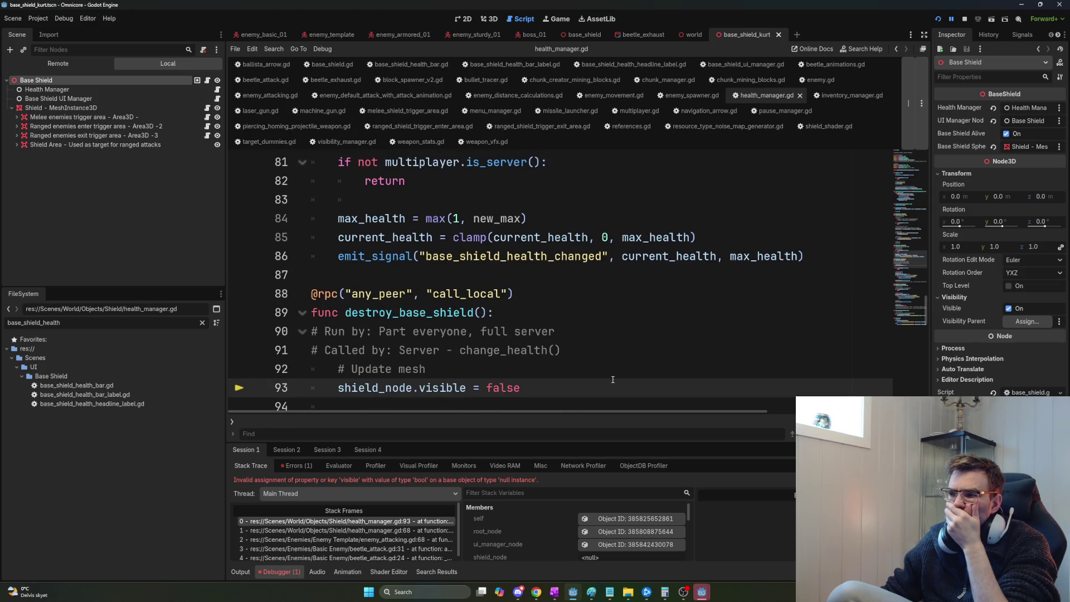
left_click(120, 89)
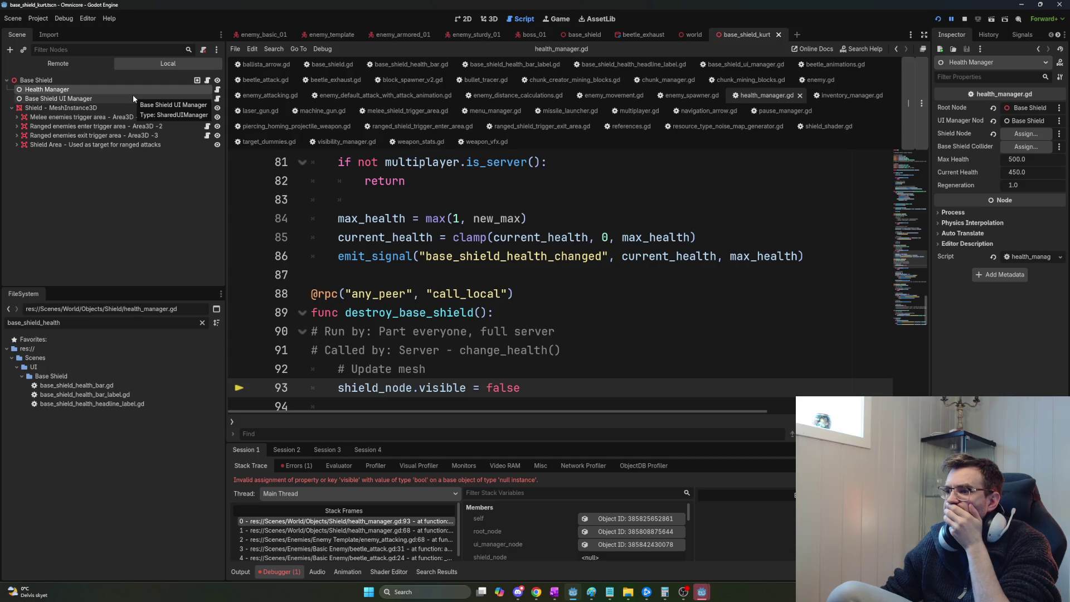
left_click(133, 96)
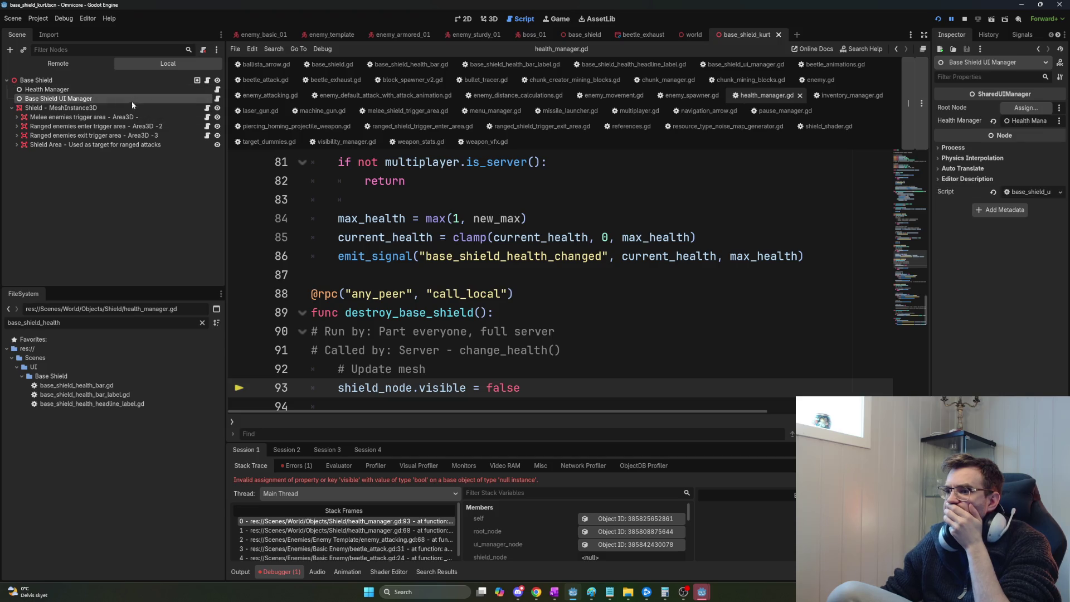
left_click(130, 107)
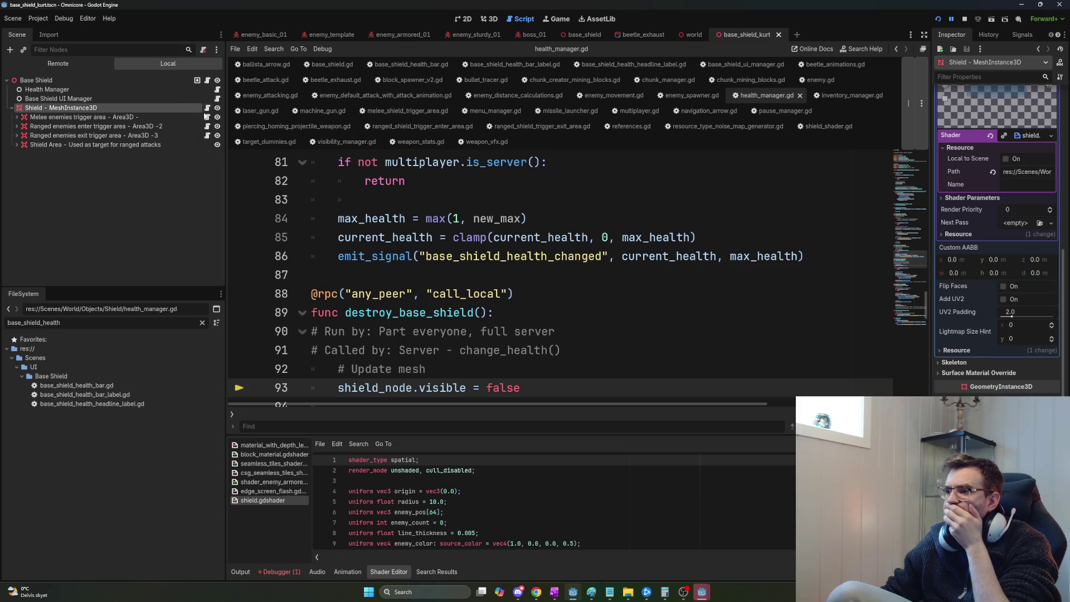
left_click(207, 107)
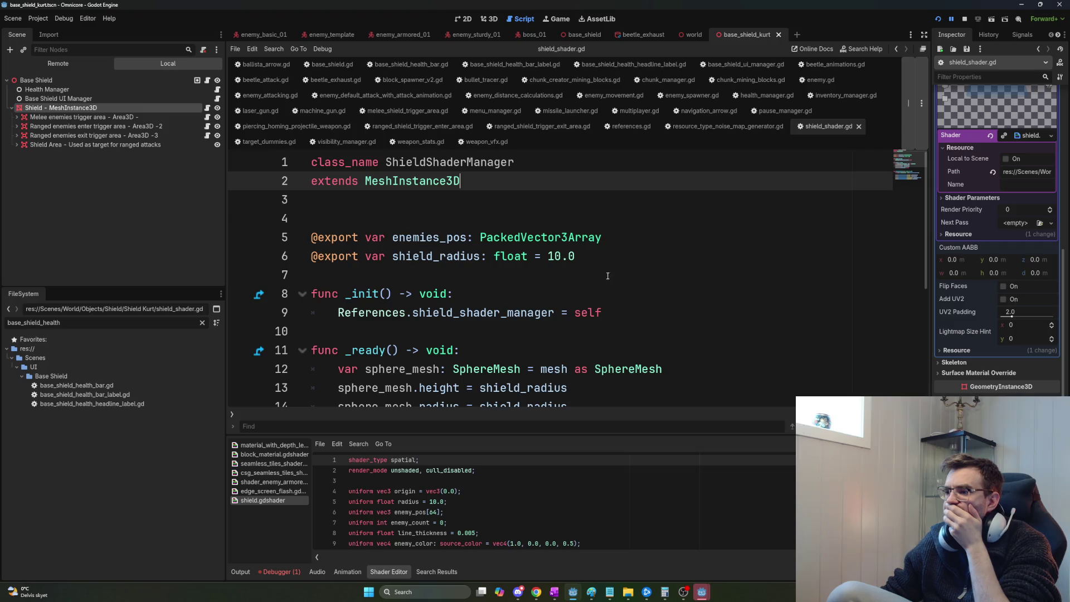
- Change the shield_radius default in shield_shader.gd from 10.0 to 0.5
scroll(608, 276, "down", 2)
scroll(625, 288, "down", 2)
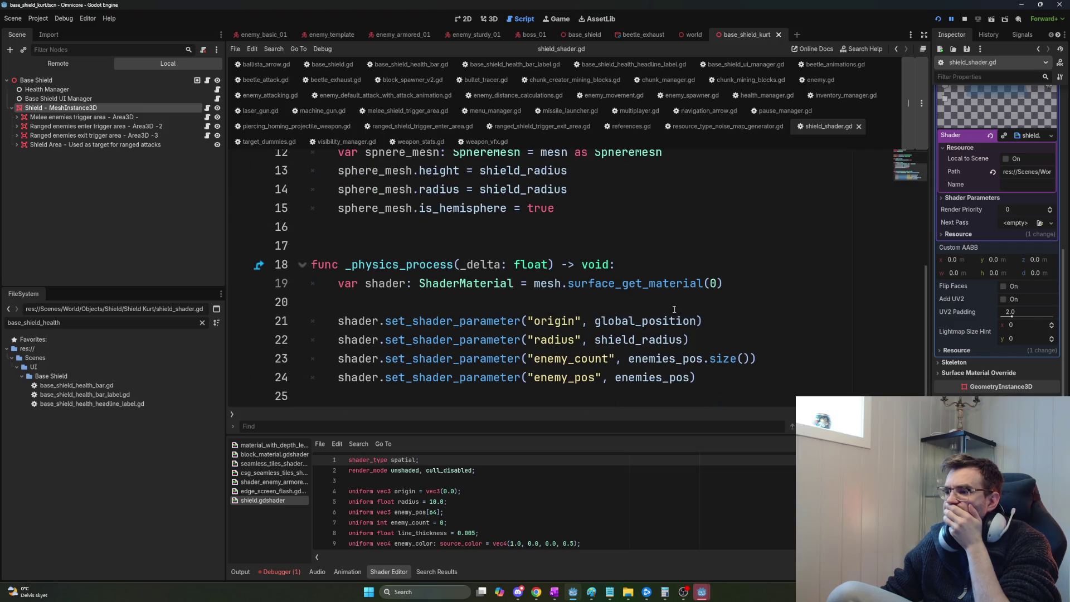
scroll(723, 330, "up", 4)
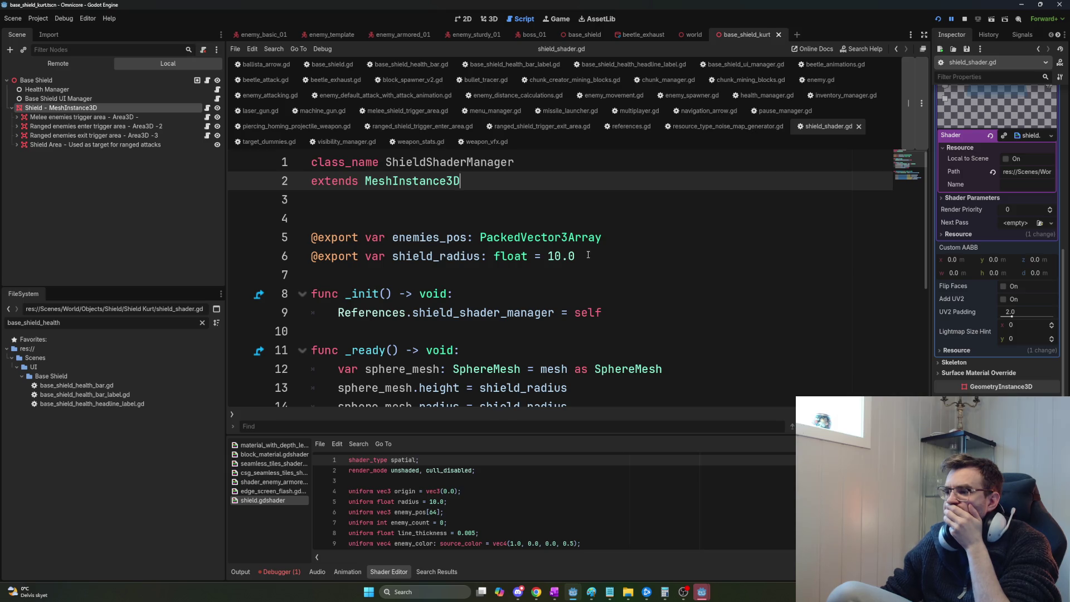
left_click_drag(588, 255, 548, 256)
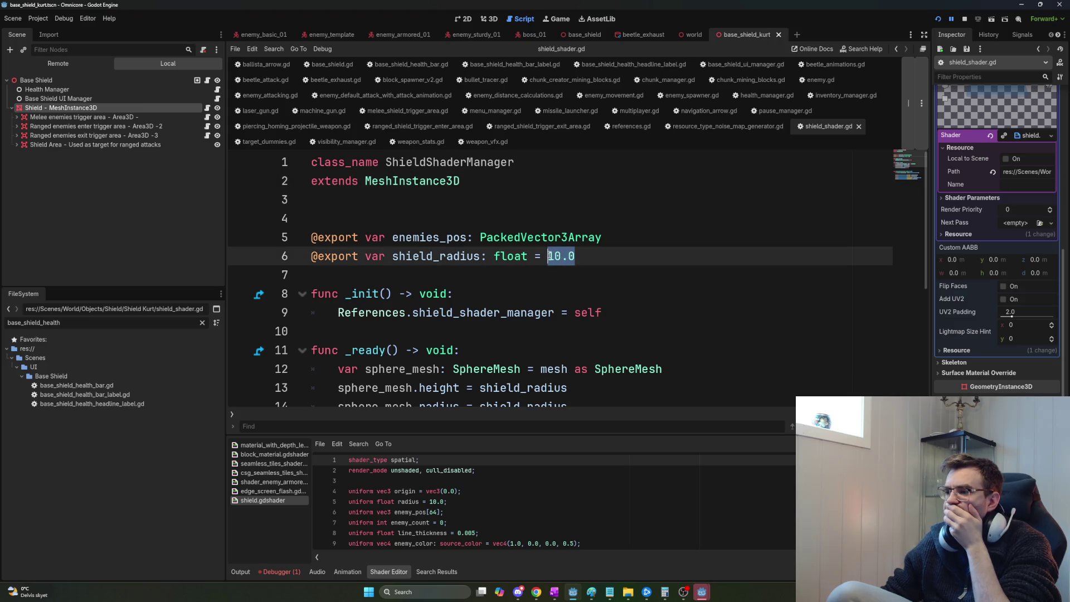
type(".5")
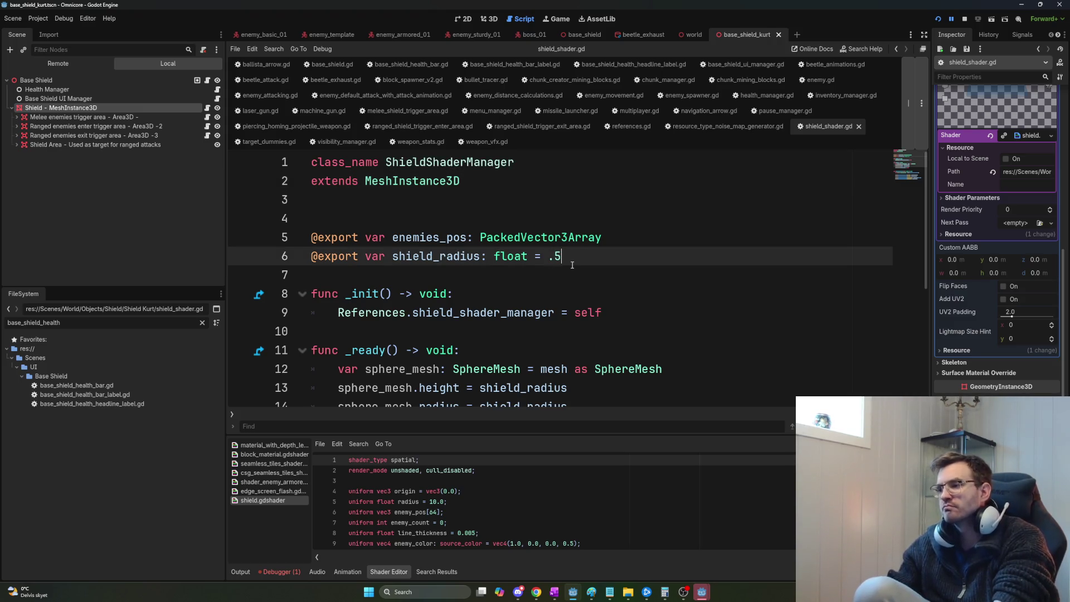
key("Return")
key("BackSpace")
key("BackSpace")
key("BackSpace")
type("0.5")
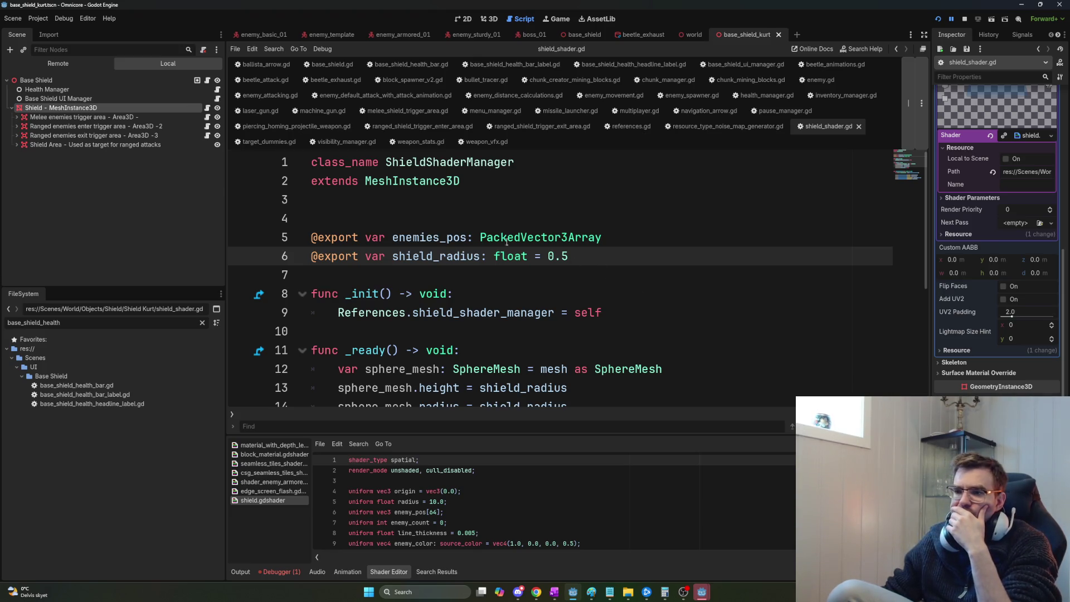
left_click(218, 90)
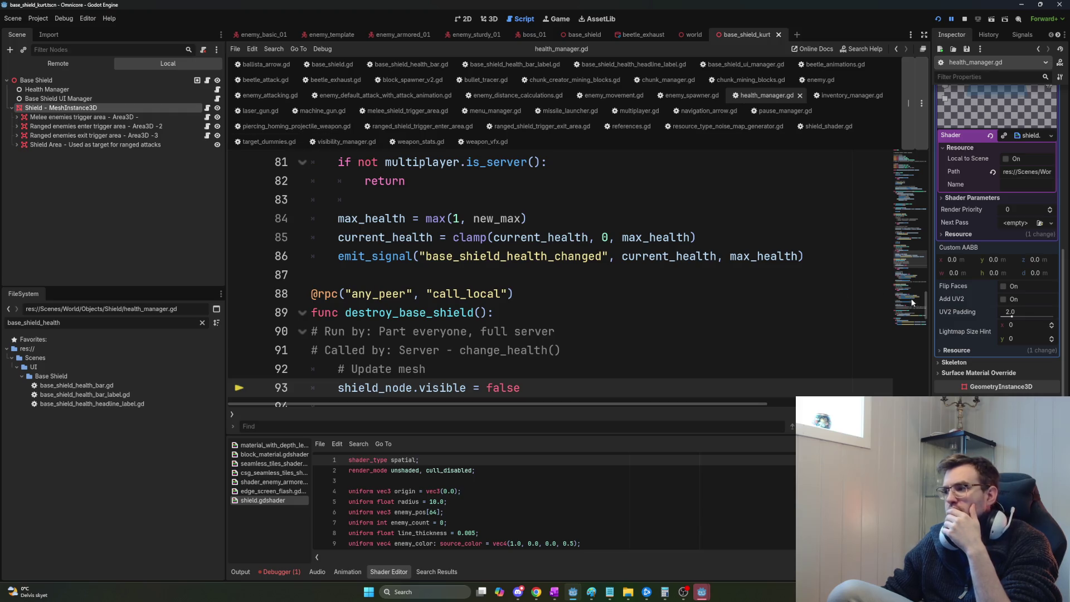
- Change shield_node's type on line 8 of health_manager.gd from CSGSphere3D to MeshInstance3D
left_click_drag(926, 304, 927, 118)
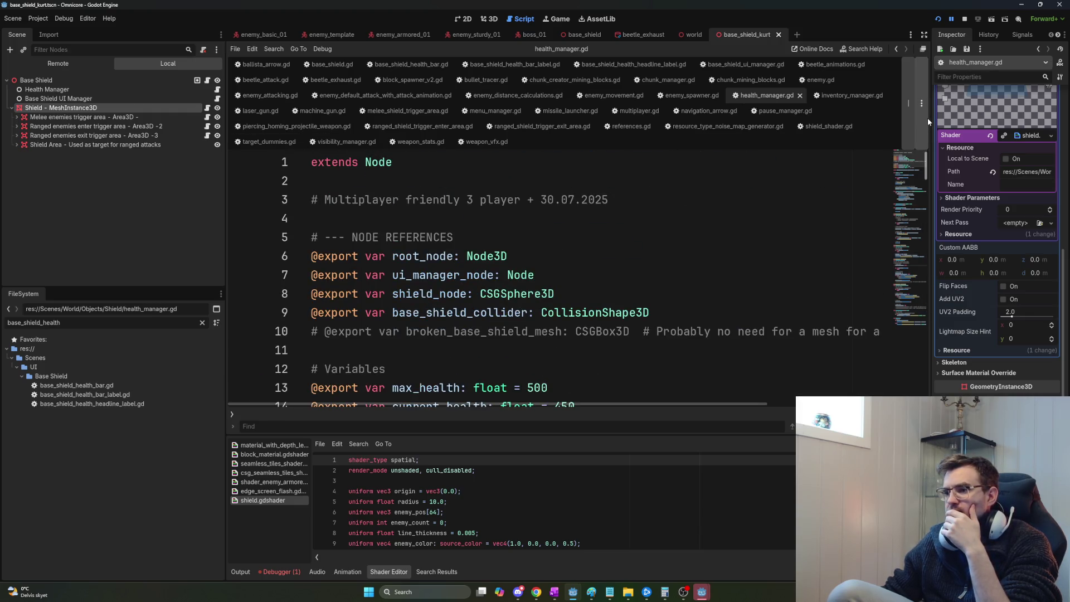
scroll(1063, 290, "up", 10)
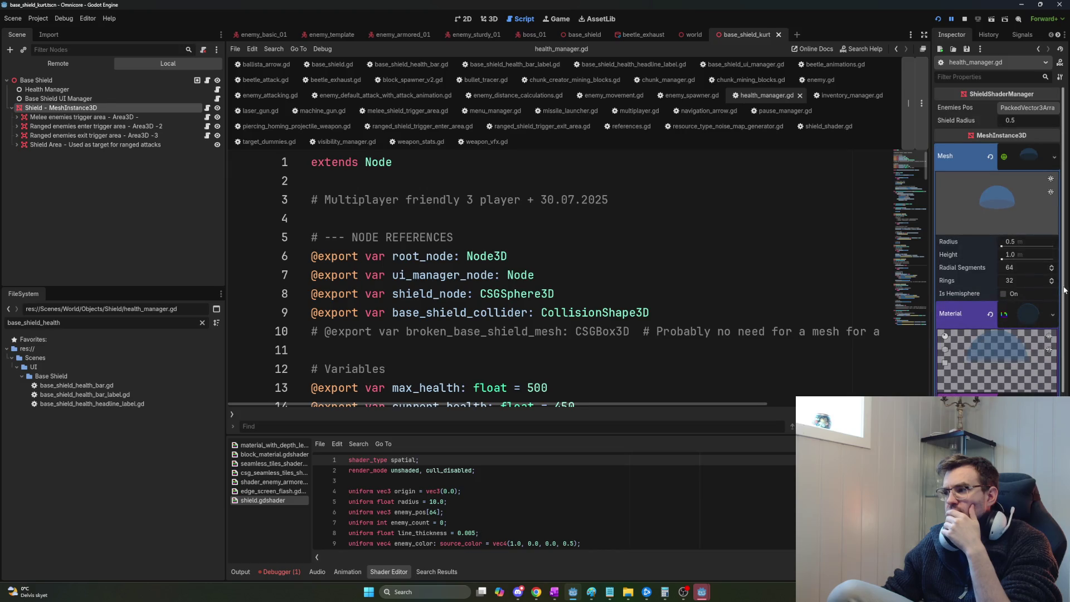
left_click(116, 108)
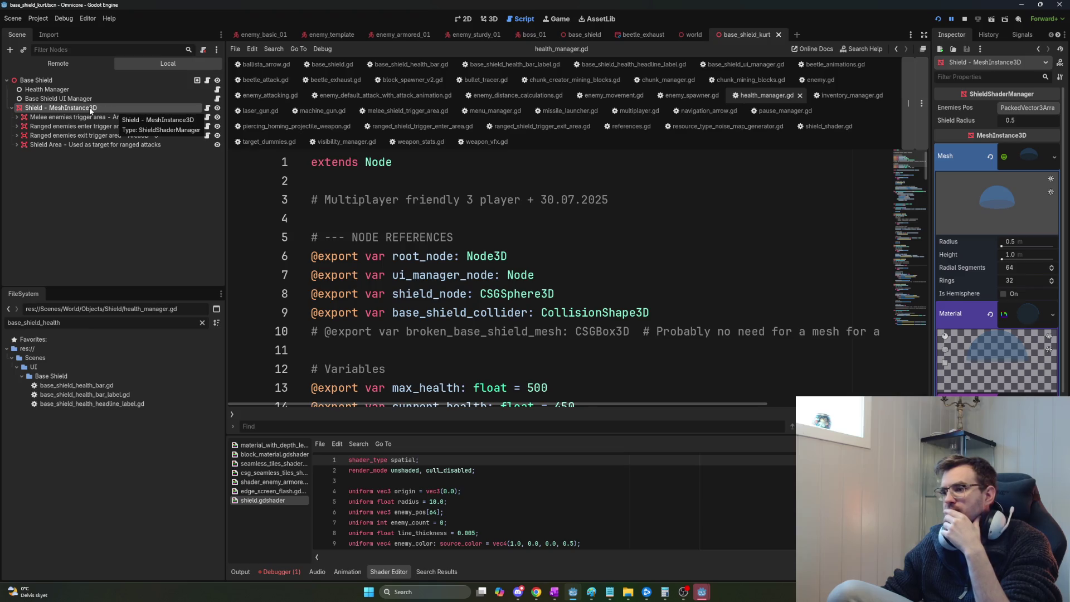
left_click(89, 88)
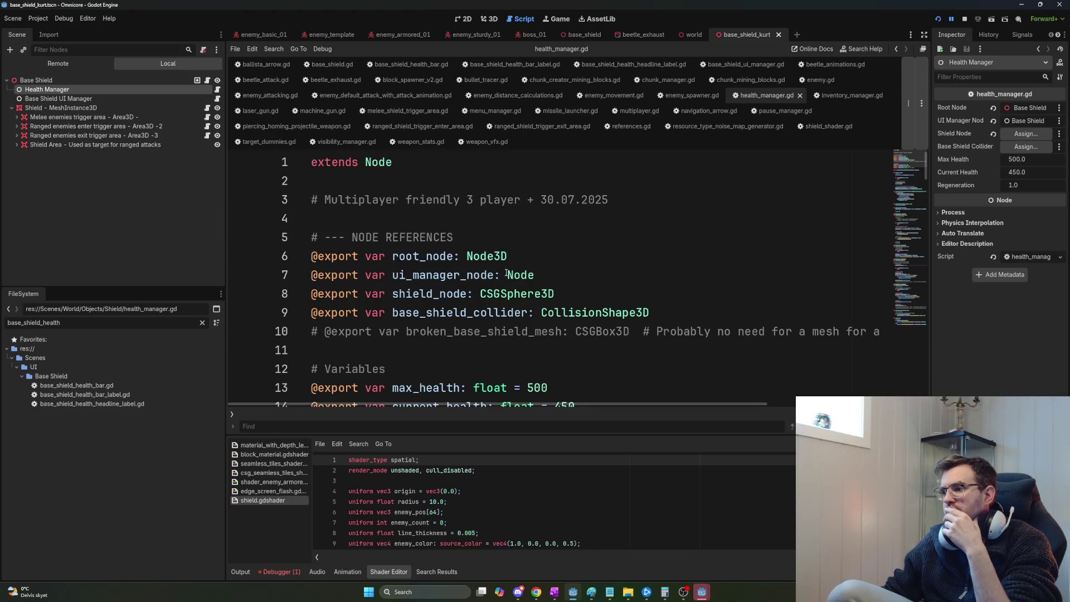
double_click(517, 294)
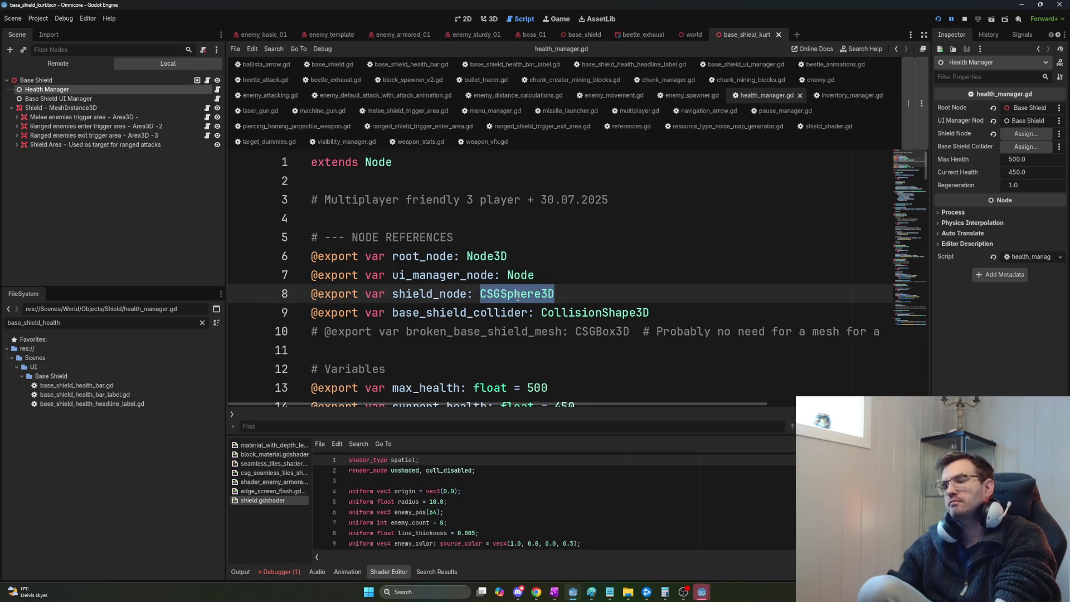
type("MeshInstance3D")
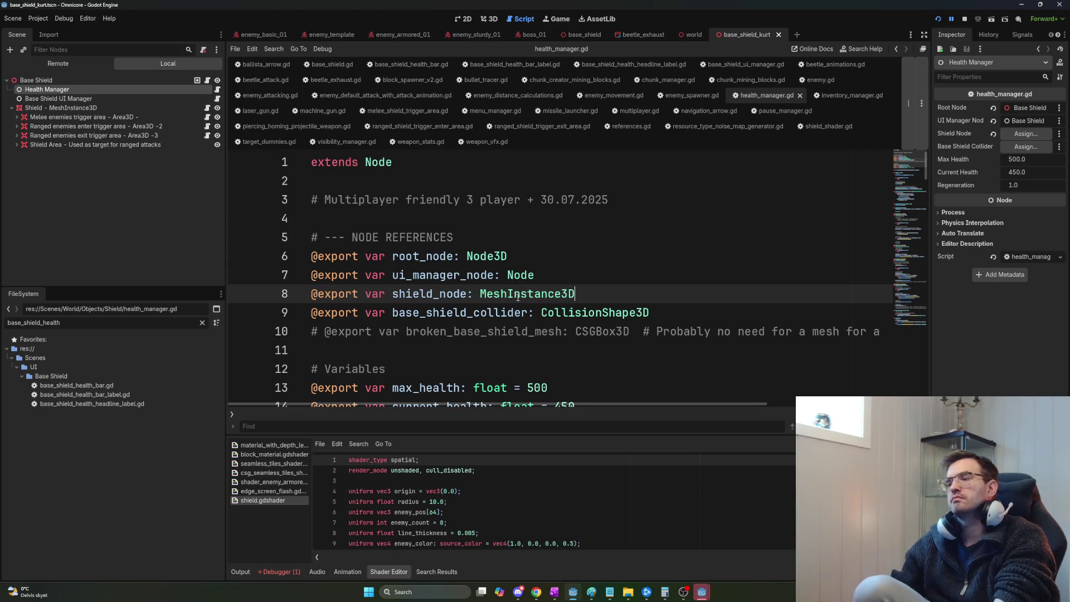
left_click(544, 255)
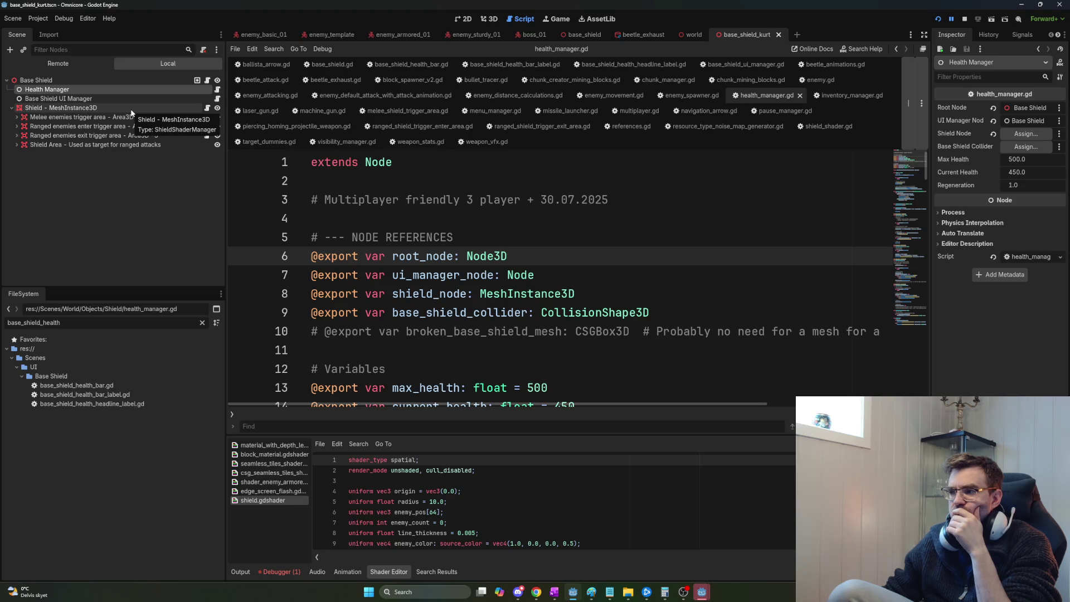
- Assign Shield - MeshInstance3D as Health Manager's Shield Node, save, and run the game
mouse_move(132, 109)
left_mouse_down()
mouse_move(334, 161)
mouse_move(1029, 157)
mouse_move(1028, 134)
left_mouse_up()
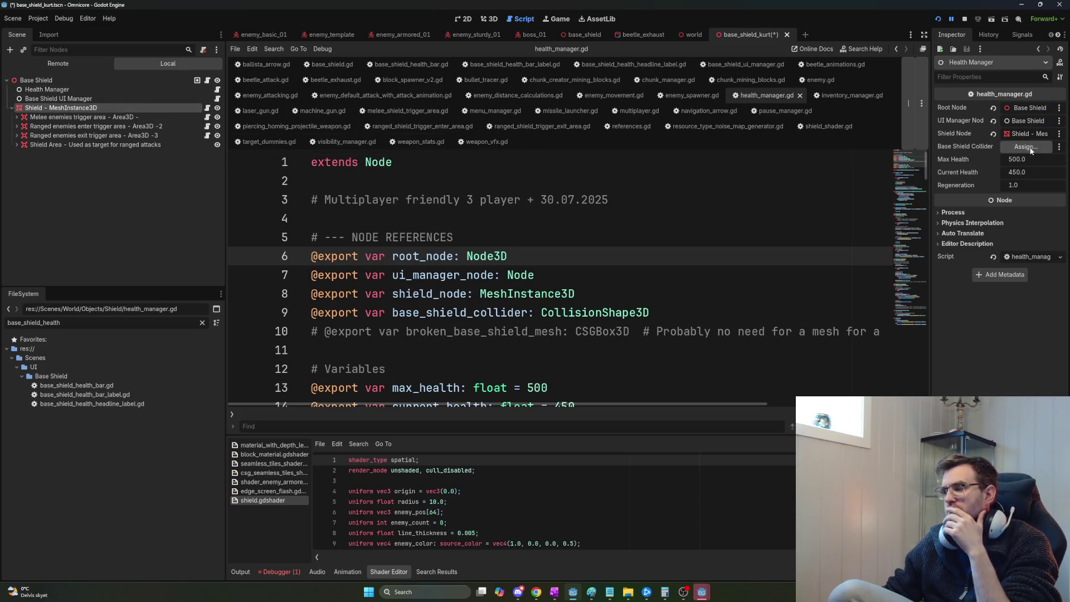
key("ctrl+s")
key("F5")
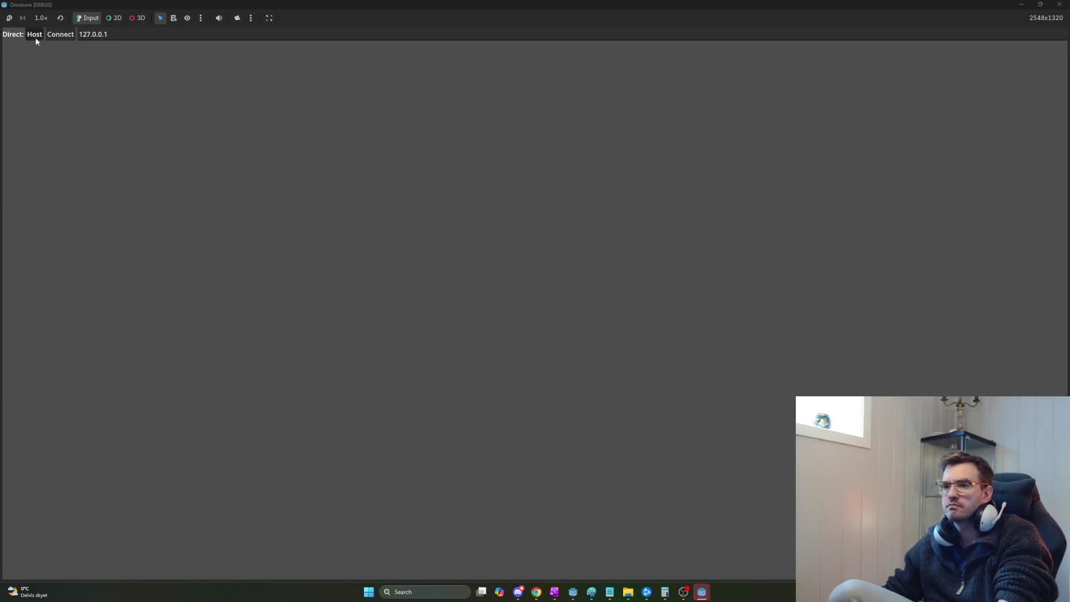
- Host a game, watch the shield break into Broken Base Shield, then stop the game
left_click(34, 35)
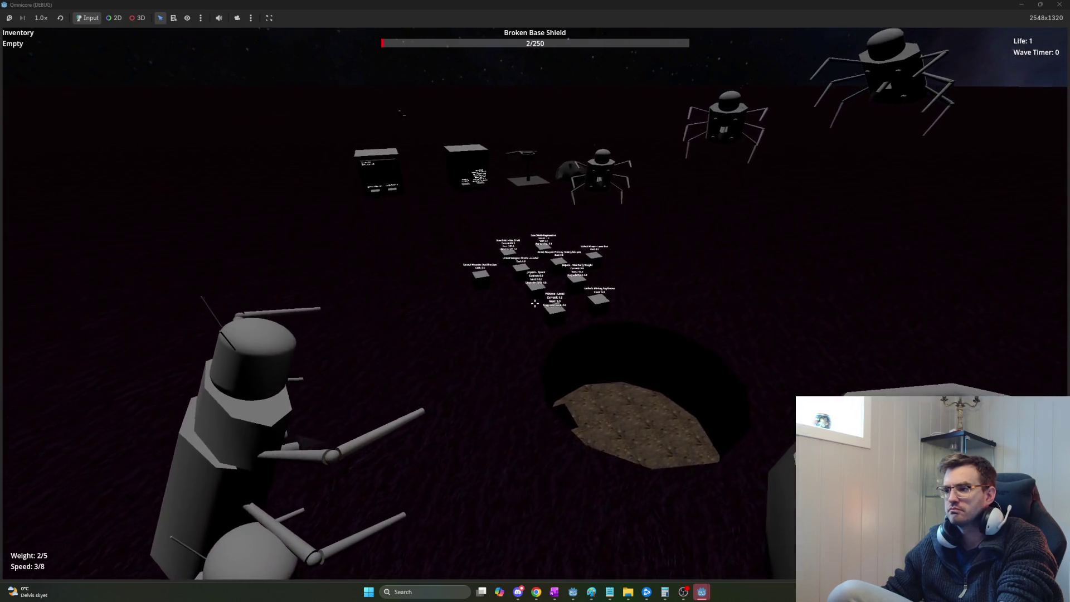
key("F8")
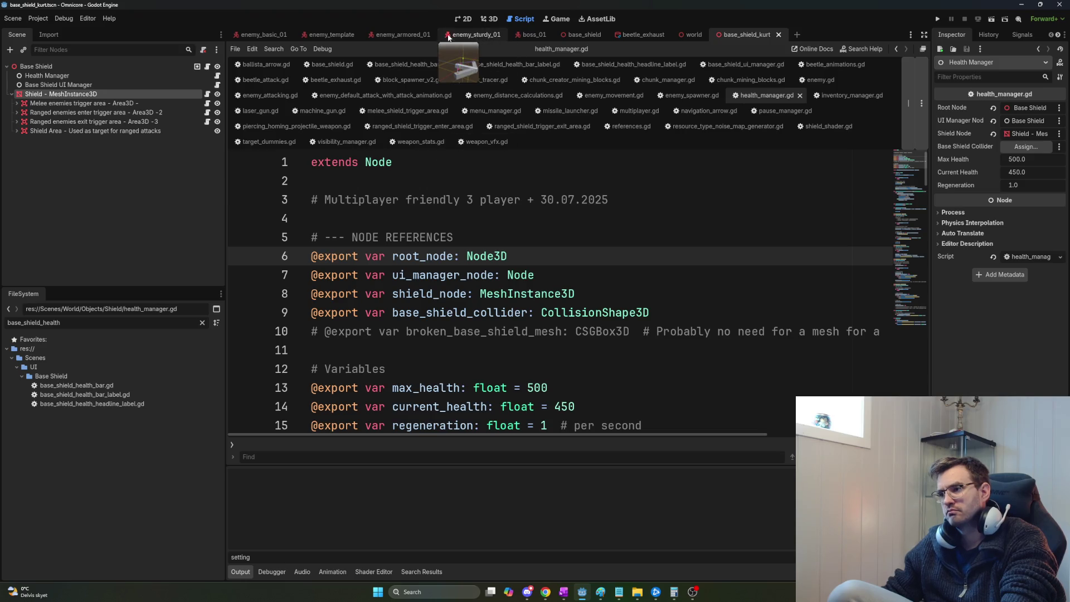
- Open the Beetle Attack node's beetle_attack.gd script from the enemy_basic_01 scene
left_click(258, 34)
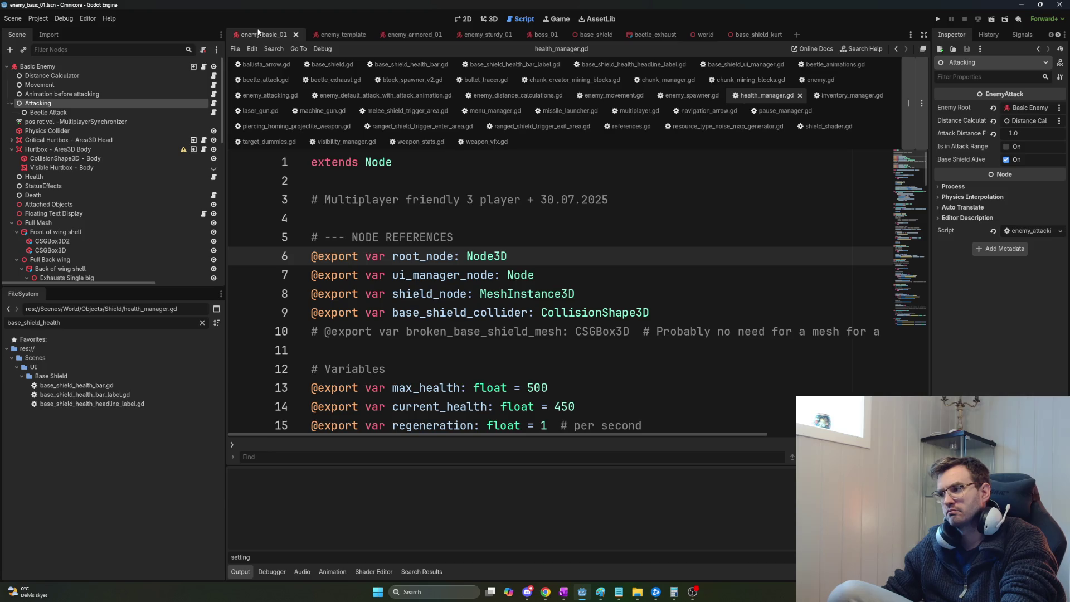
left_click(173, 112)
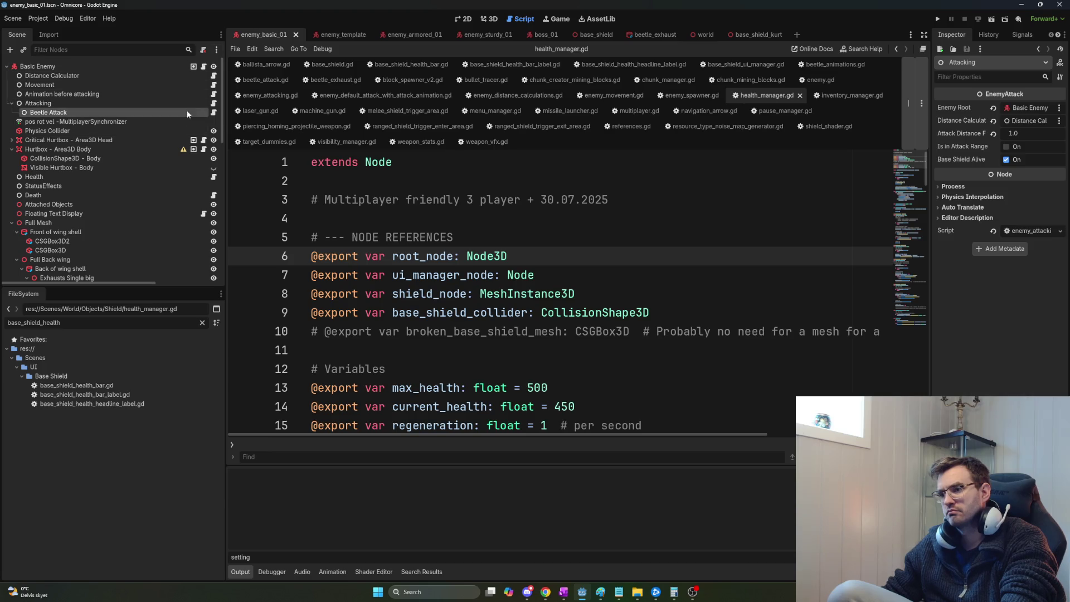
left_click(214, 112)
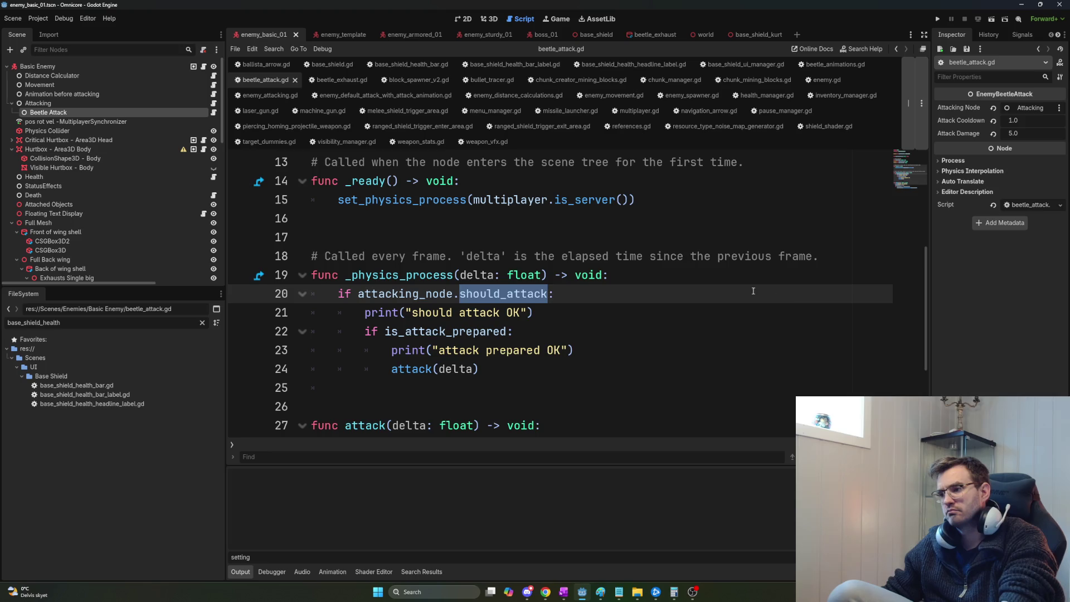
scroll(927, 302, "down", 1)
left_click_drag(926, 303, 927, 385)
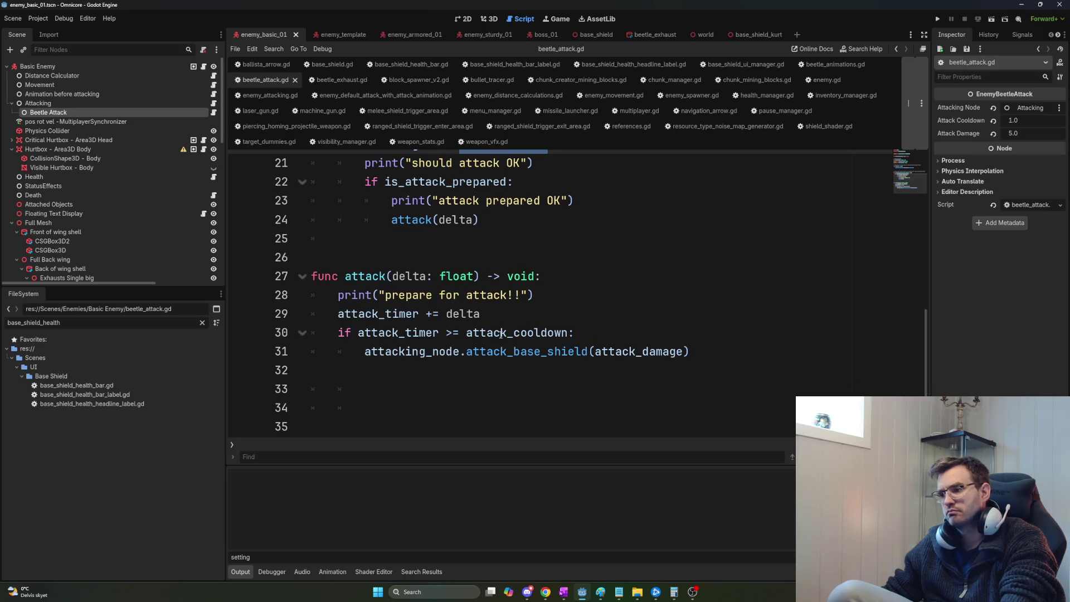
- Add 'attack_timer -= attack_cooldown' inside the cooldown check, then run the game
double_click(412, 332)
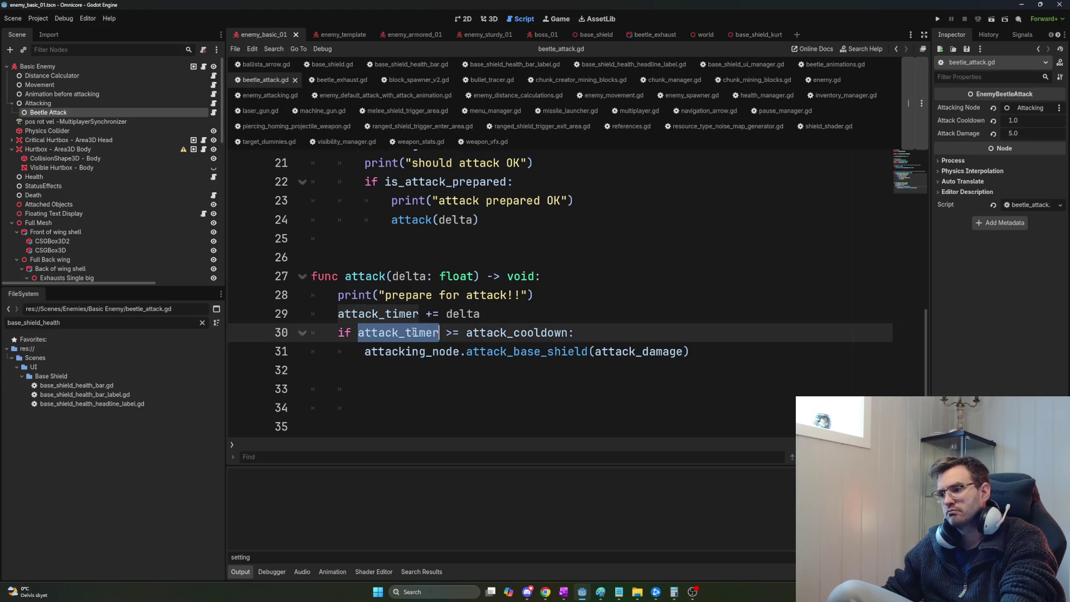
key("ctrl+c")
left_click(584, 332)
key("Return")
key("ctrl+v")
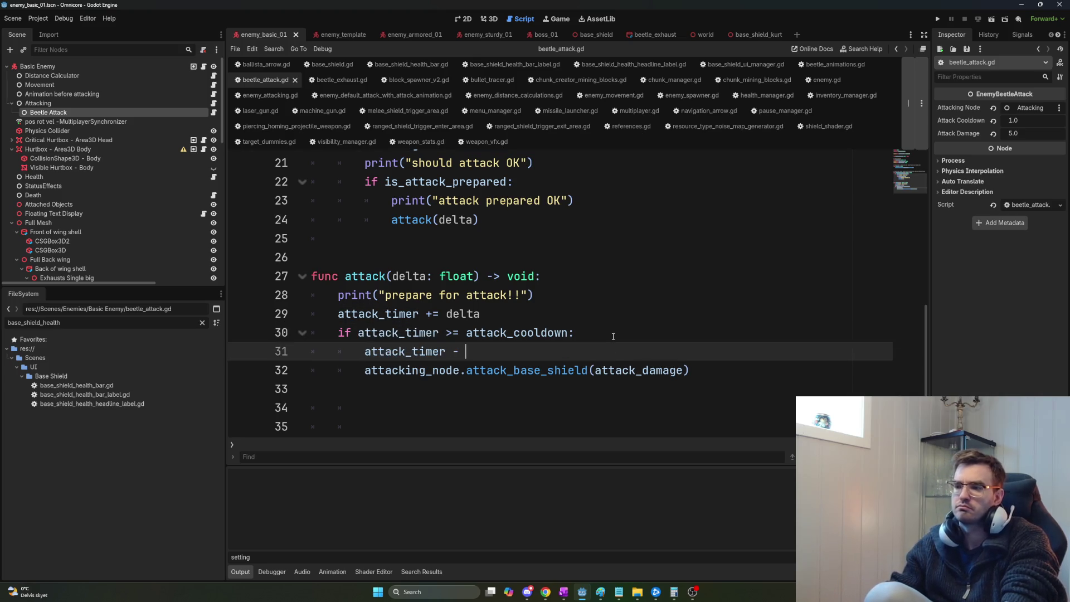
type("= attack")
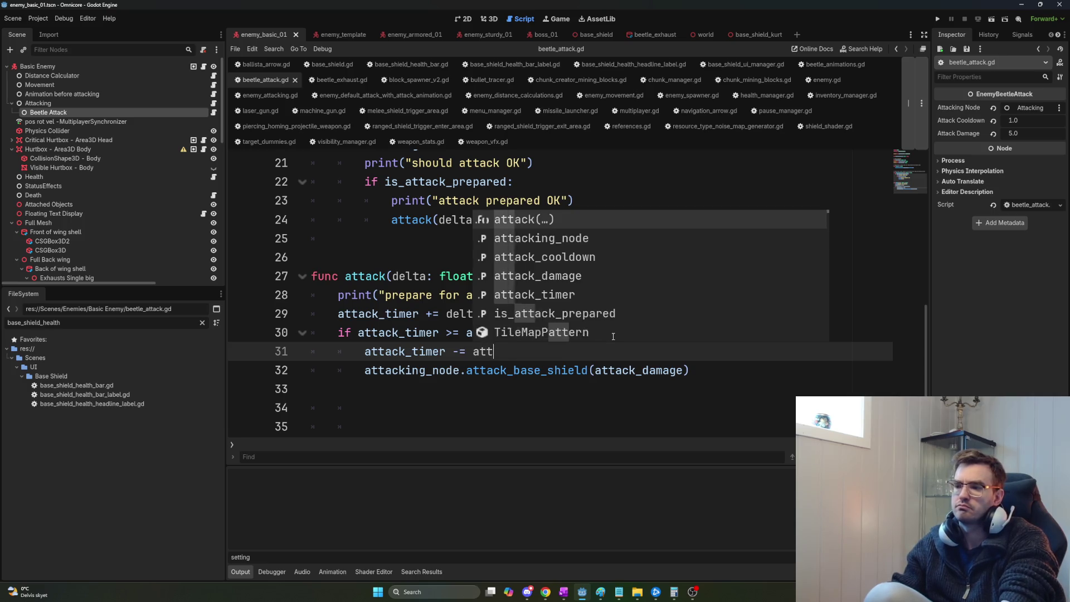
type("_cooldown")
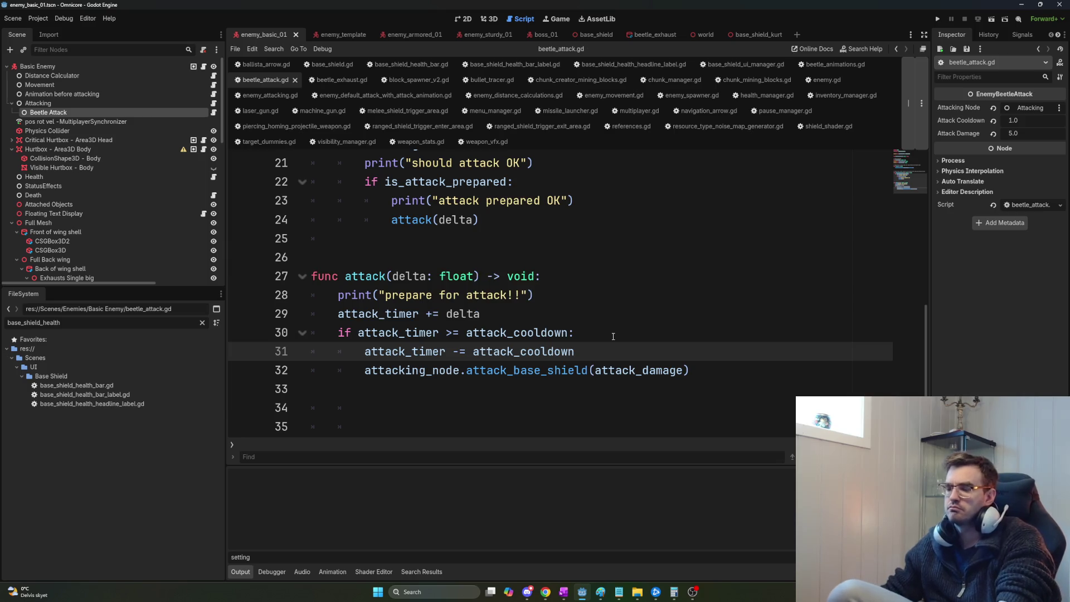
key("F5")
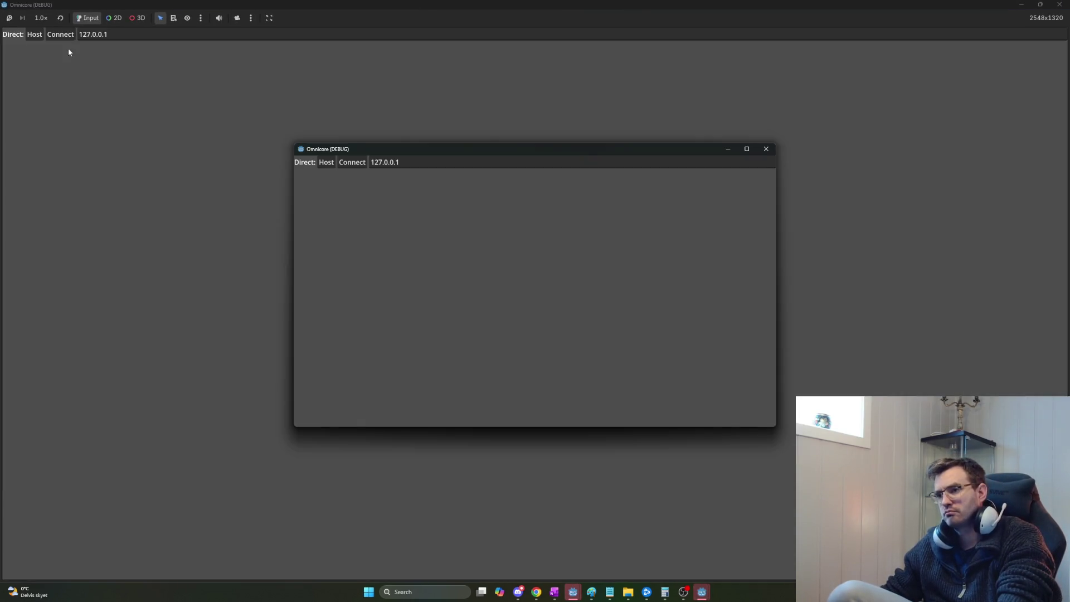
- Host a game, fly past the upgrade pads toward the enemy drones, then stop it
left_click(34, 34)
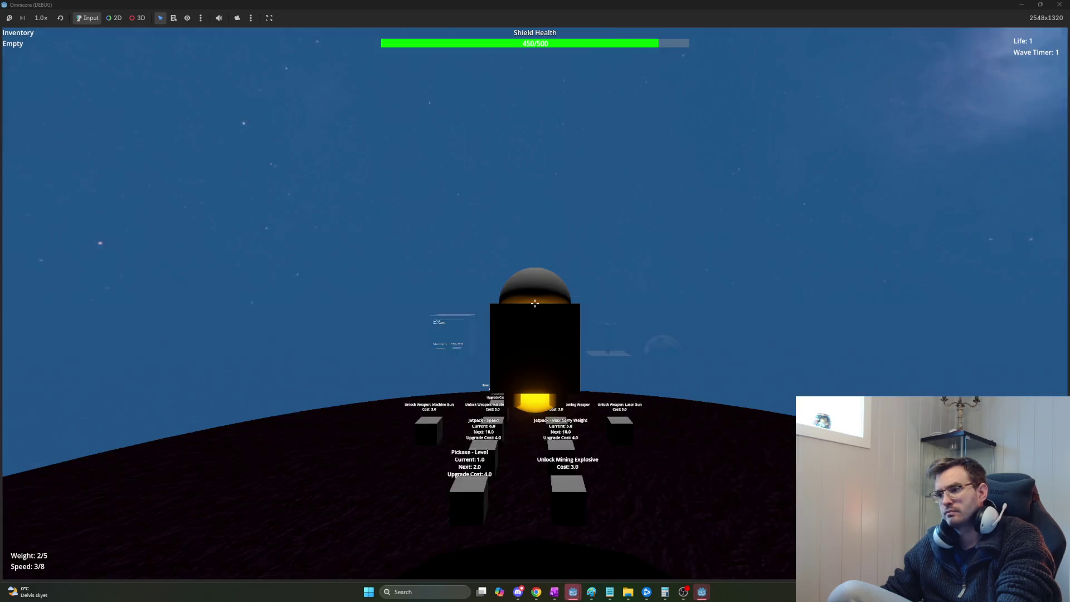
key("w")
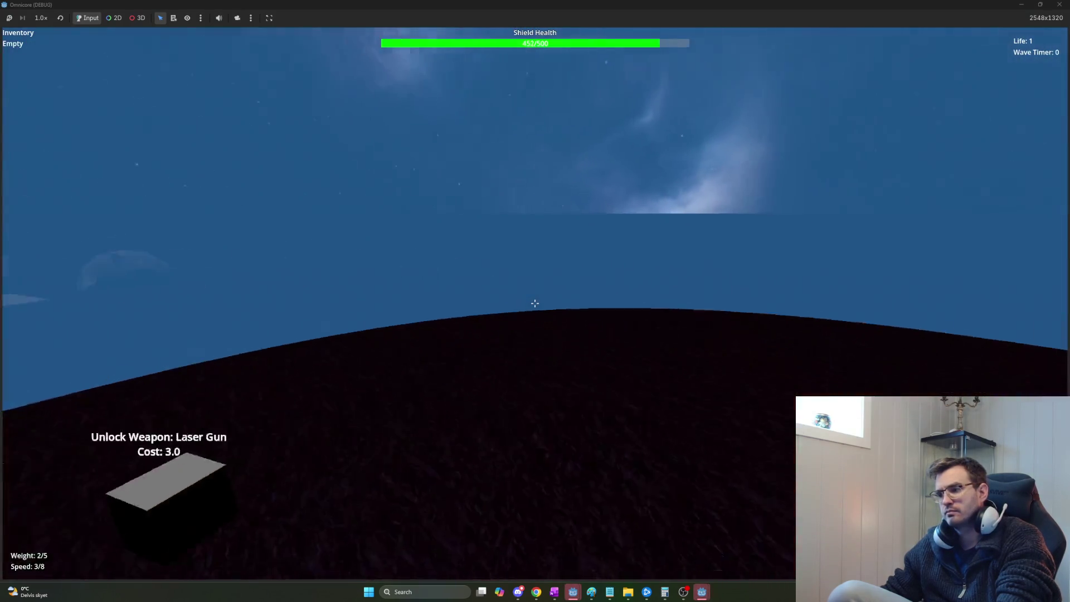
key("space")
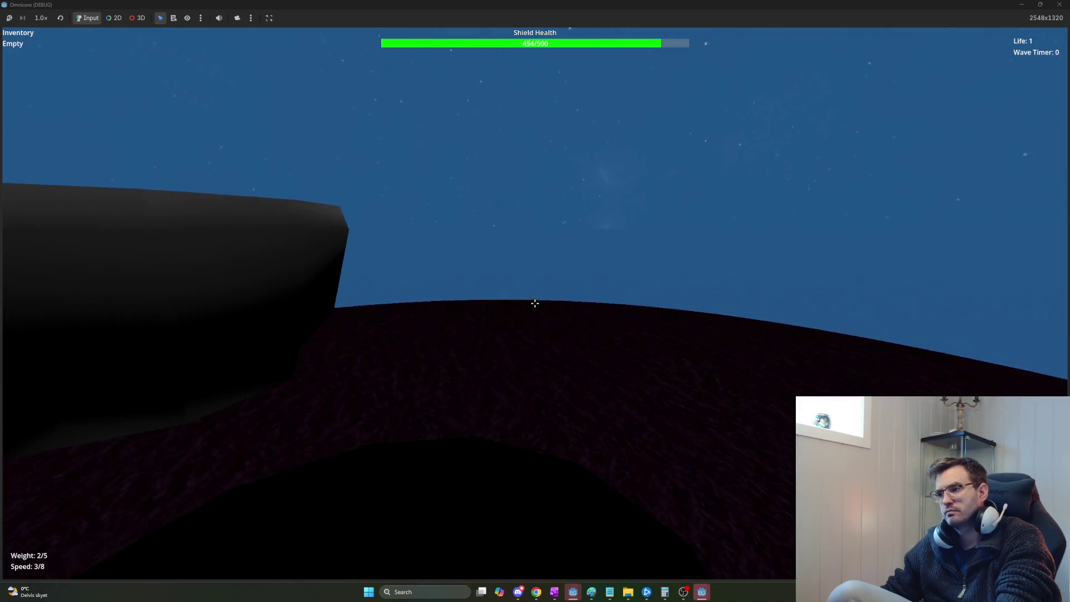
key("w")
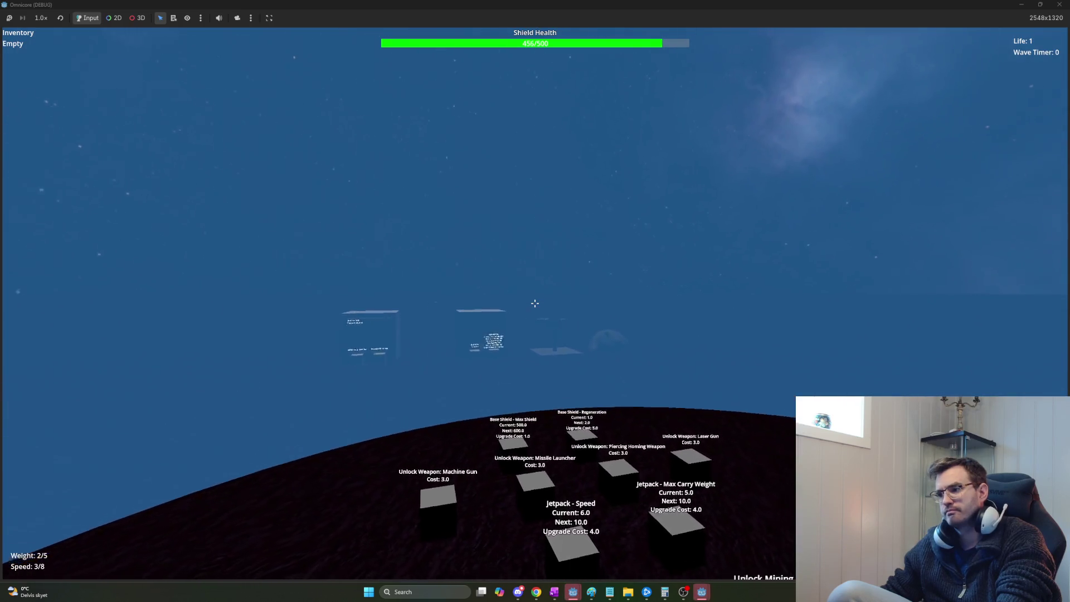
key("w")
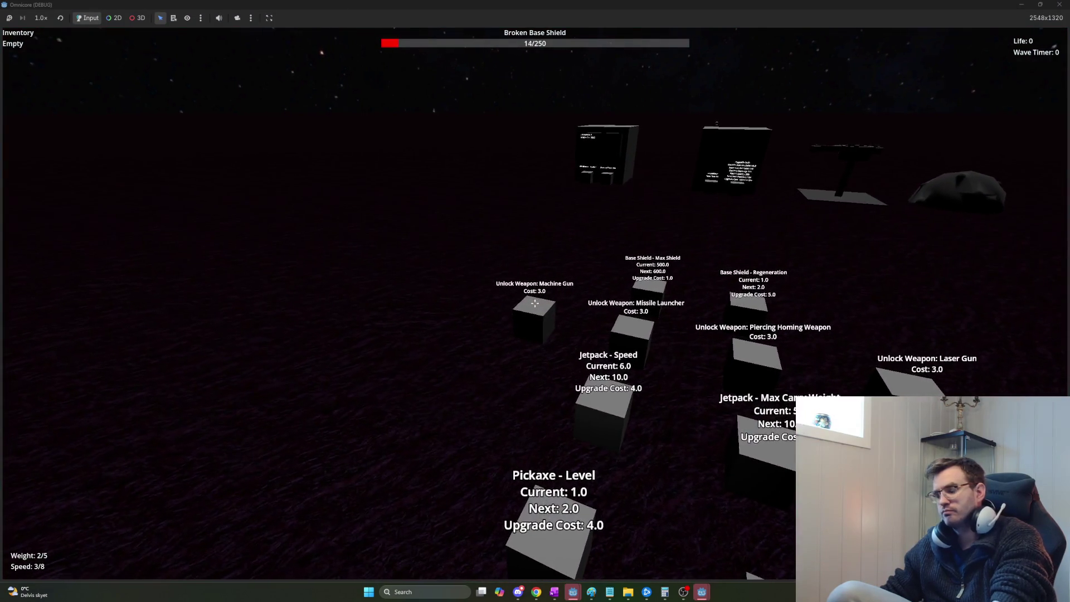
key("F8")
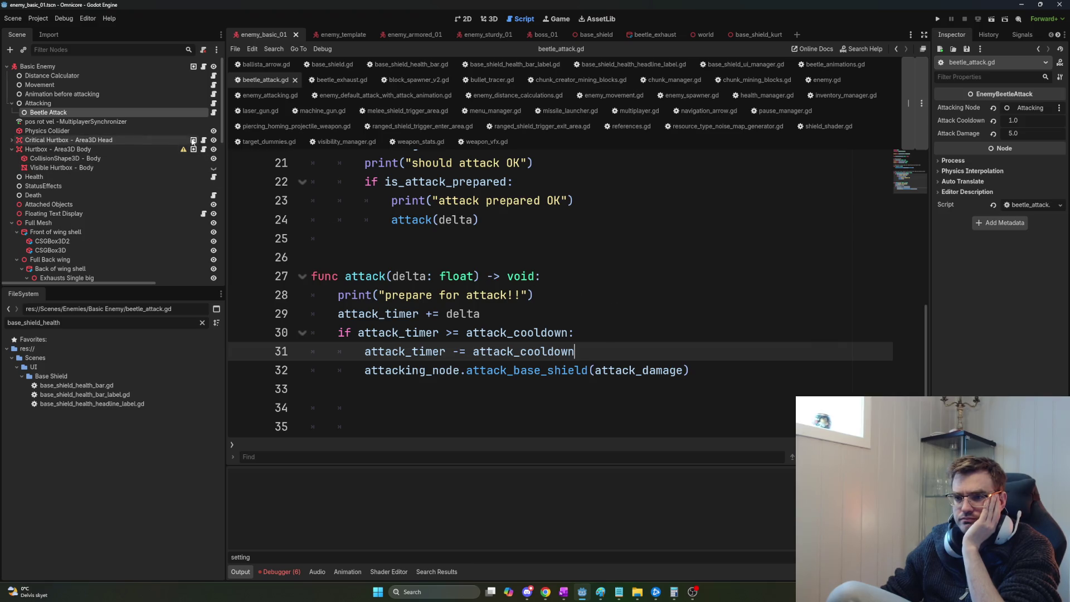
- Open enemy_attacking.gd and jump from the debugger's death_signal error to the offending code
left_click(213, 105)
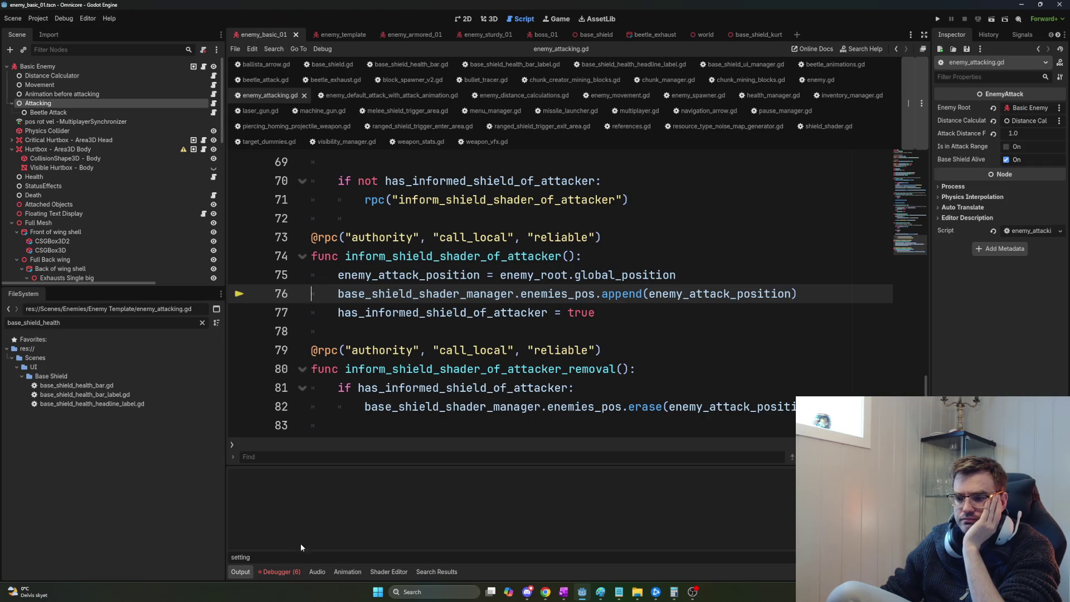
left_click(280, 572)
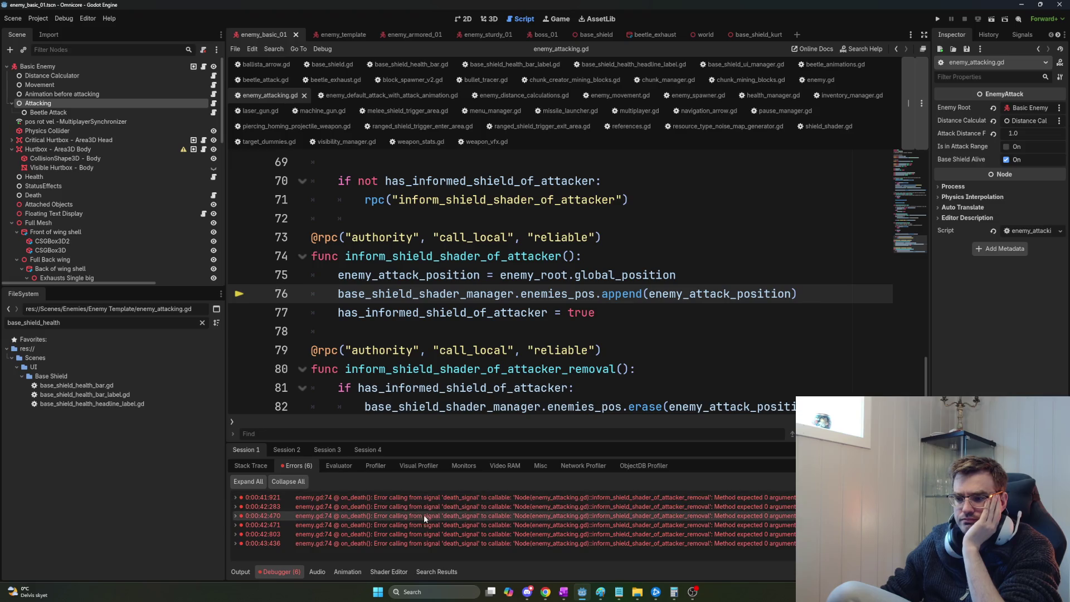
double_click(515, 507)
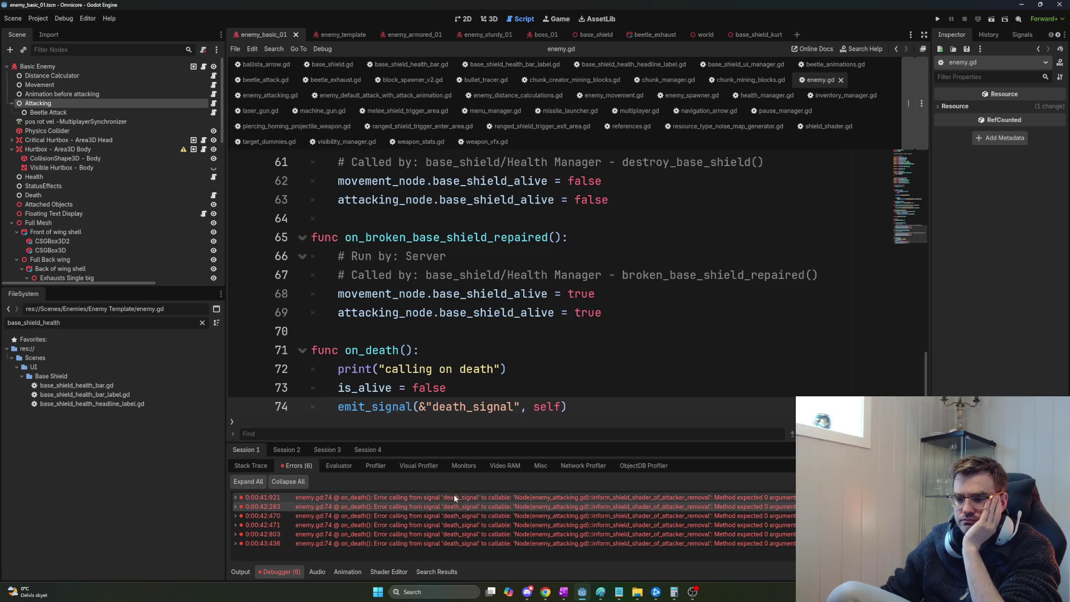
left_click(214, 103)
- Give inform_shield_shader_of_attacker_removal an enemy parameter of type CharacterBody3D and save
scroll(517, 347, "down", 1)
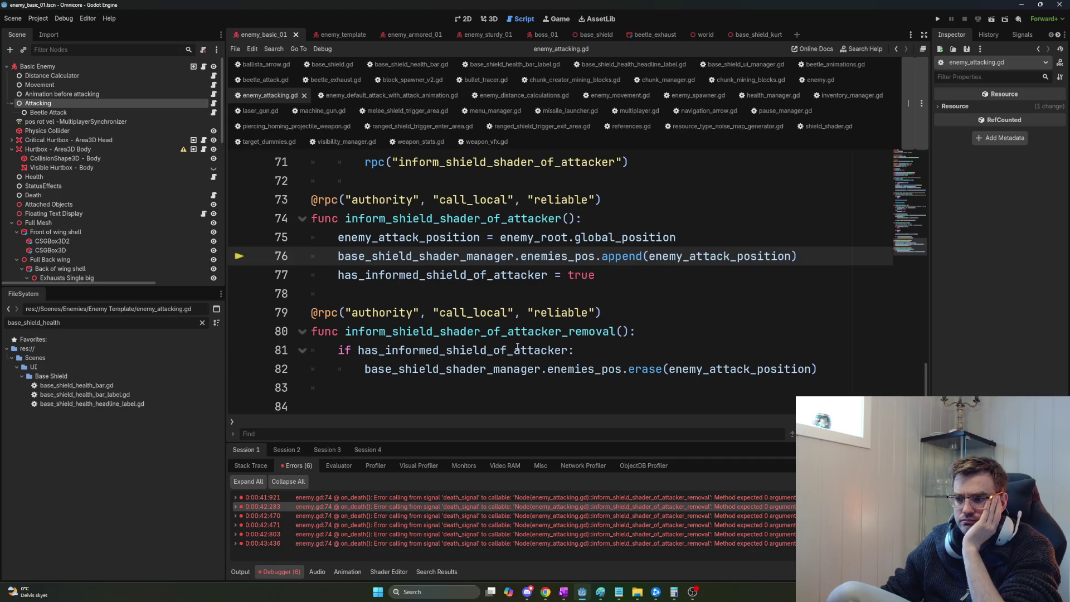
left_click(623, 331)
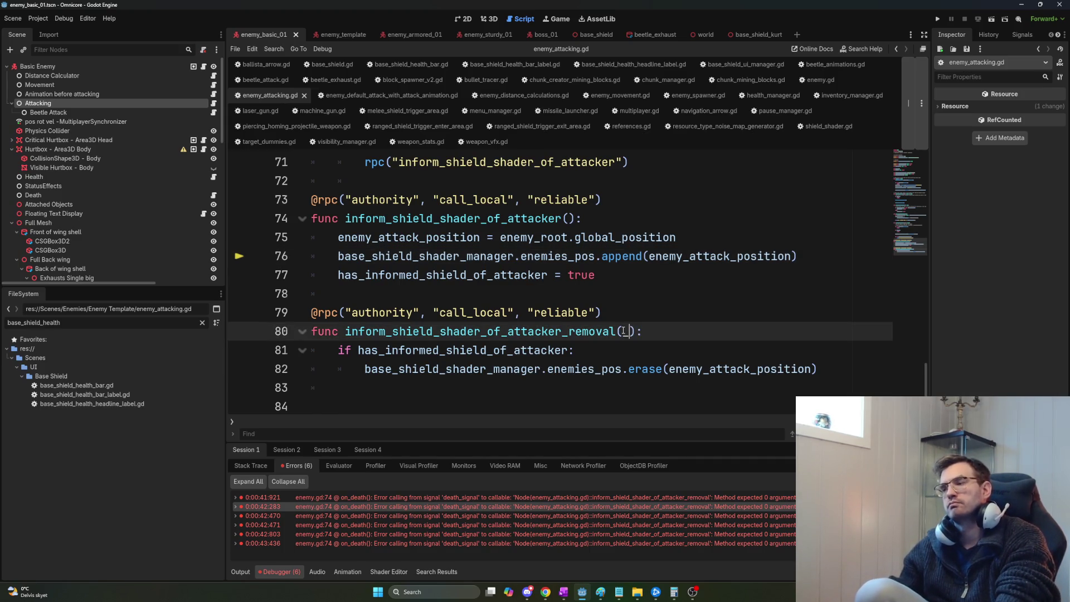
type("ene")
type("y: C")
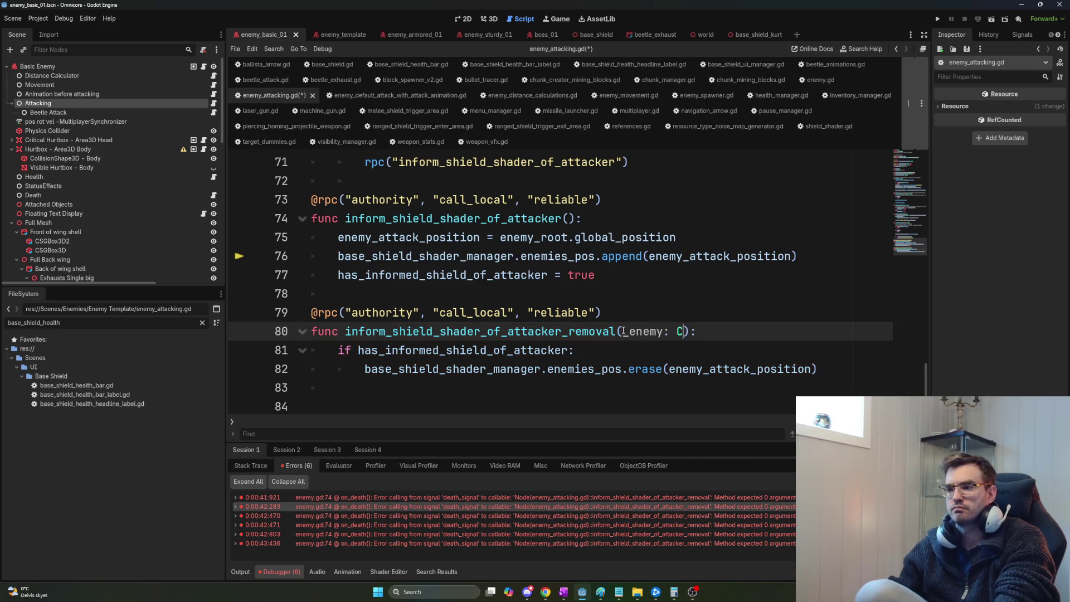
type("er")
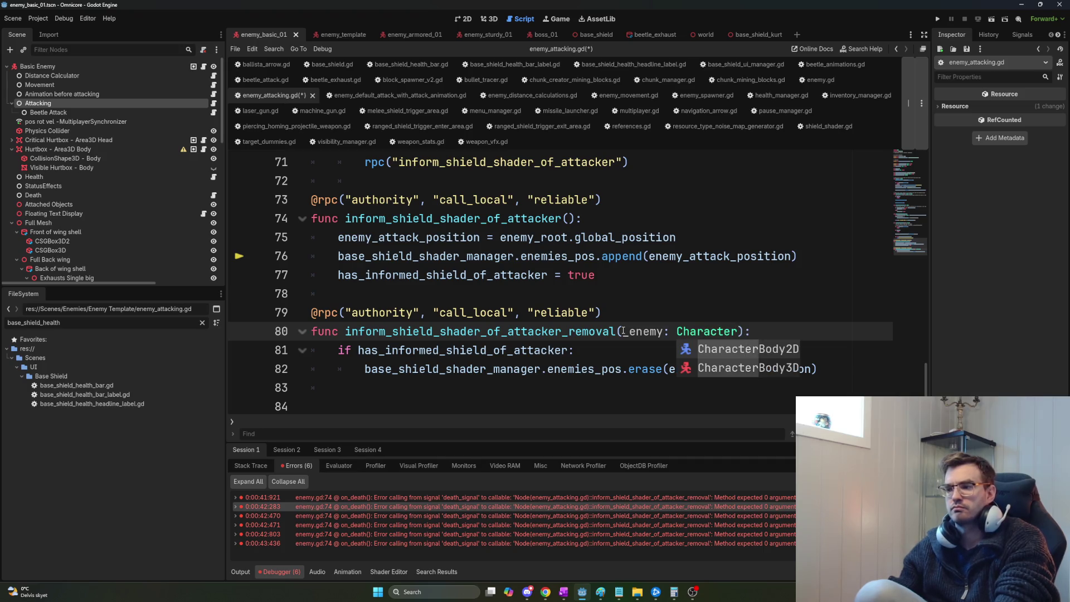
key("Down")
key("Return")
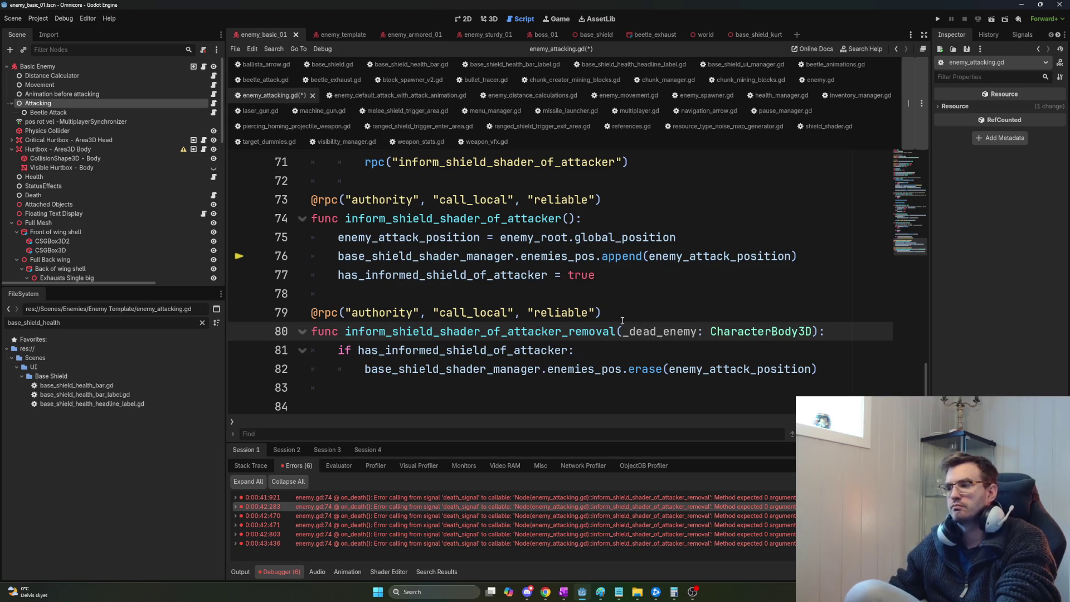
key("Down")
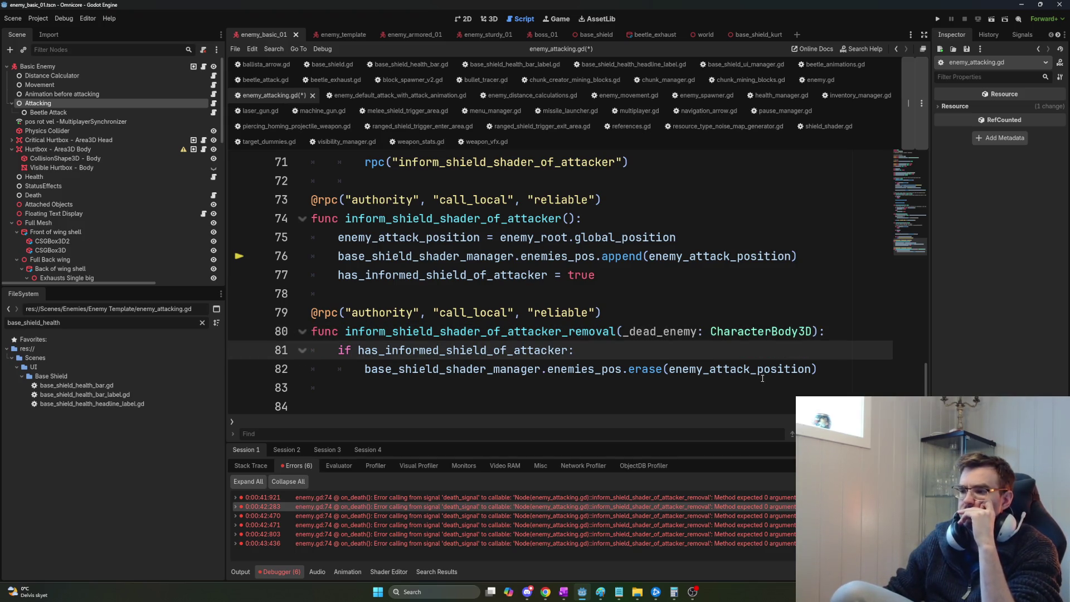
left_click(645, 256)
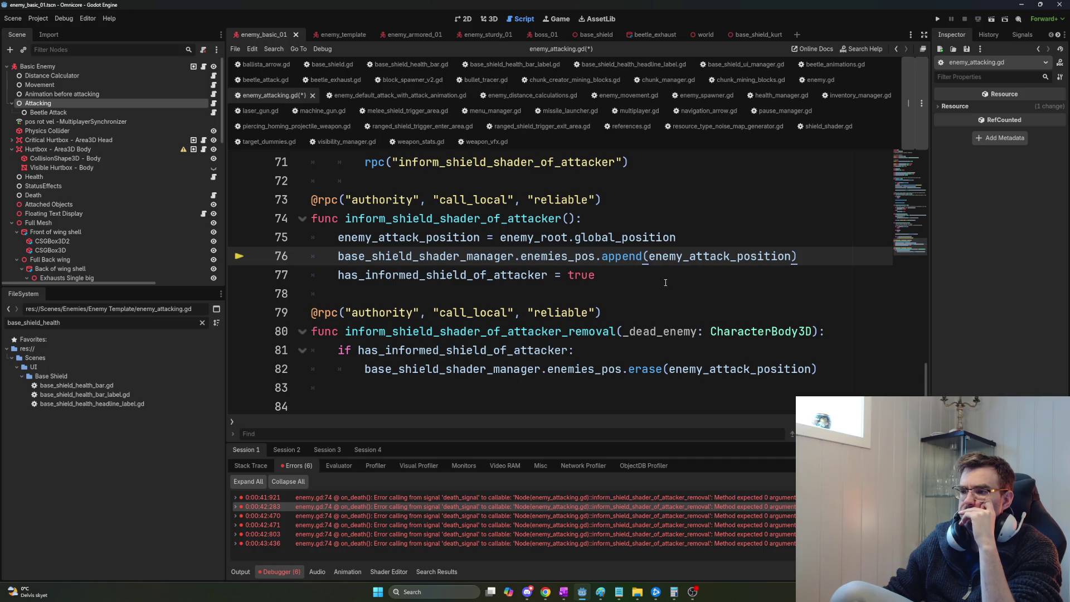
left_click(665, 282)
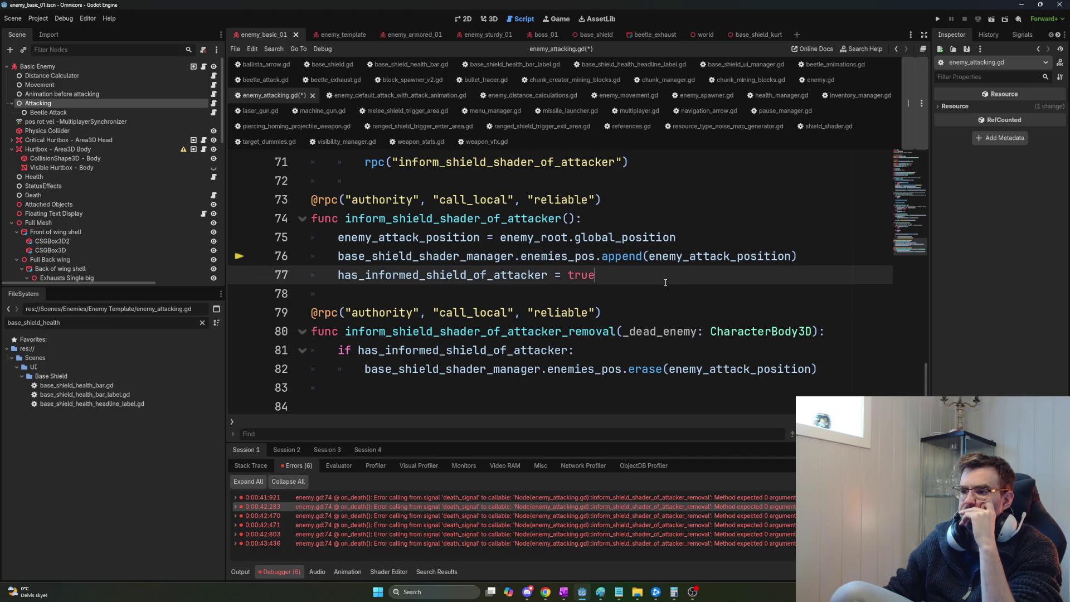
double_click(448, 257)
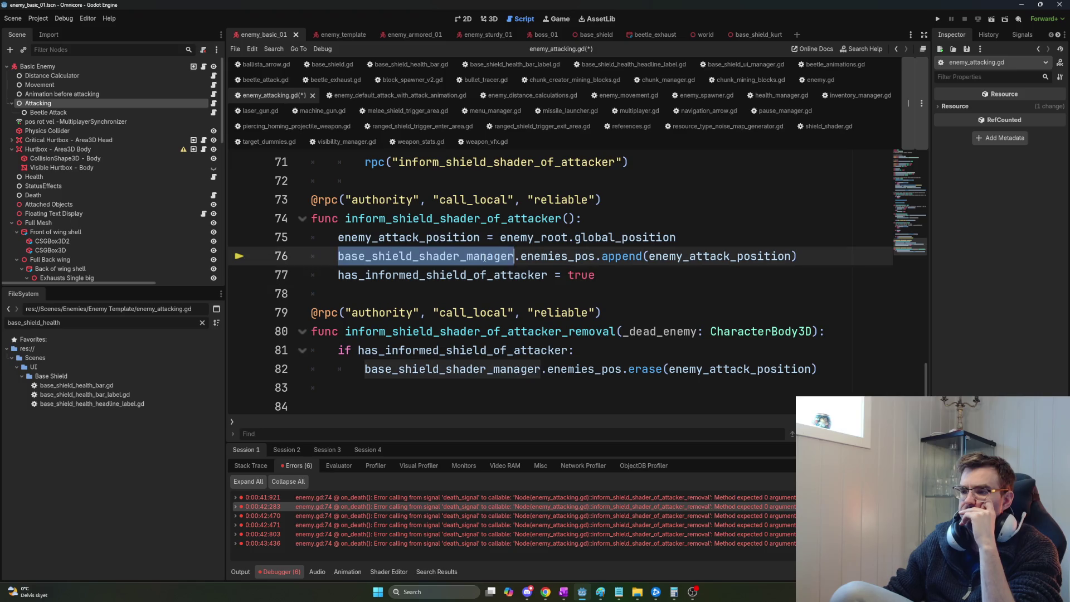
double_click(558, 256)
left_click(631, 256)
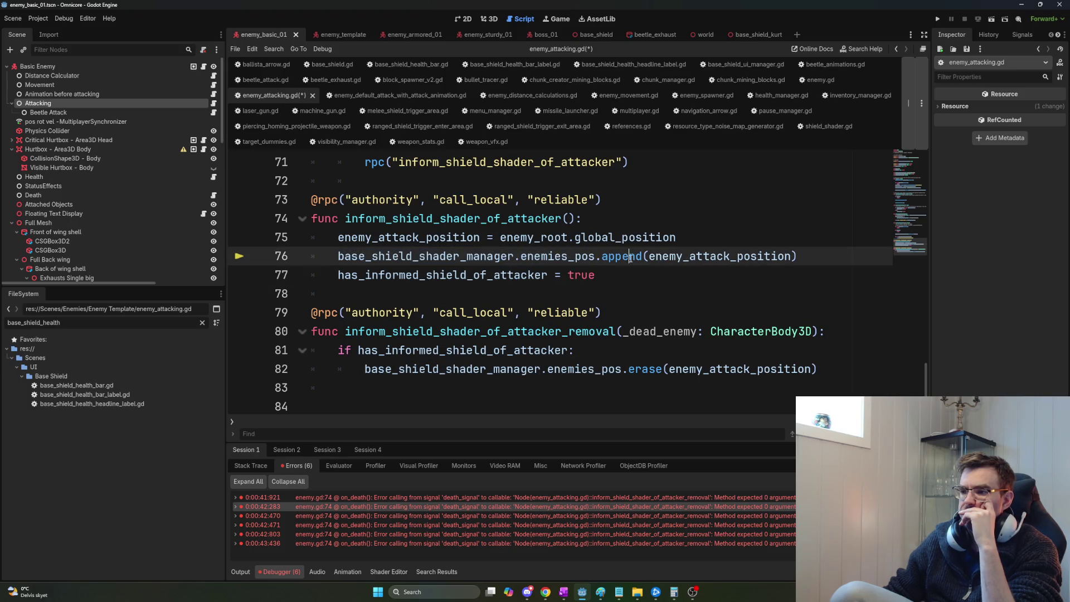
left_click(632, 273)
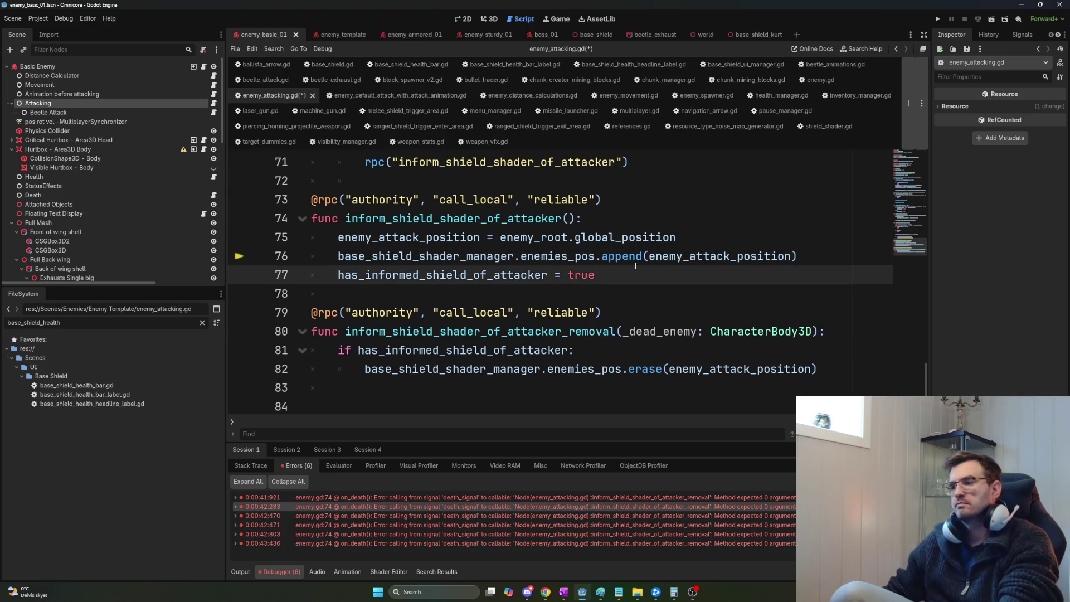
key("ctrl+s")
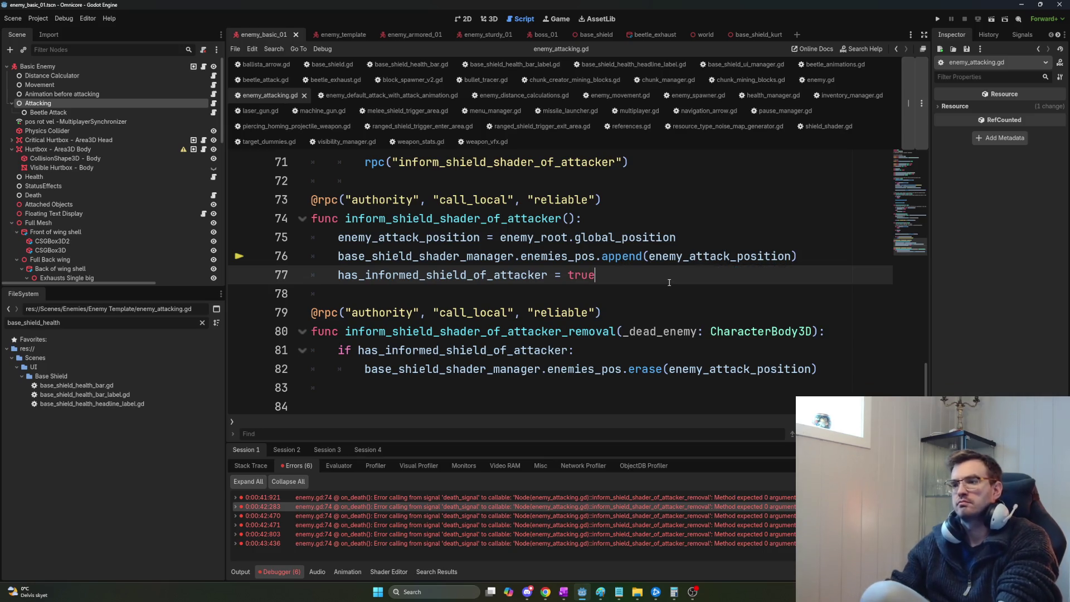
- Add print("informed shield of attacker") after line 77, save, and run the game
key("Return")
type("ifn")
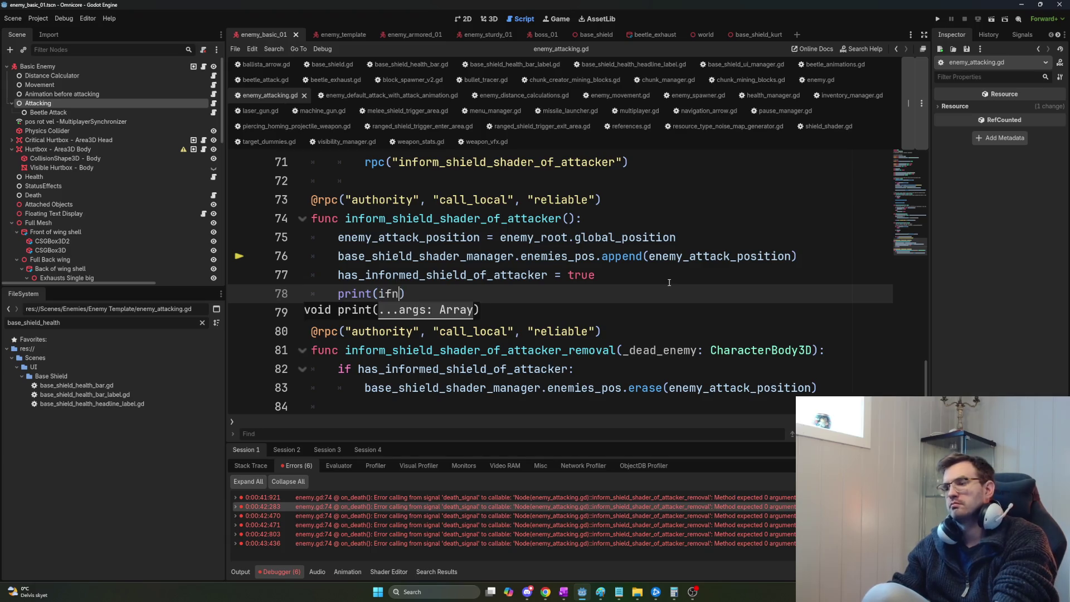
key("BackSpace")
key("BackSpace")
key("BackSpace")
type("informed")
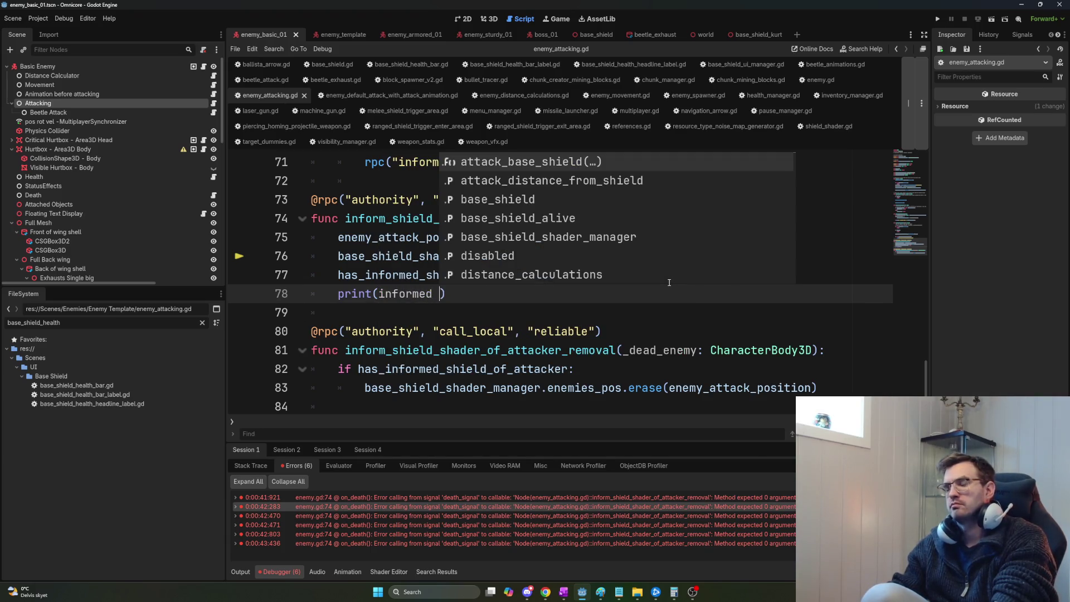
key("BackSpace")
key("BackSpace")
key("BackSpace")
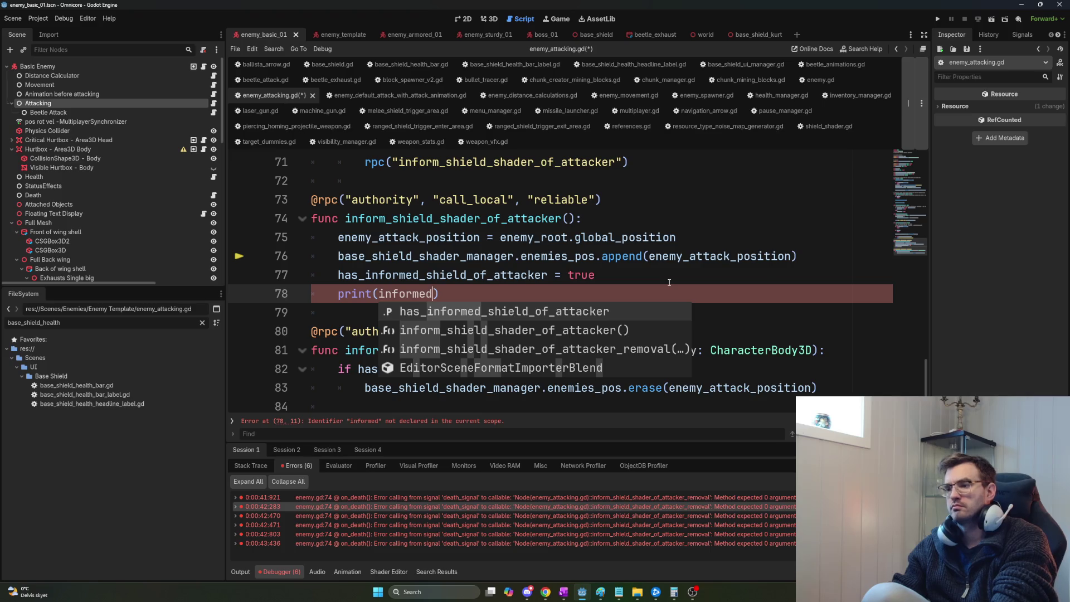
type("\"")
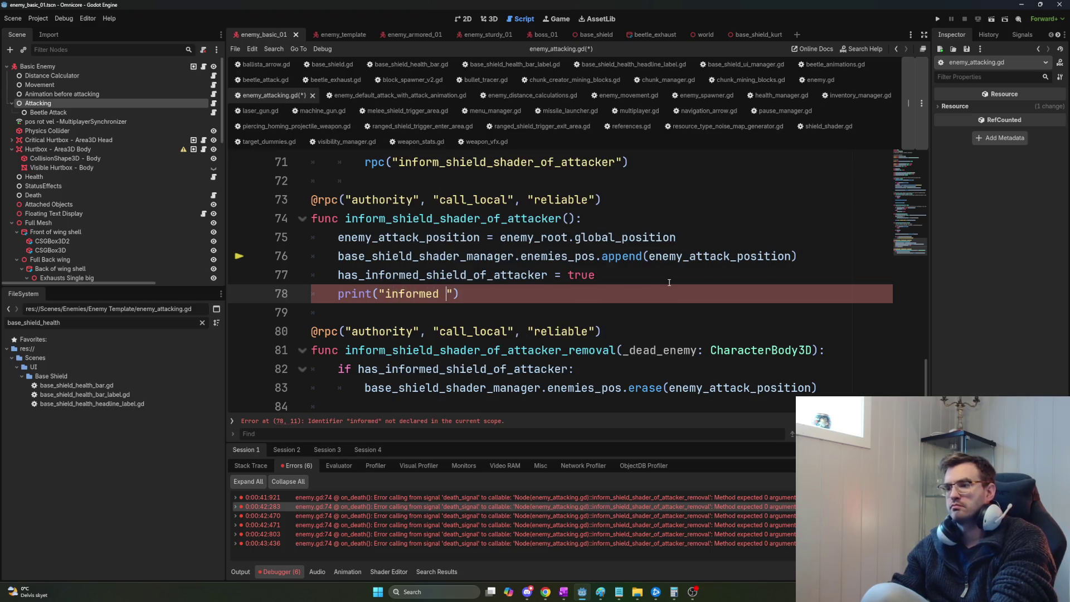
type("er")
key("ctrl+s")
key("F5")
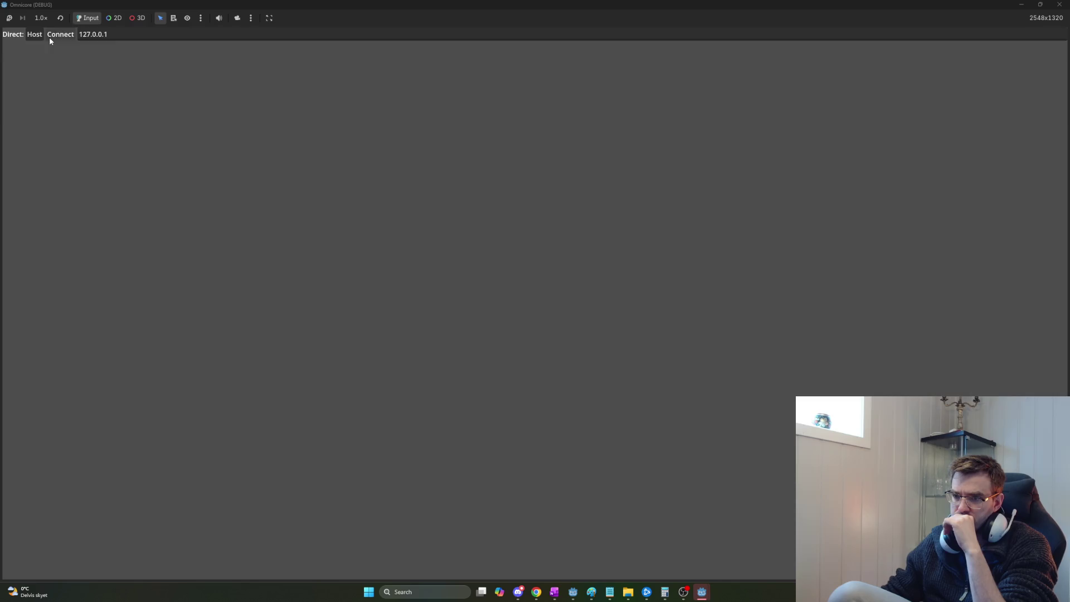
- Cancel a connection attempt, host a game session, play briefly, and return to the editor
left_click(49, 37)
left_click(239, 102)
left_click(60, 35)
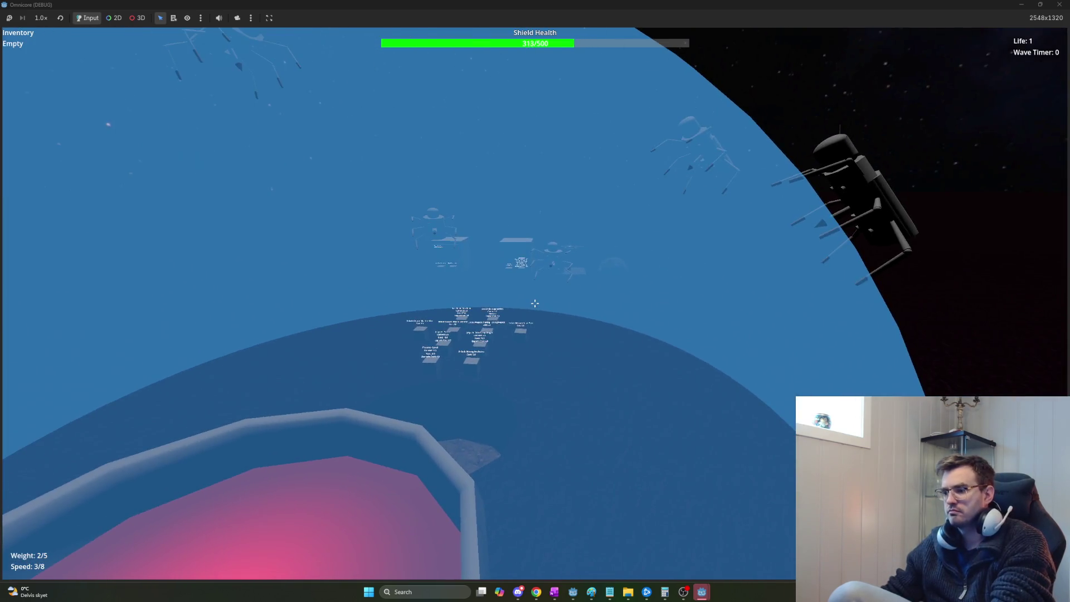
key("alt+Tab")
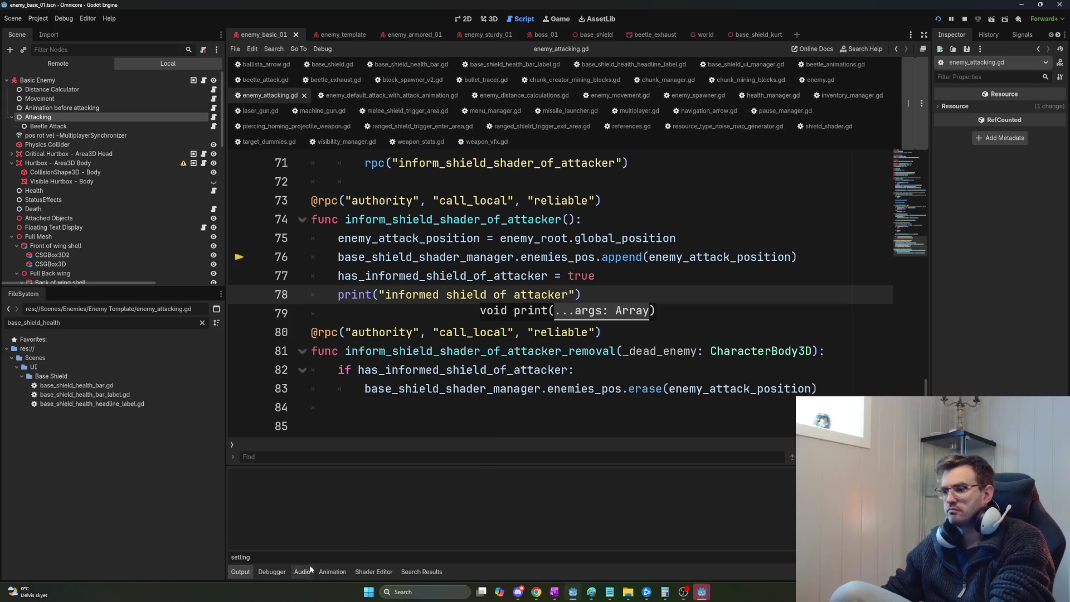
- Filter Output for 'info', clear it, and search all files for 'is in attack'
type("informed")
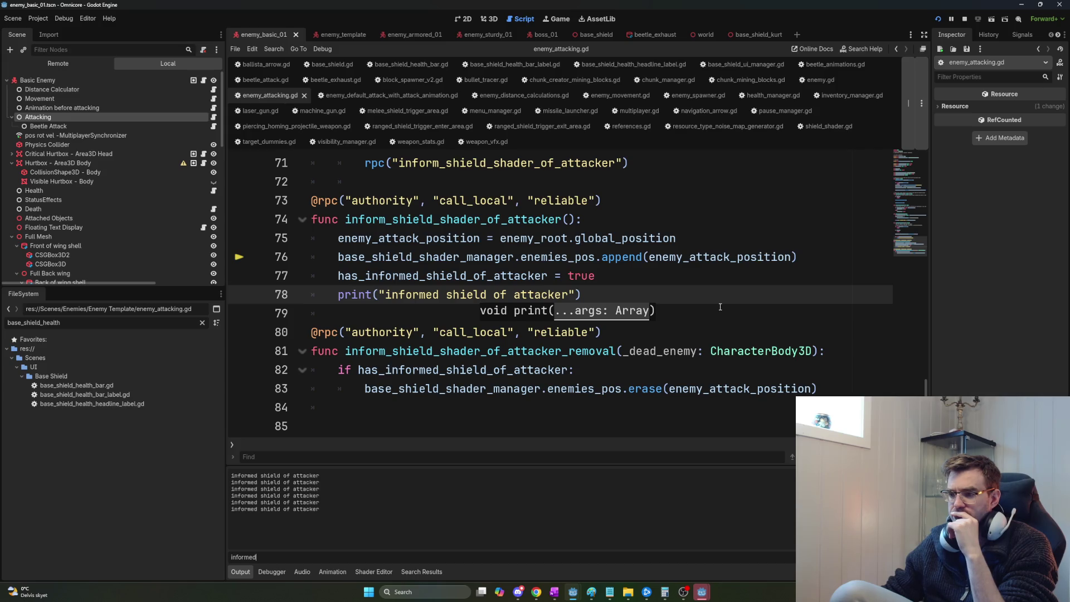
double_click(245, 557)
key("BackSpace")
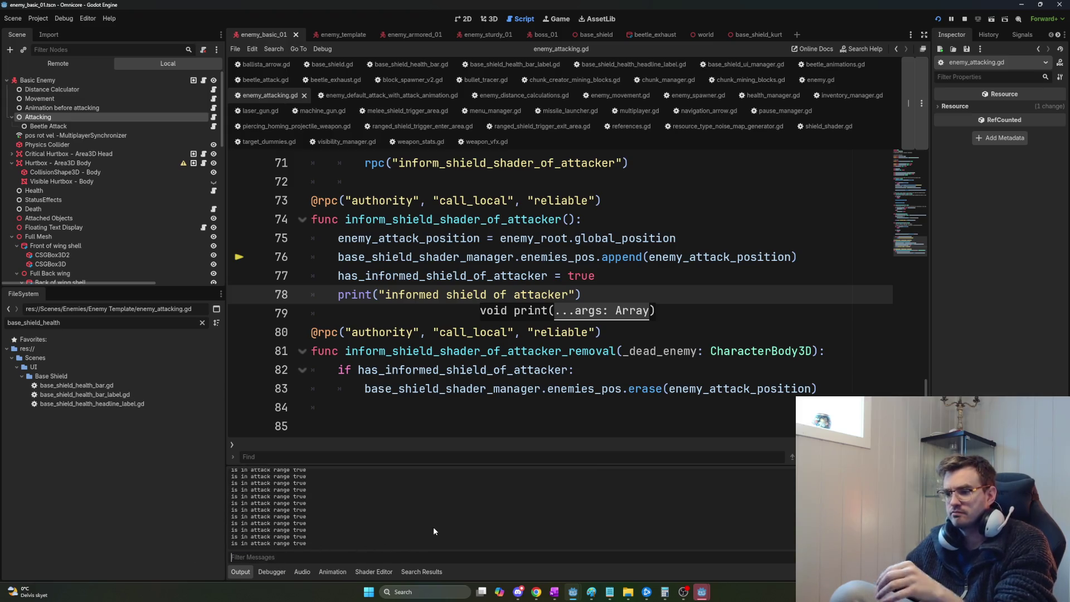
left_click(692, 312)
key("ctrl+shift+f")
type("is in attack")
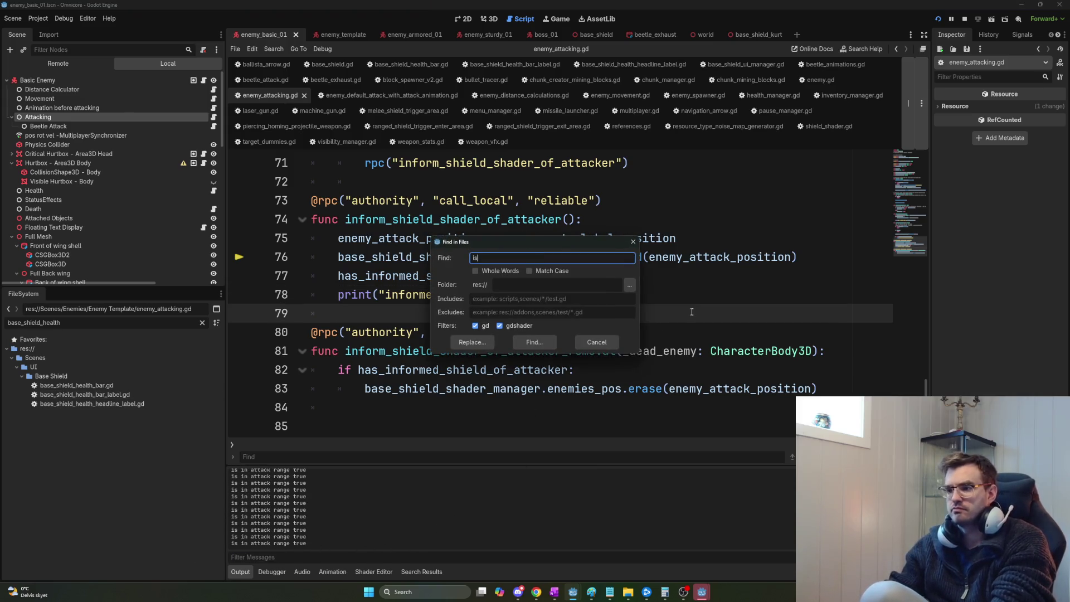
key("Return")
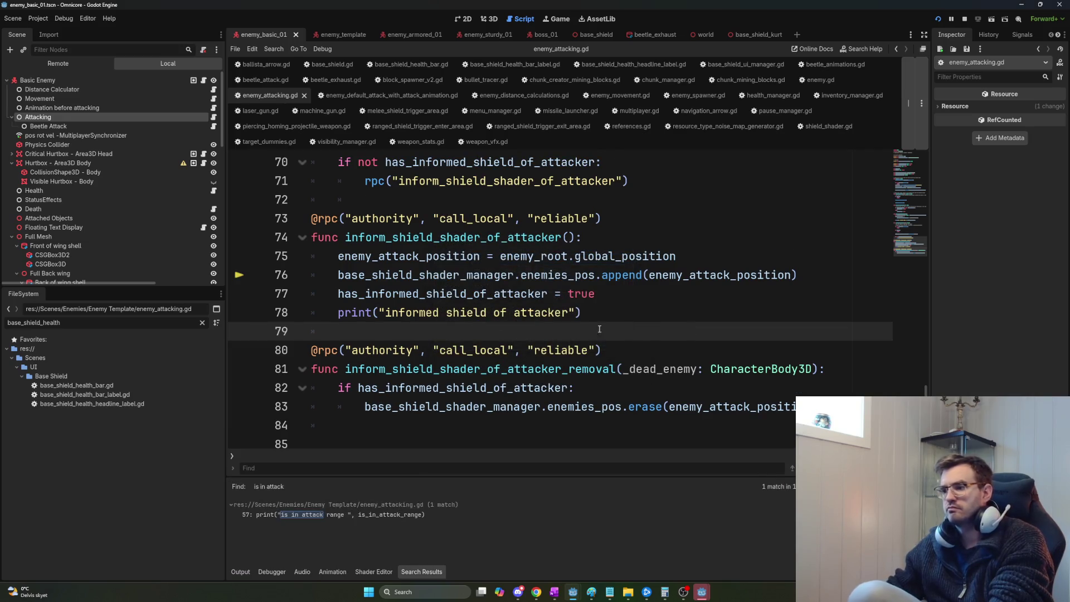
- Delete the 'is in attack range' print on line 57 and its blank line, then save
left_click(301, 310, "shift")
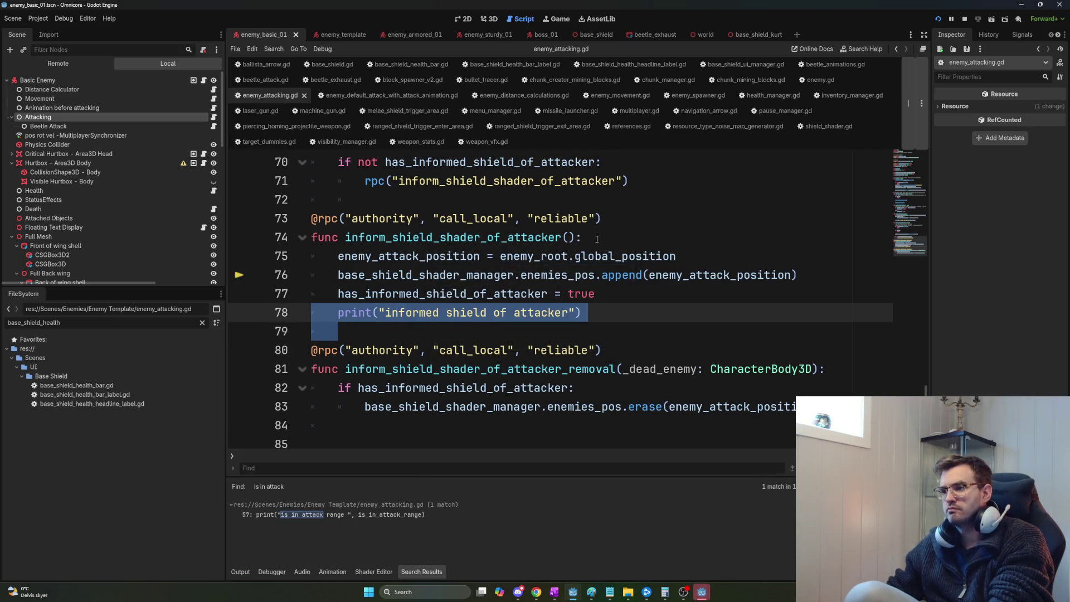
scroll(596, 239, "up", 1)
left_click(338, 517)
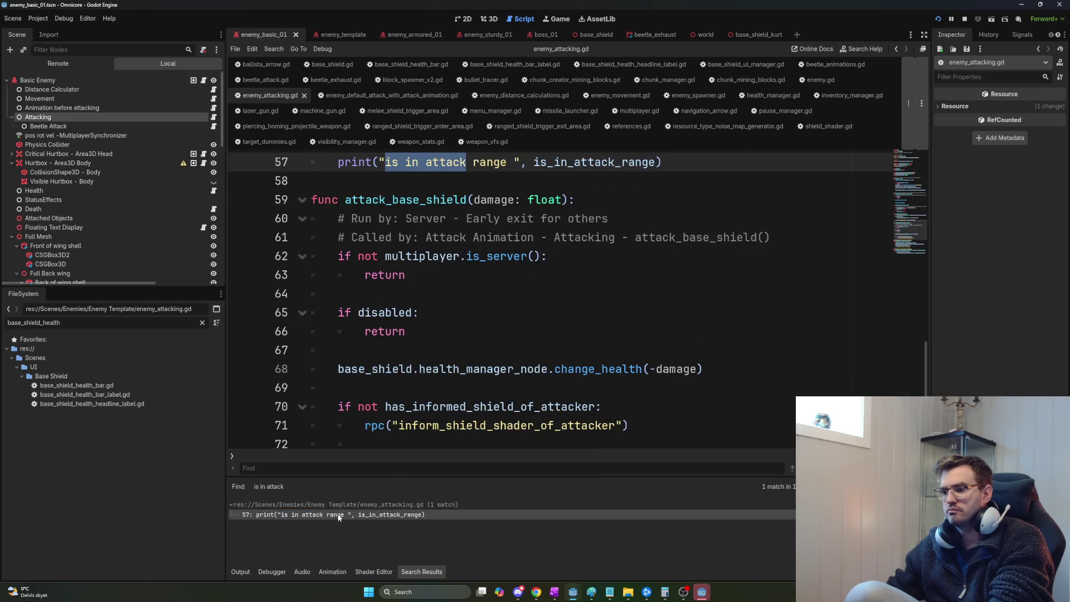
left_click(529, 180)
key("shift+Up")
key("BackSpace")
scroll(513, 262, "up", 2)
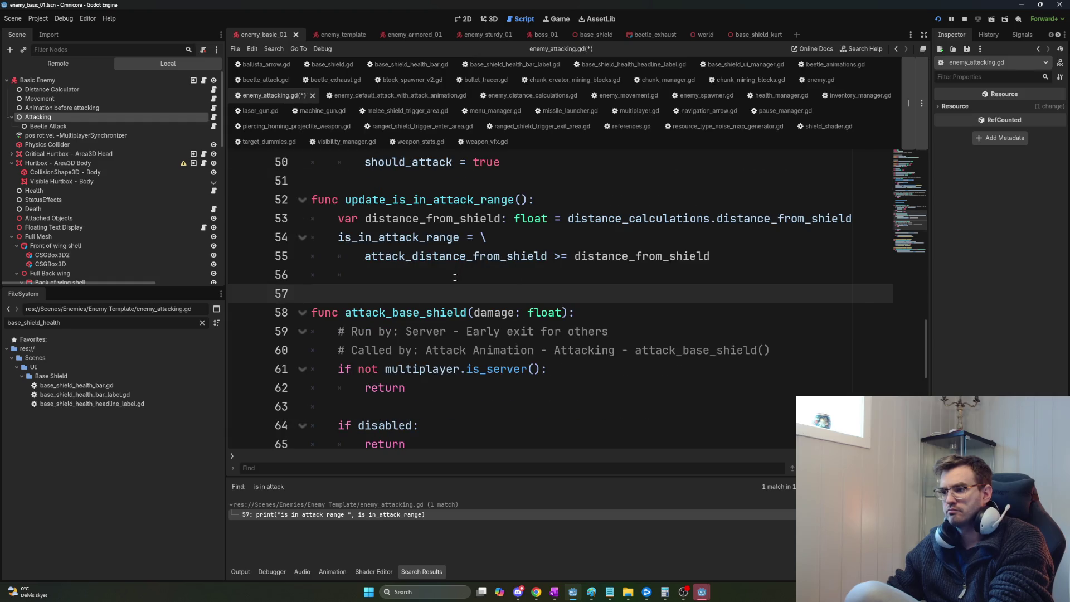
key("shift+Up")
key("BackSpace")
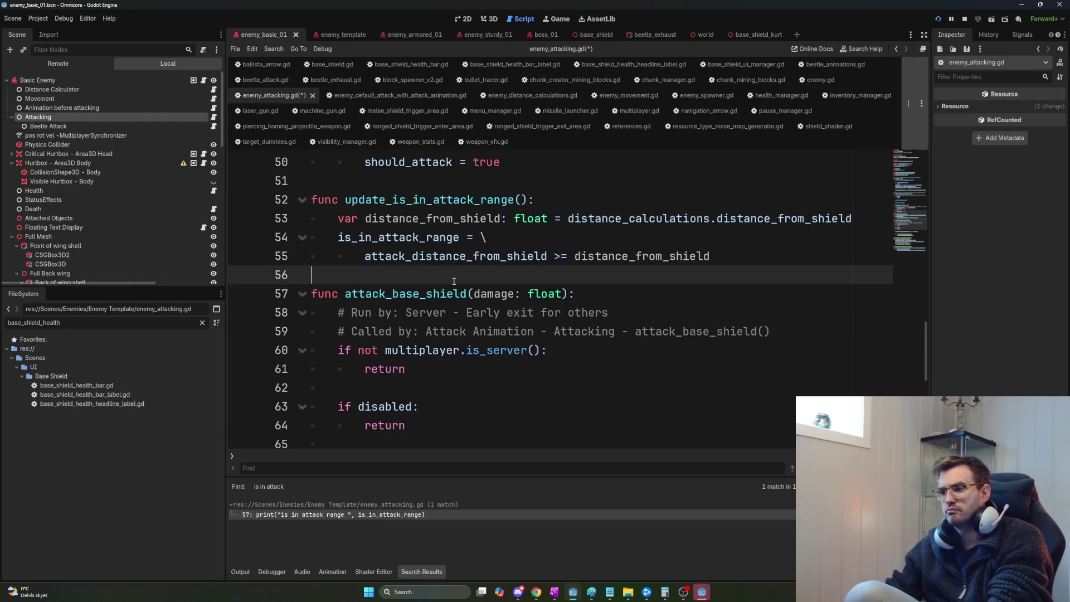
key("ctrl+s")
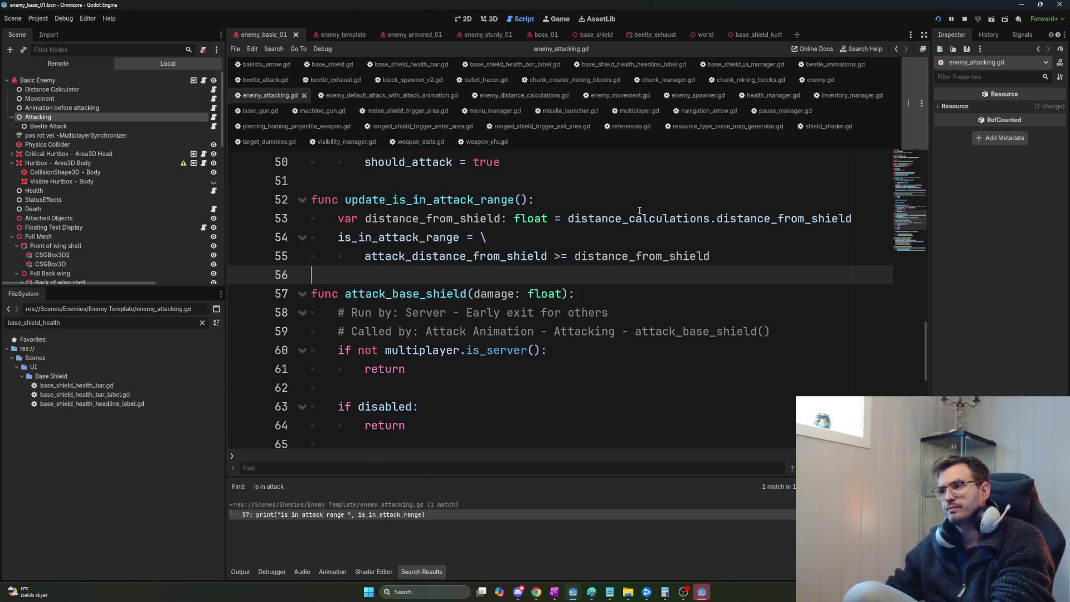
key("ctrl+p")
- Quick-open base_shield.gd and inspect the Base Shield root node in the base_shield_kurt scene
type("base_shield")
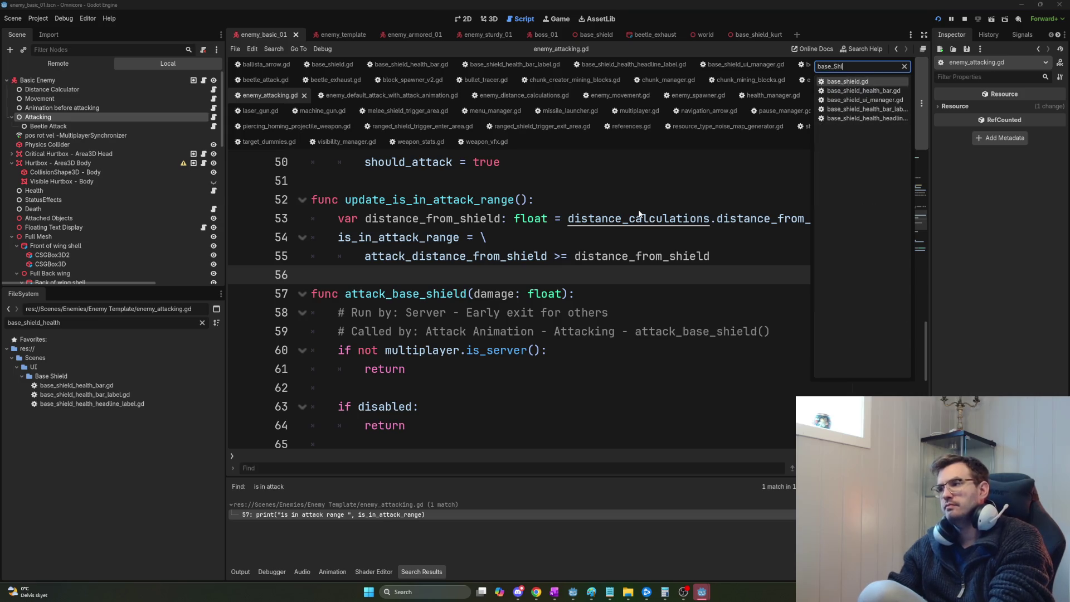
key("Return")
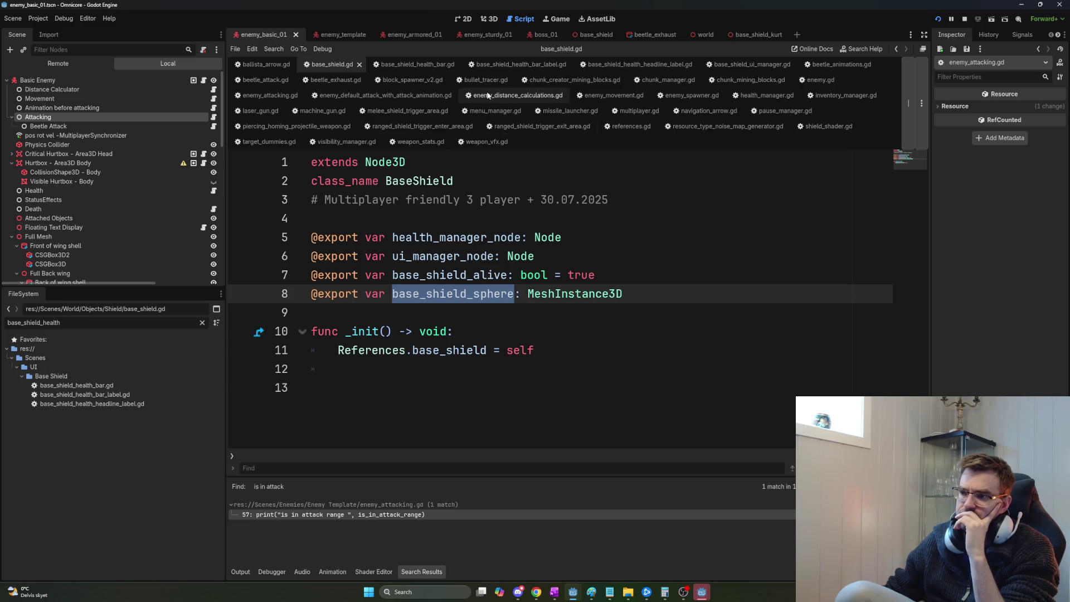
left_click(759, 34)
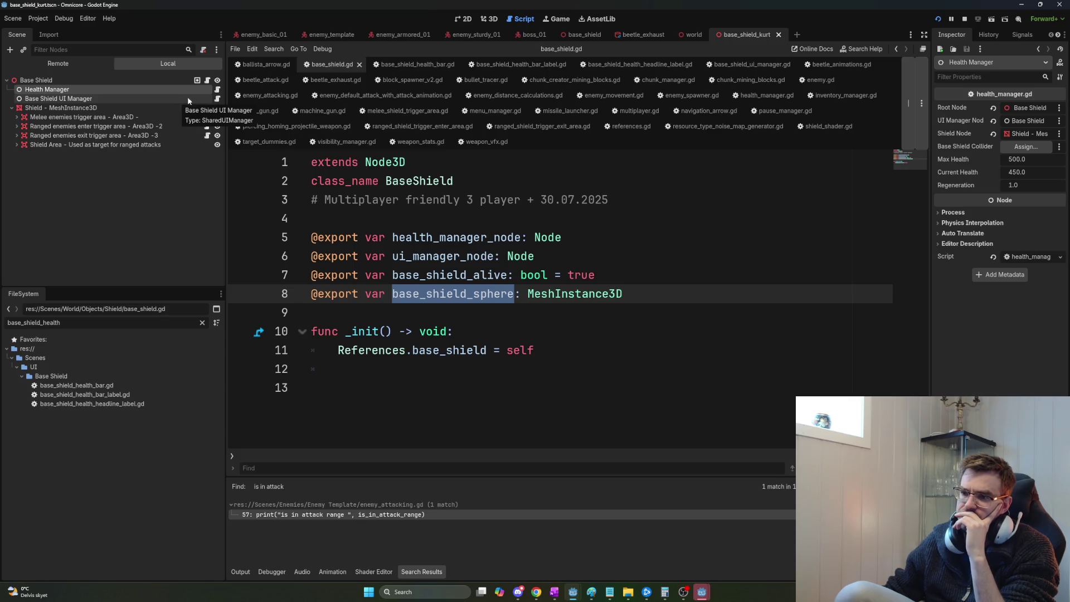
left_click(174, 79)
left_click(207, 82)
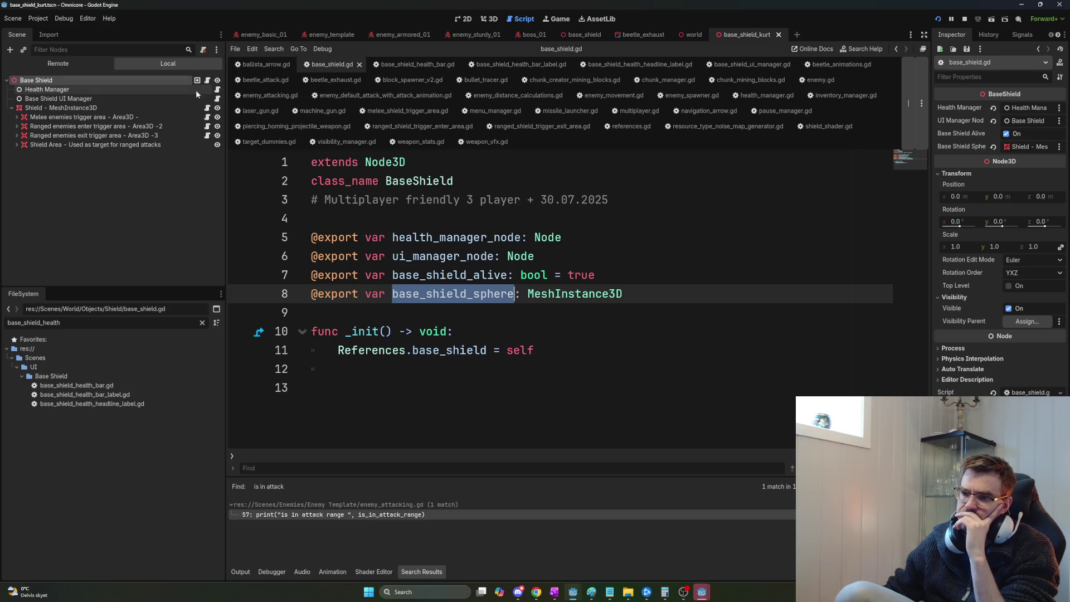
- Open the Shield mesh node's shield_shader.gd script
left_click(188, 108)
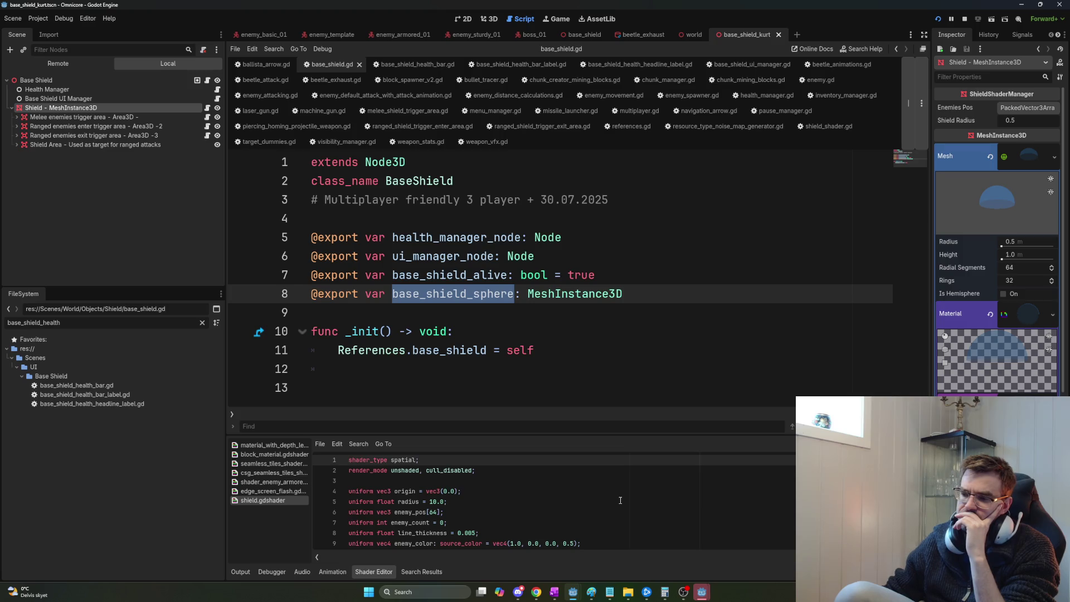
scroll(621, 500, "down", 1)
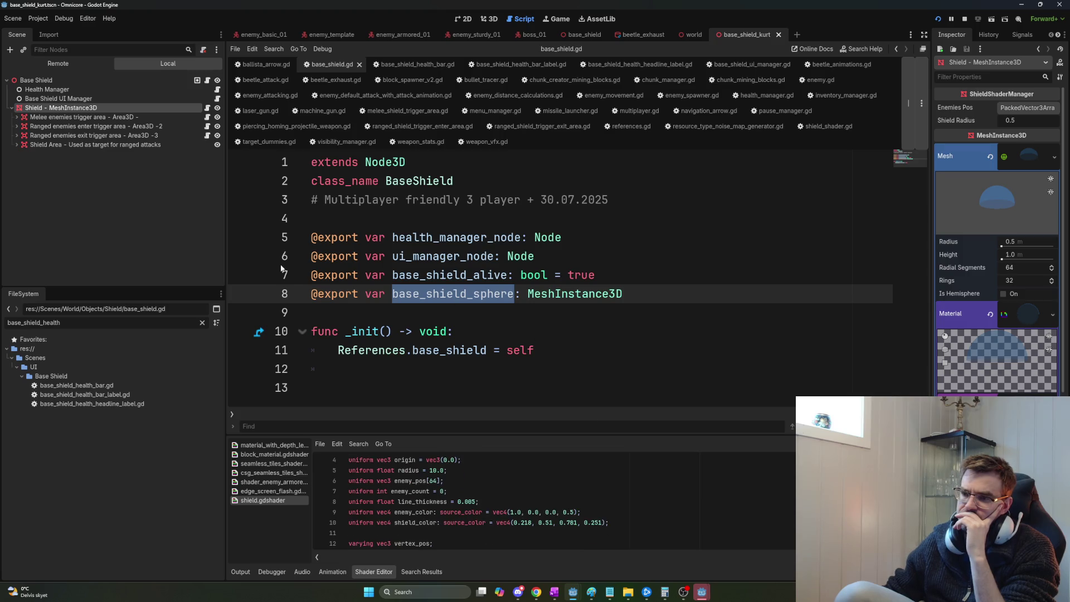
left_click(207, 110)
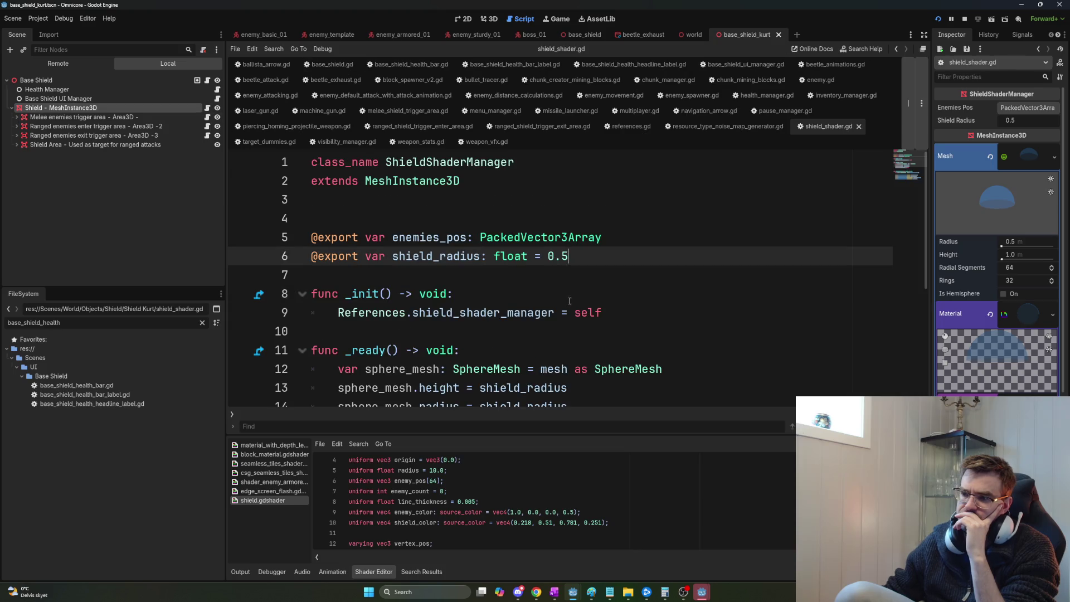
scroll(571, 302, "down", 2)
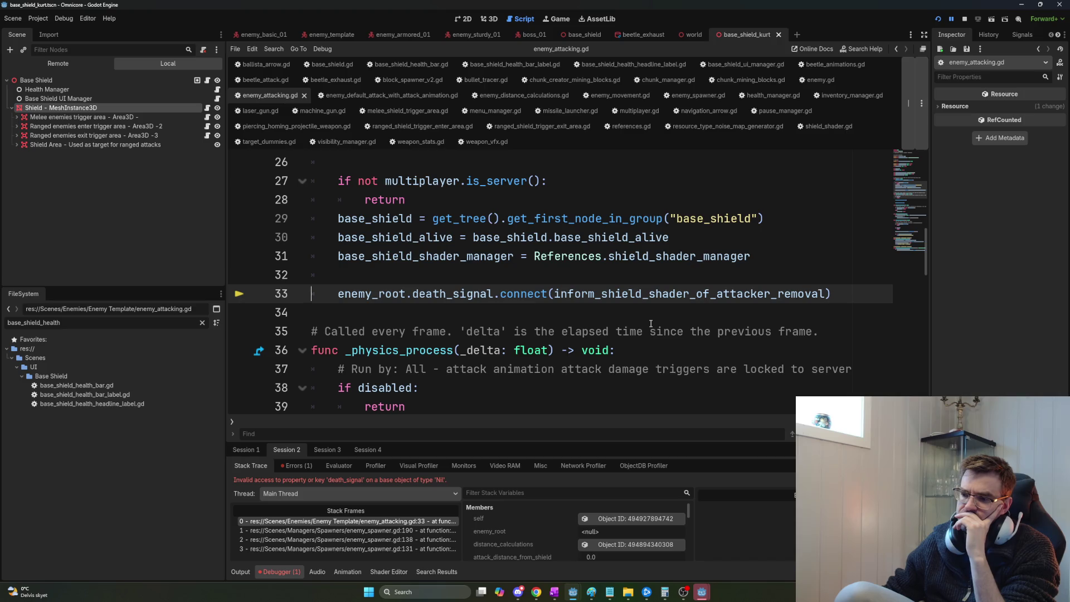
- Stop the game, review the Nil death_signal error in the debugger's Errors list, and reopen shield_shader.gd
scroll(650, 323, "up", 2)
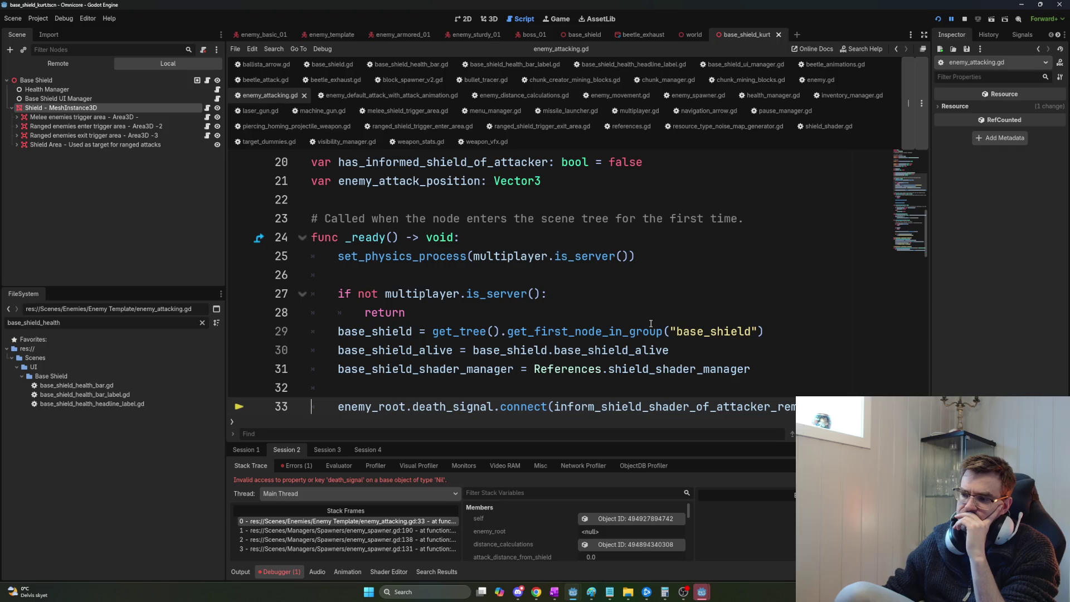
left_click(667, 350)
scroll(669, 351, "down", 1)
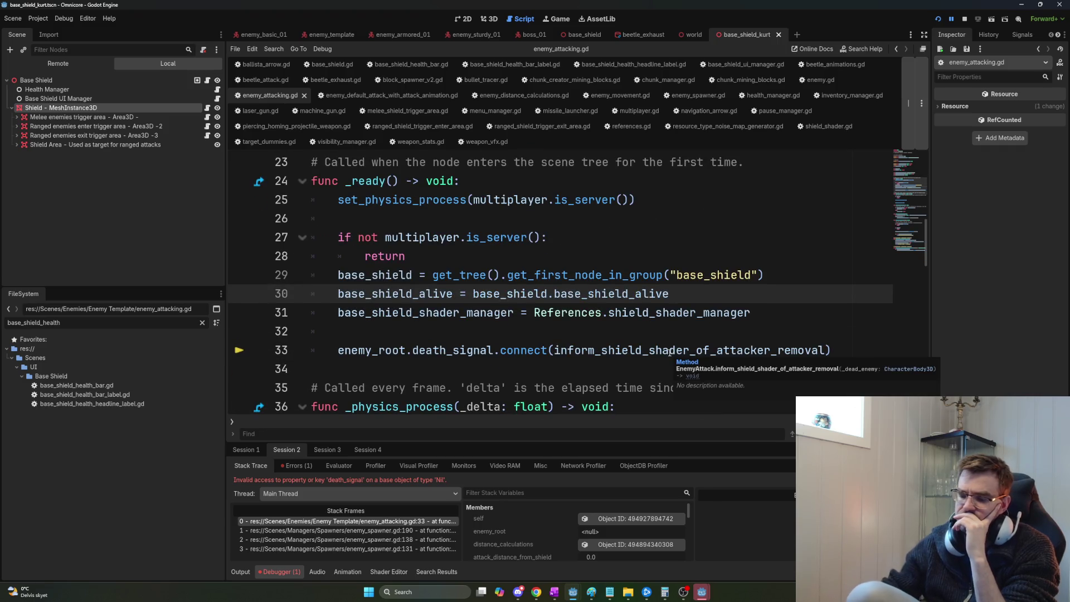
key("F8")
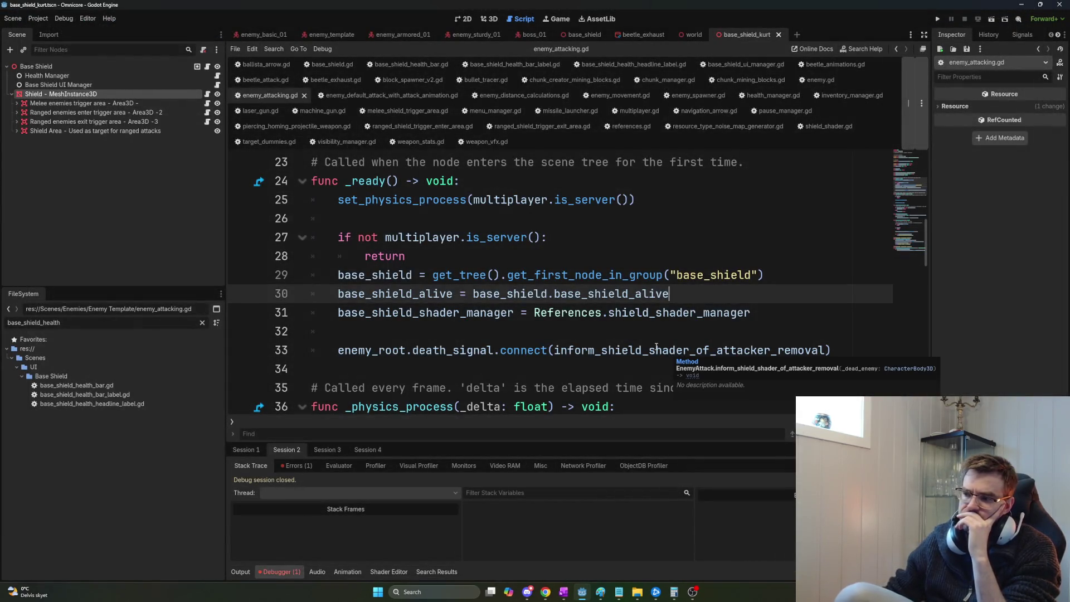
double_click(622, 349)
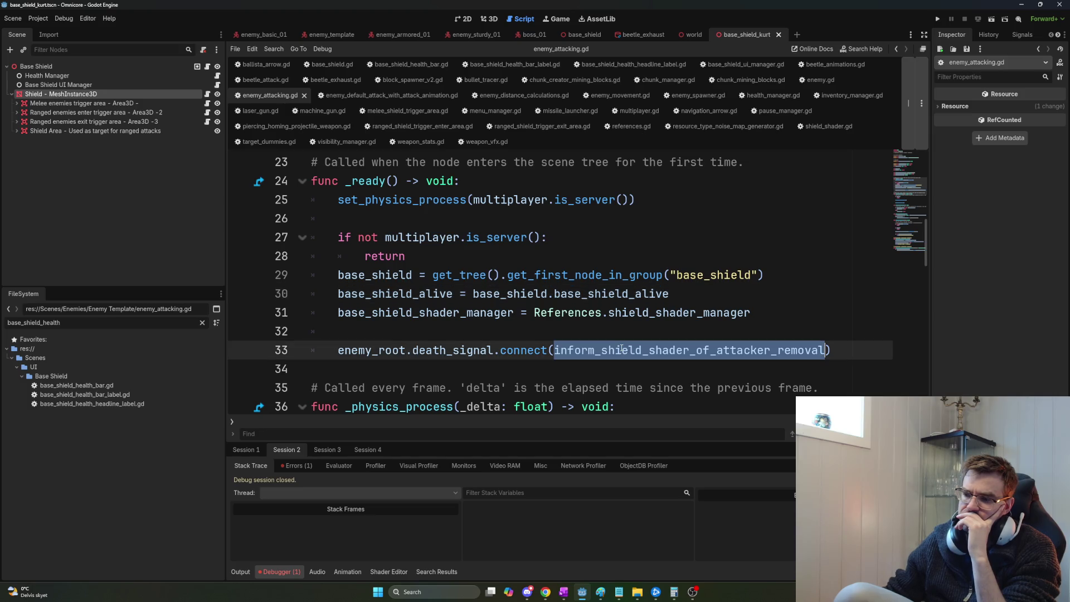
left_click(294, 467)
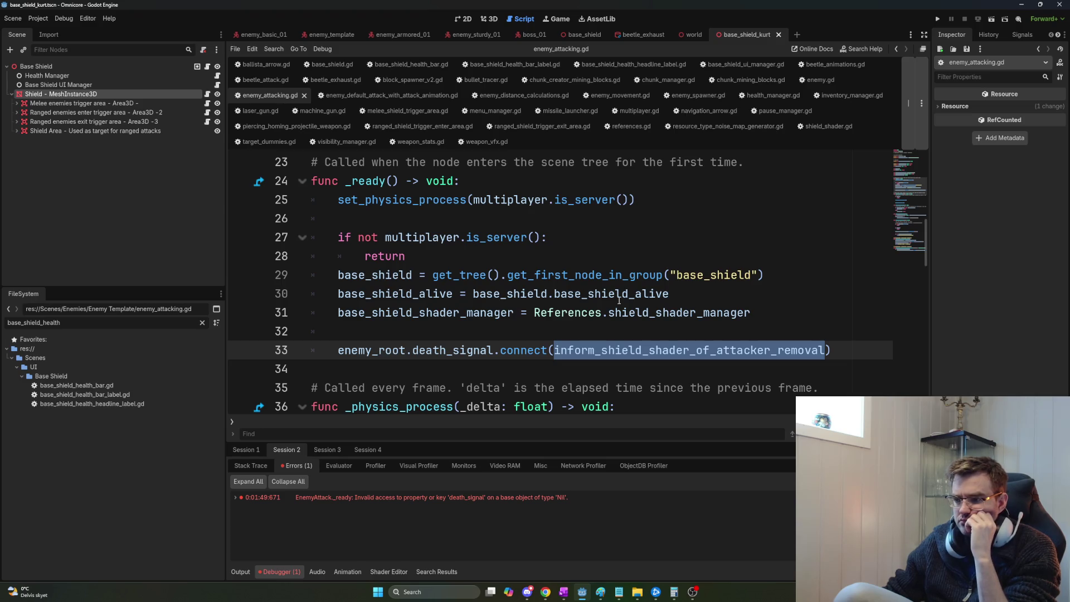
left_click(207, 94)
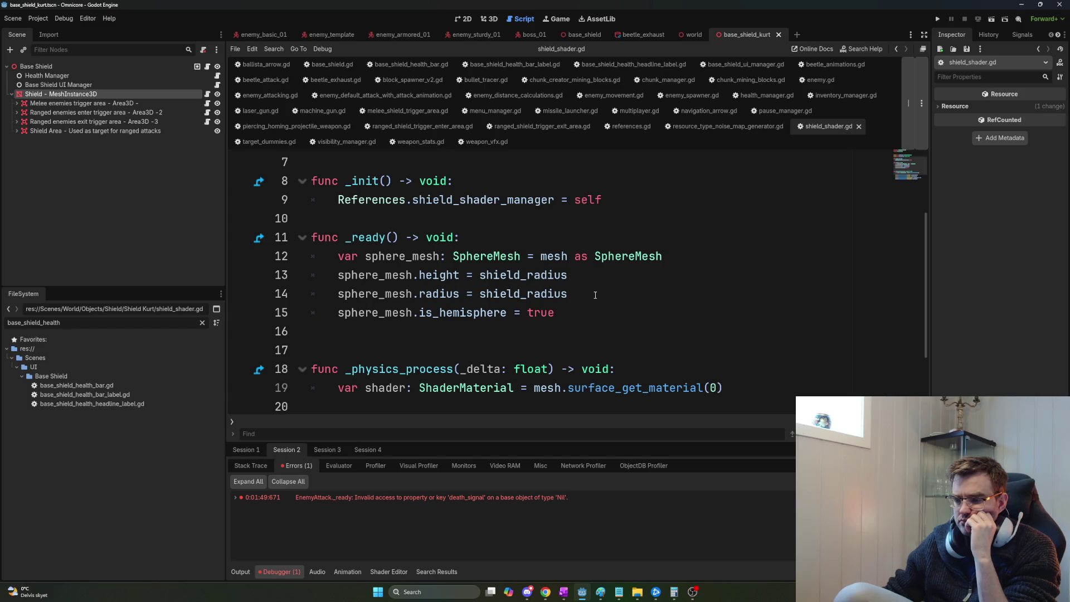
- Review shield_shader.gd's material lookup and its enemy_pos and radius shader parameter lines
scroll(555, 339, "down", 1)
left_click(453, 293)
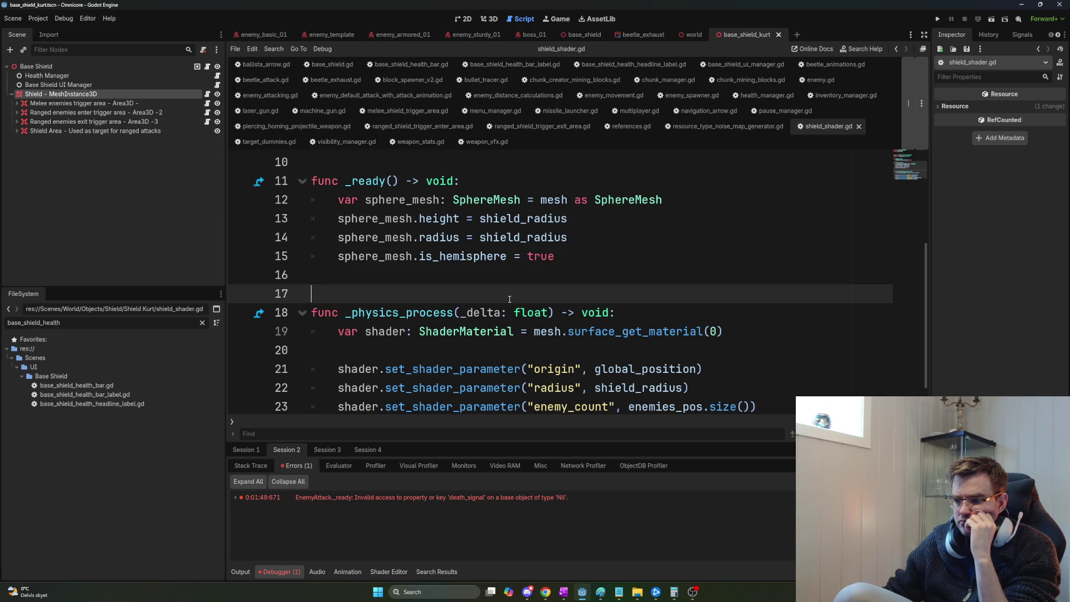
scroll(509, 300, "down", 1)
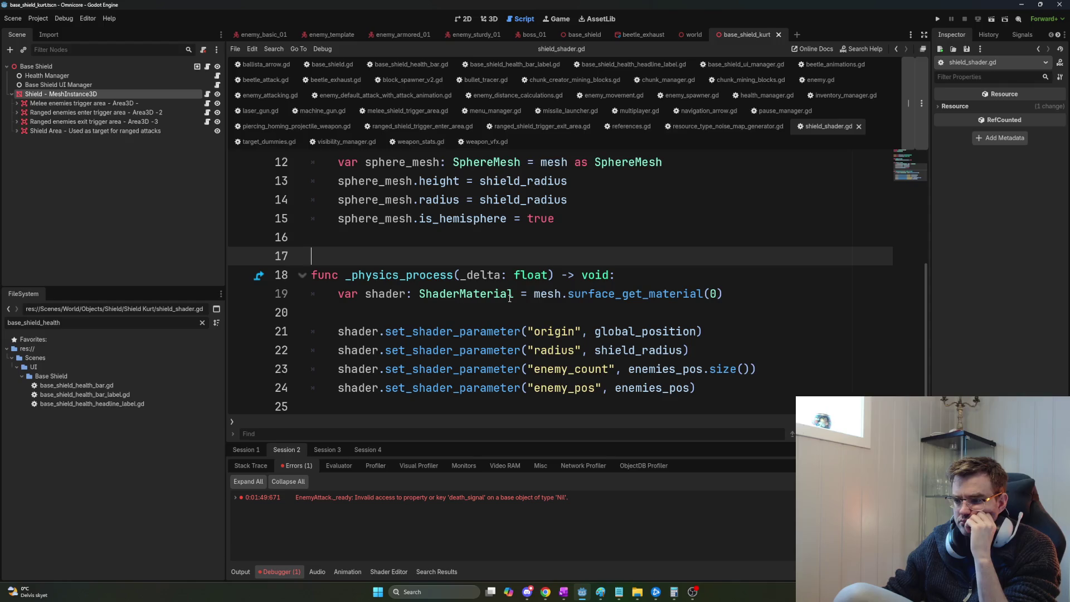
mouse_move(510, 299)
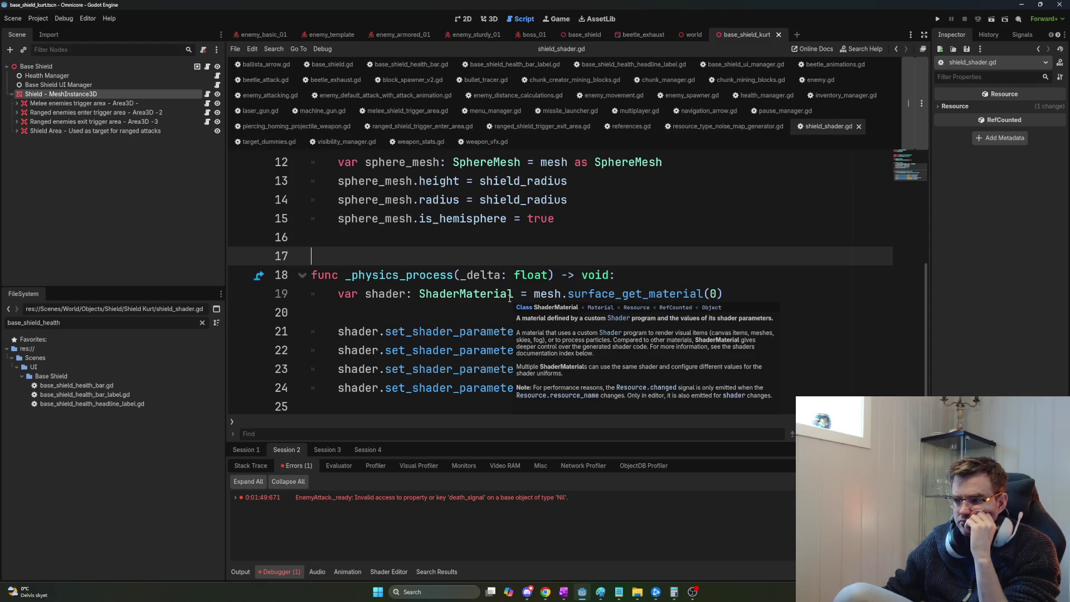
left_click(867, 291)
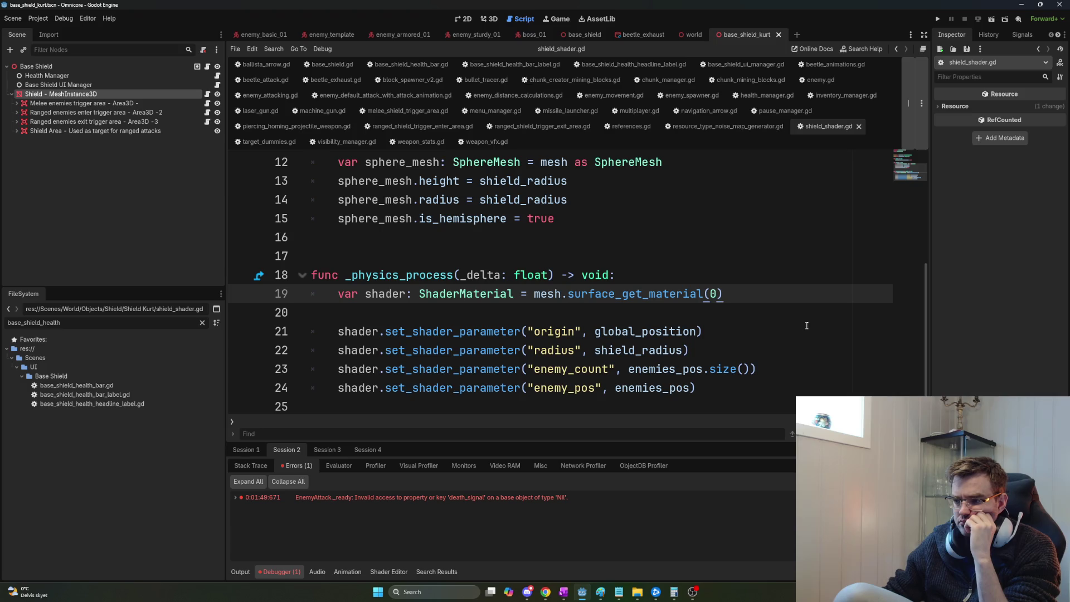
mouse_move(692, 350)
left_mouse_down()
mouse_move(519, 350)
mouse_move(697, 388)
mouse_move(772, 369)
mouse_move(767, 389)
mouse_move(526, 389)
left_mouse_up()
left_click(772, 370)
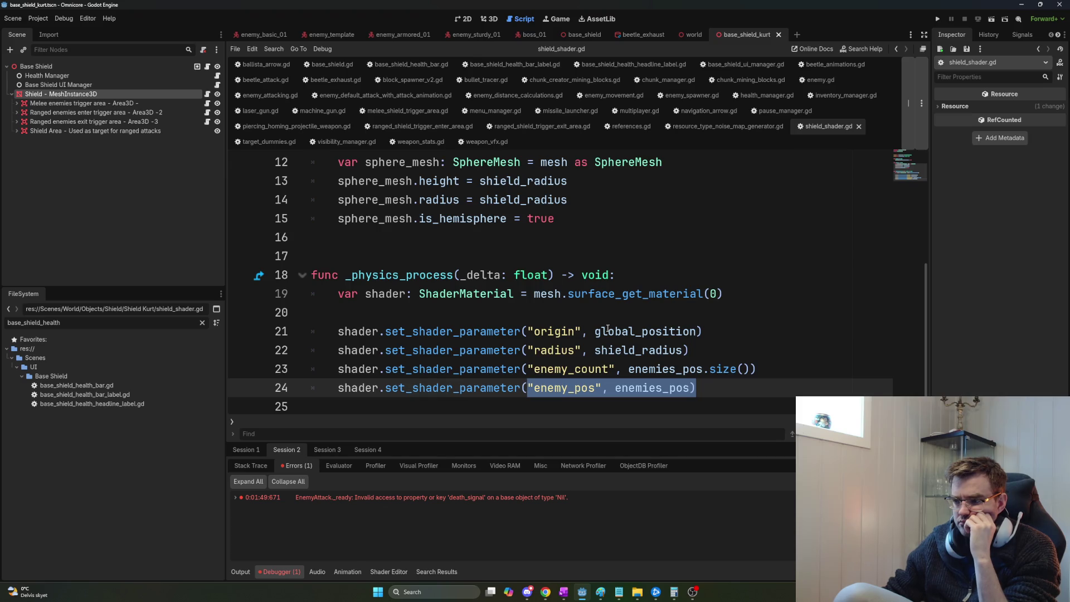
scroll(608, 329, "up", 4)
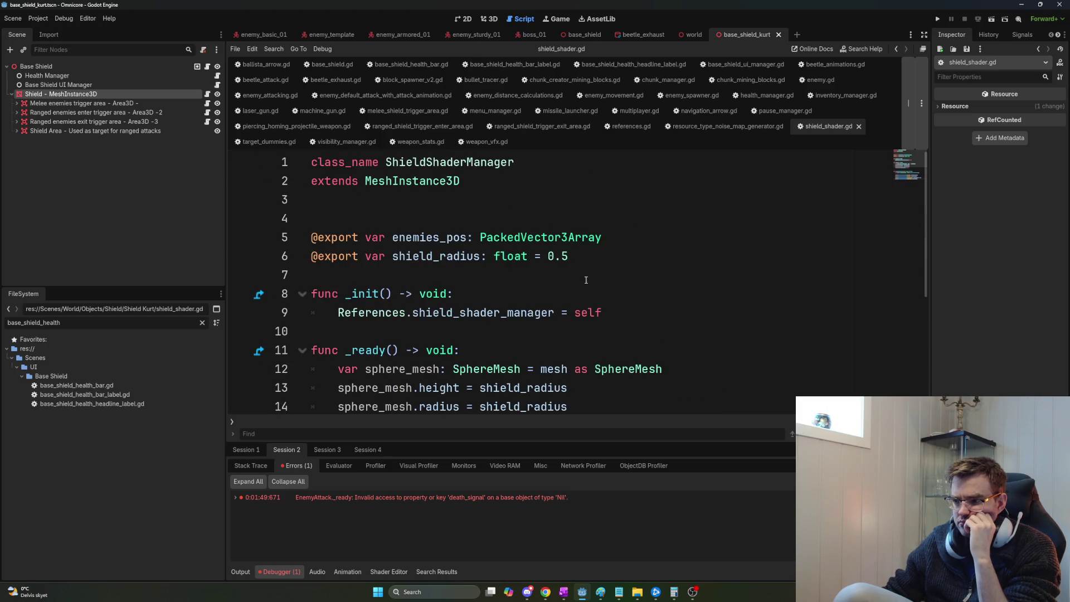
- Change shield_radius's default from 0.5 to 40, save, and view the shield in 3D
left_click(580, 261)
key("ctrl+shift+Left")
key("BackSpace")
type("40")
key("ctrl+s")
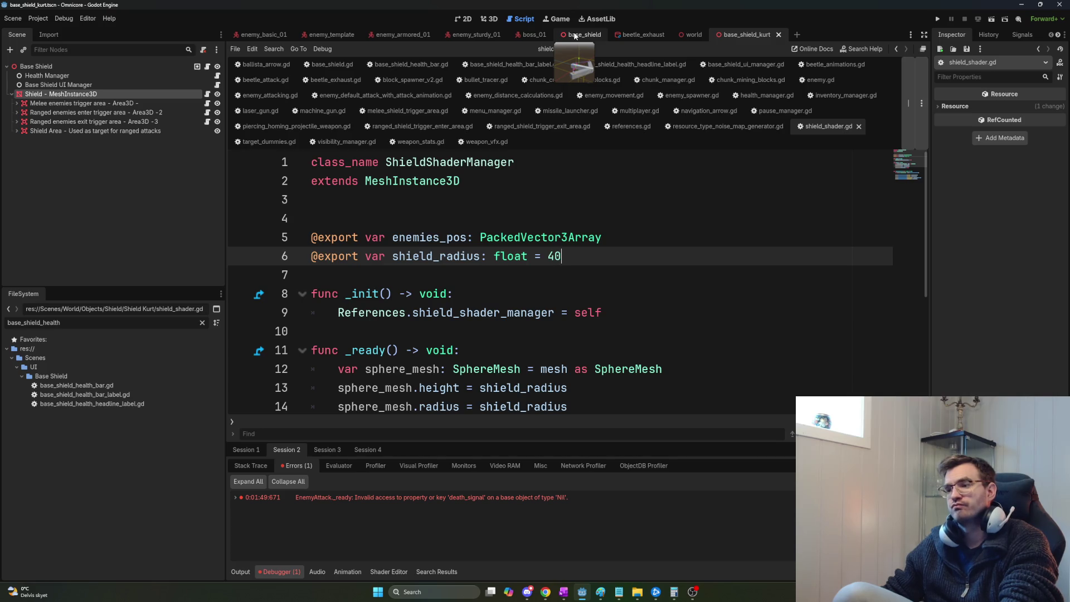
scroll(639, 263, "down", 1)
scroll(638, 261, "up", 1)
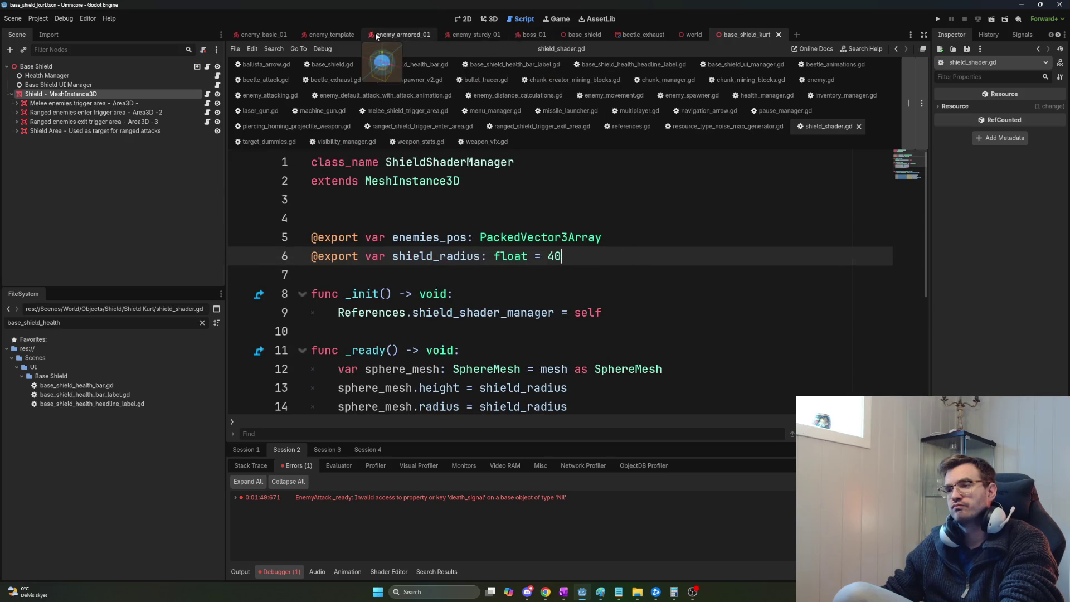
left_click(488, 22)
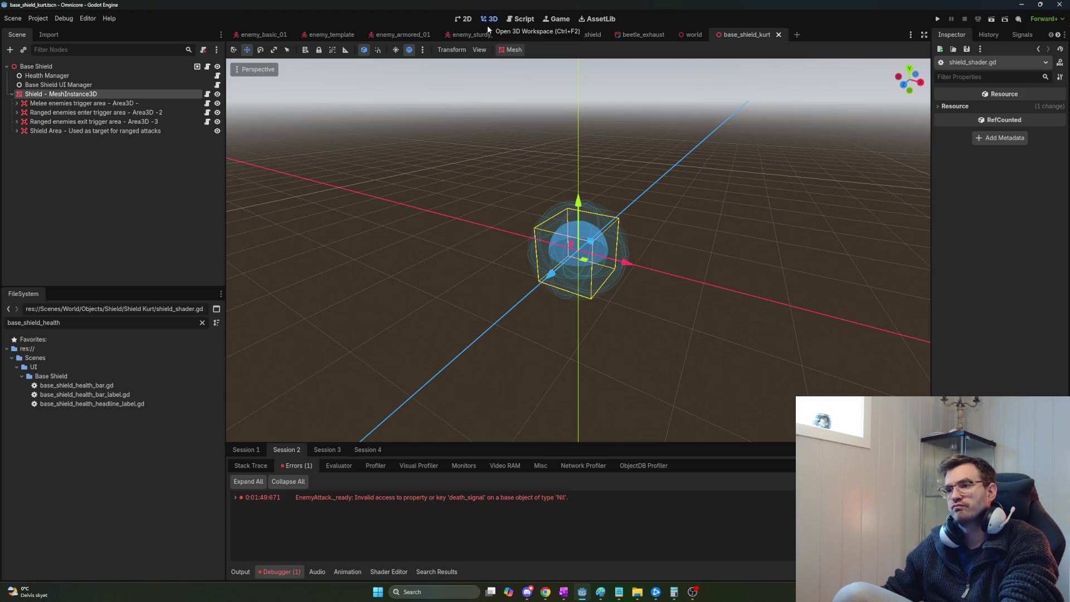
- Set Base Shield Kurt's scale to 1 in the world scene and run the game
left_click(686, 36)
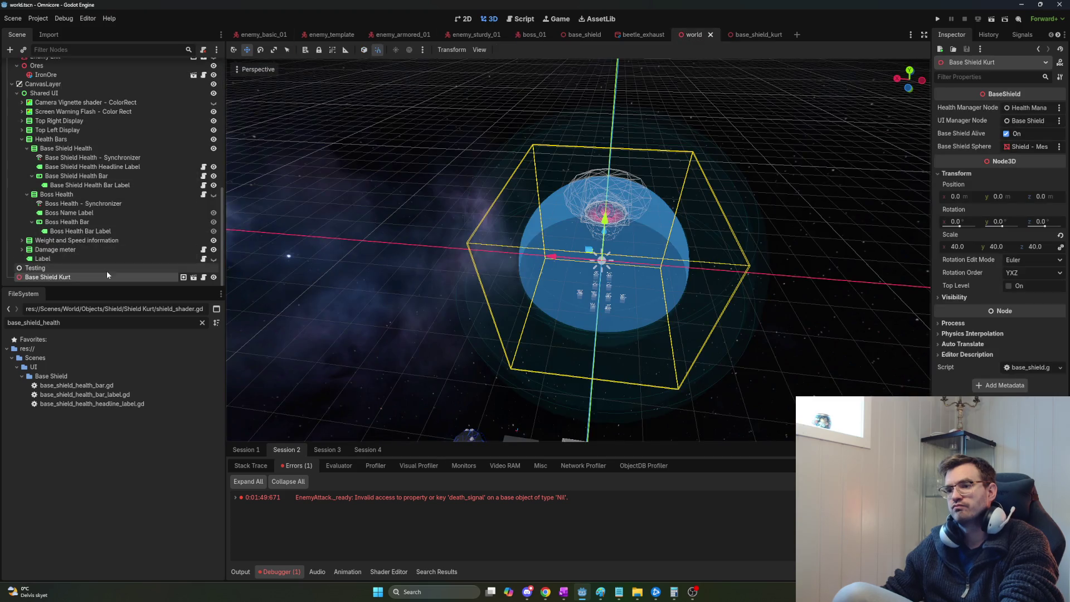
left_click(961, 247)
type("1")
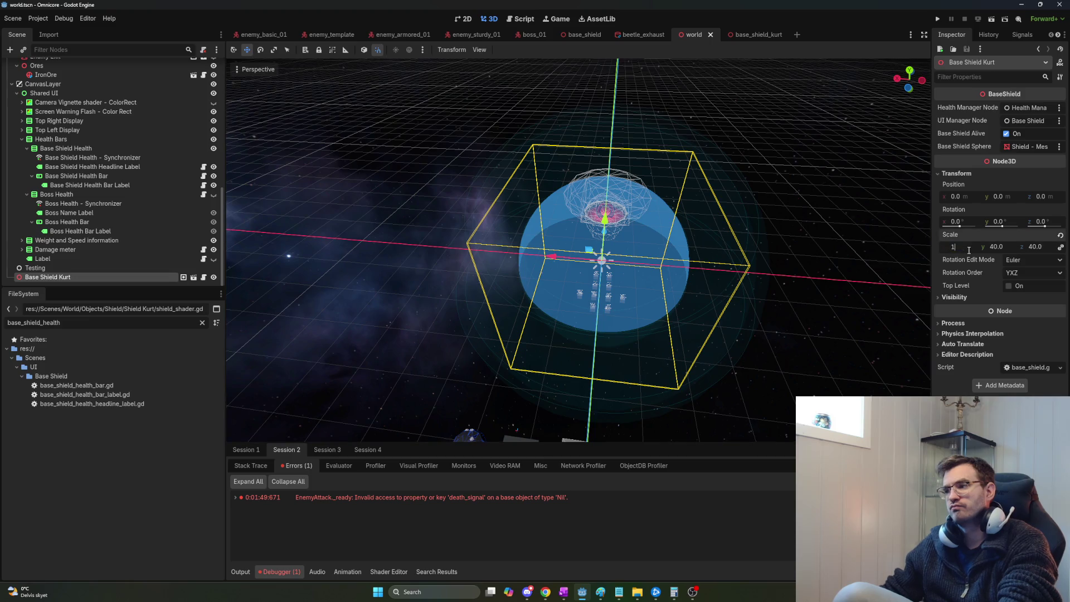
key("Return")
scroll(751, 266, "up", 4)
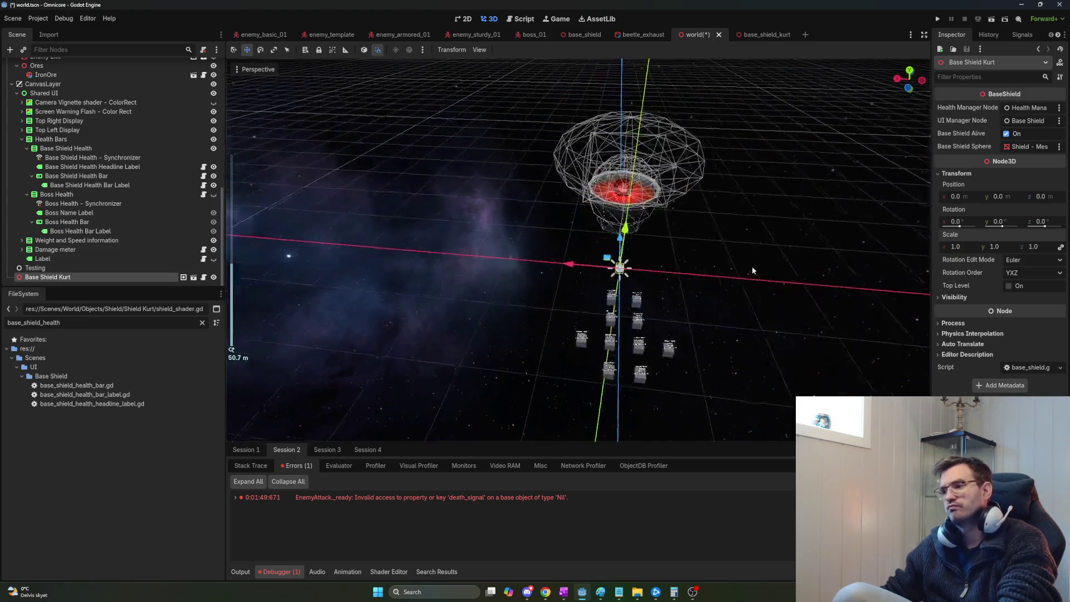
key("F5")
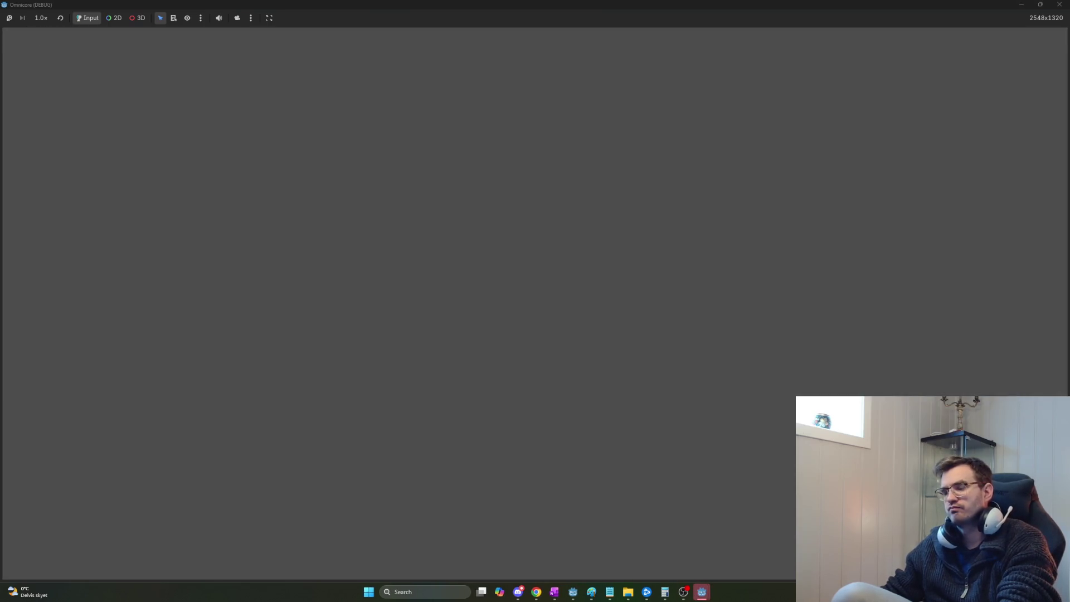
- Walk forward in the test run, pause it, and close the game window
key("w")
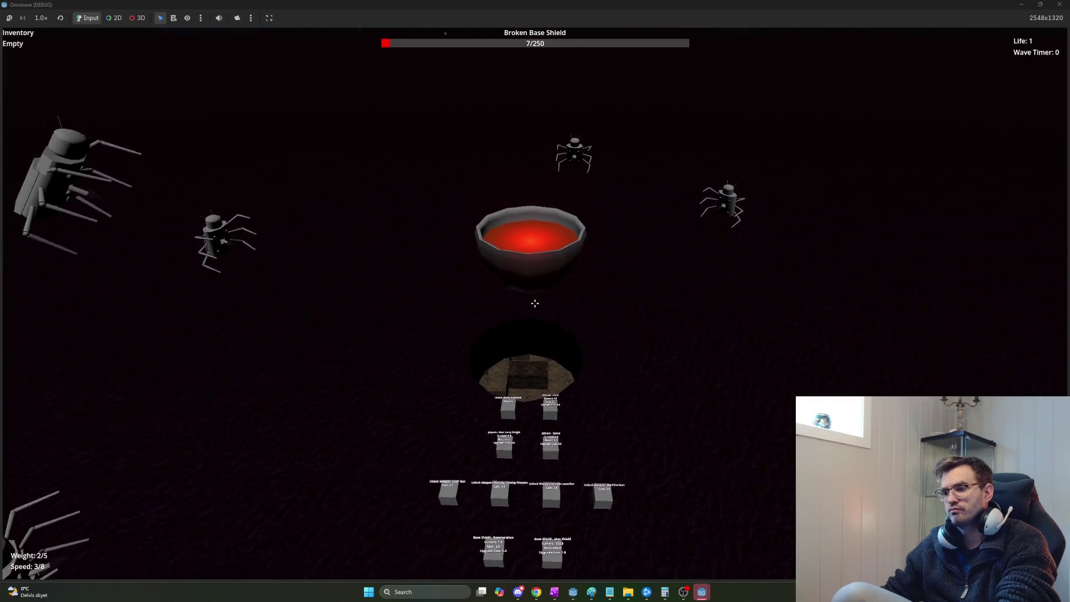
key("Escape")
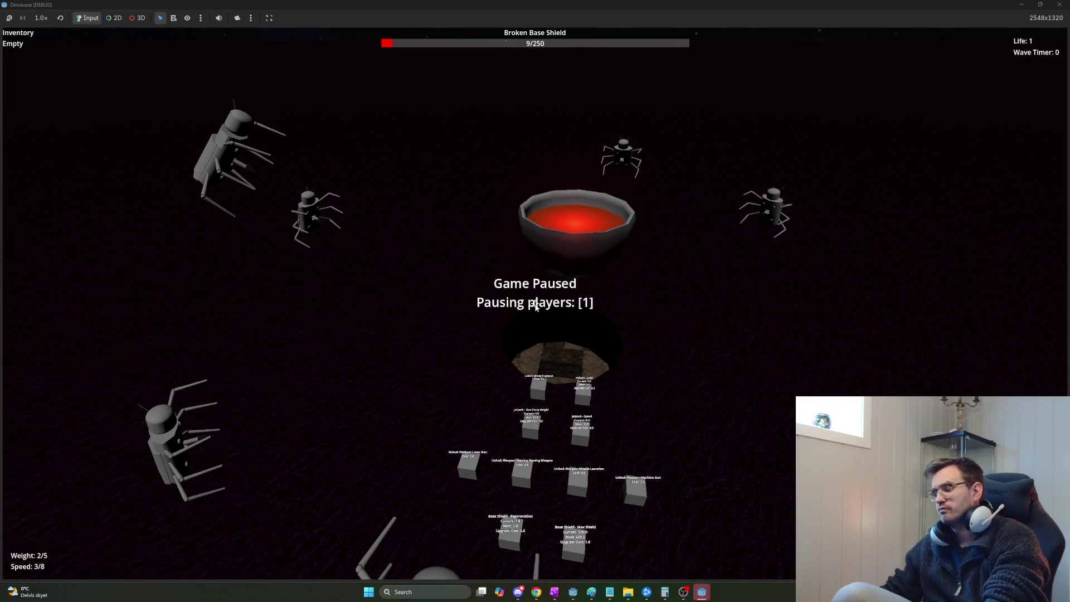
key("Escape")
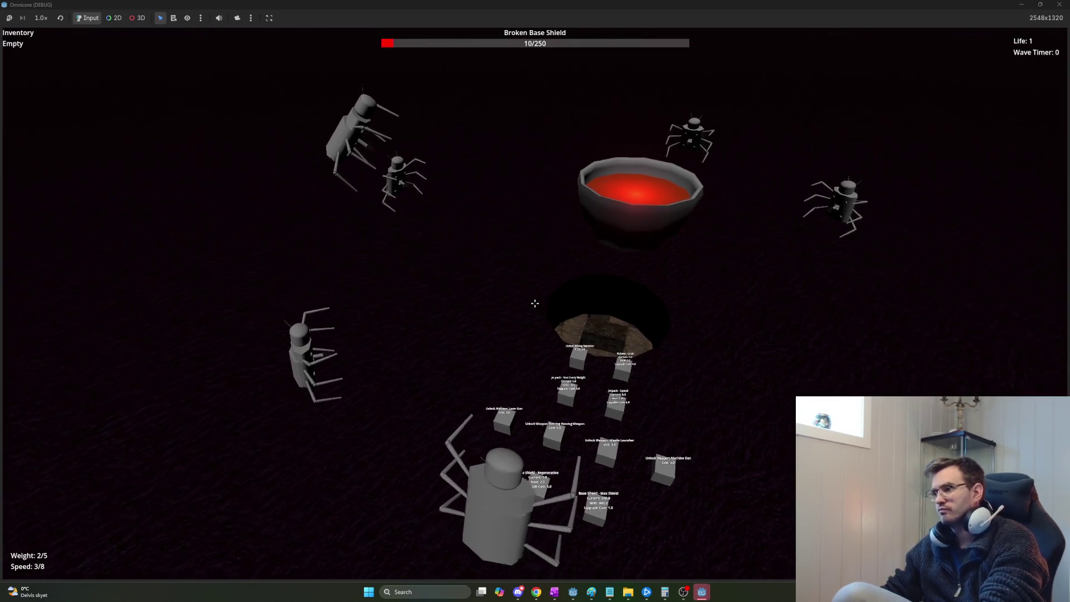
key("Escape")
left_click(1061, 8)
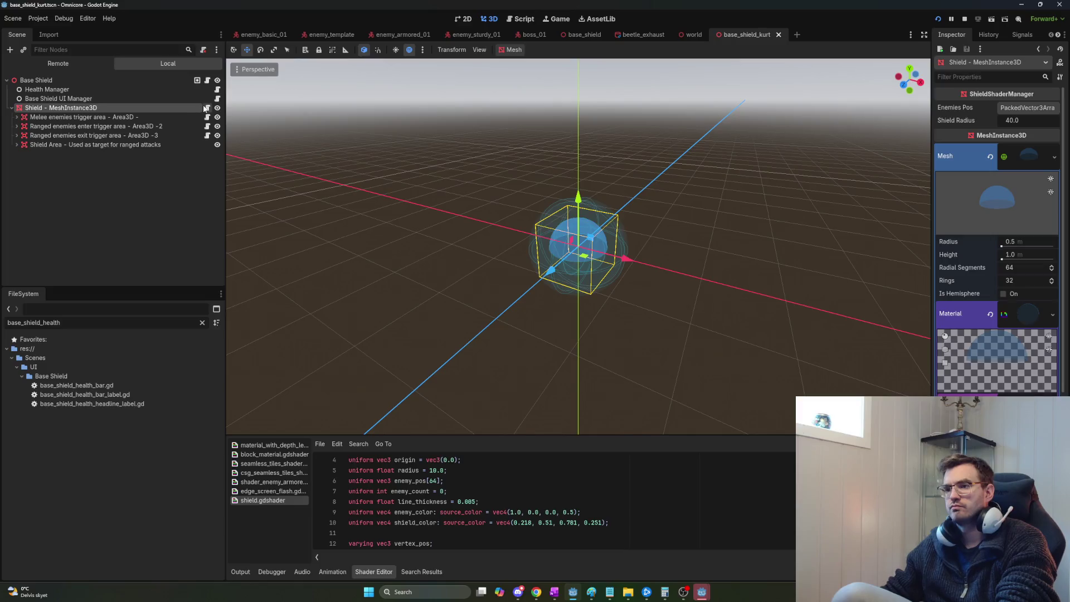
- Add print("enemy positions: ", enemies_pos) to _physics_process and relaunch the game with F5
left_click(206, 109)
scroll(593, 330, "down", 4)
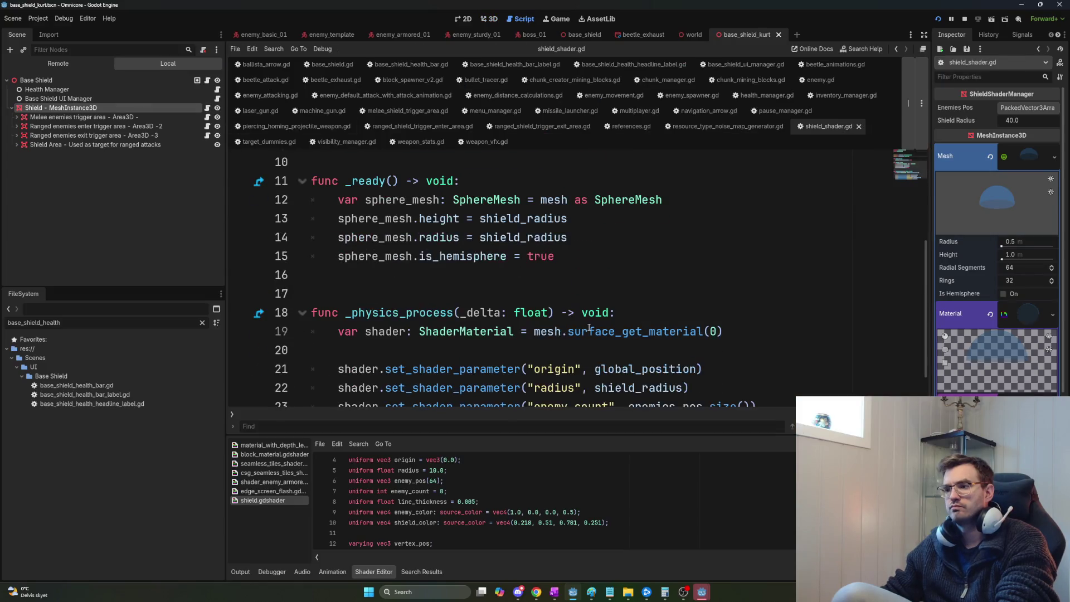
left_click(490, 304)
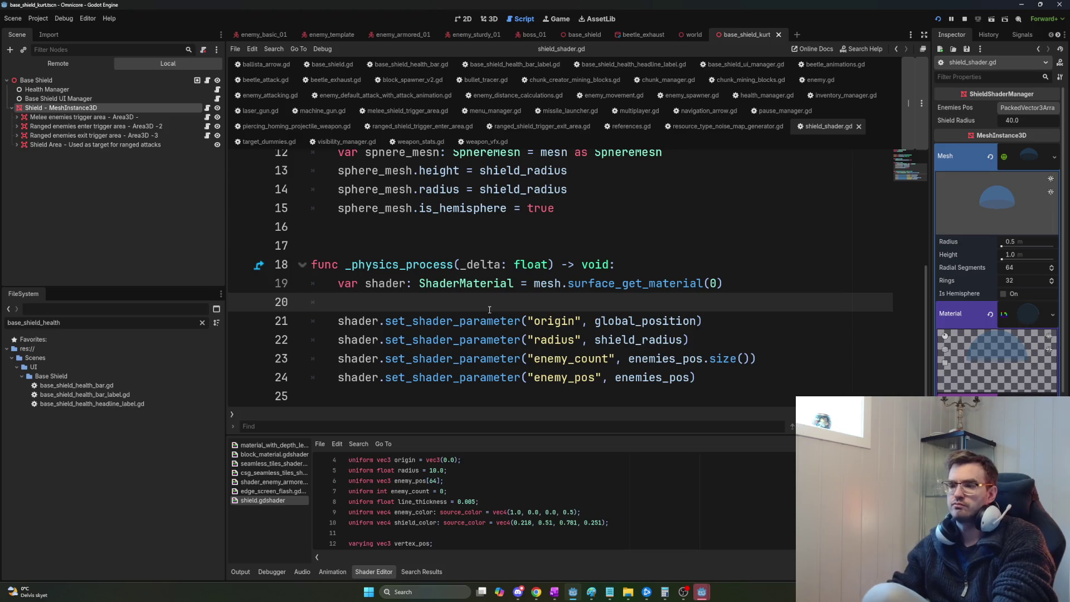
key("Return")
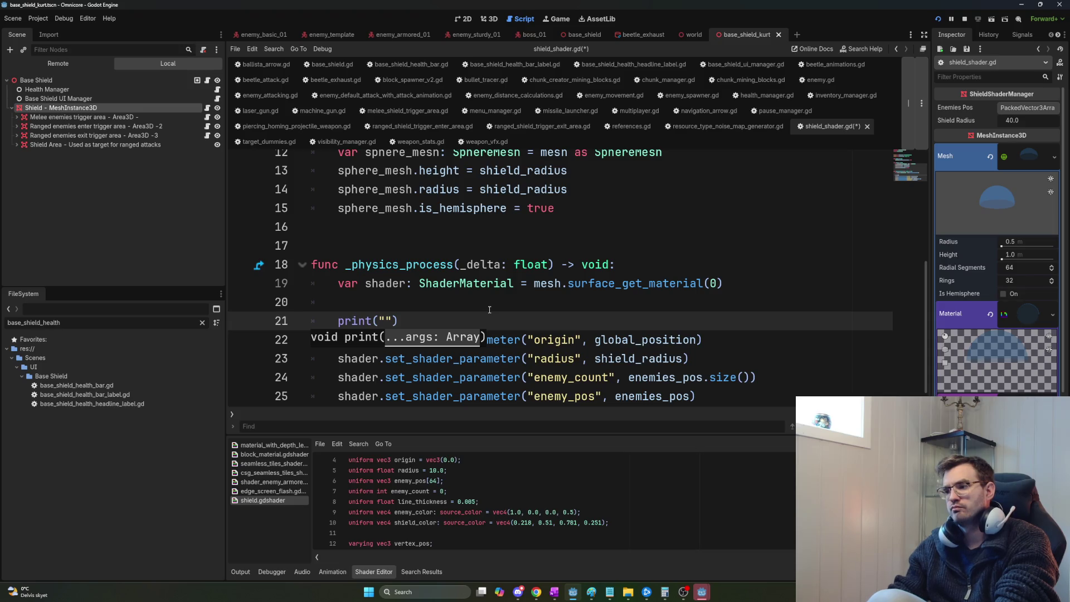
type("en")
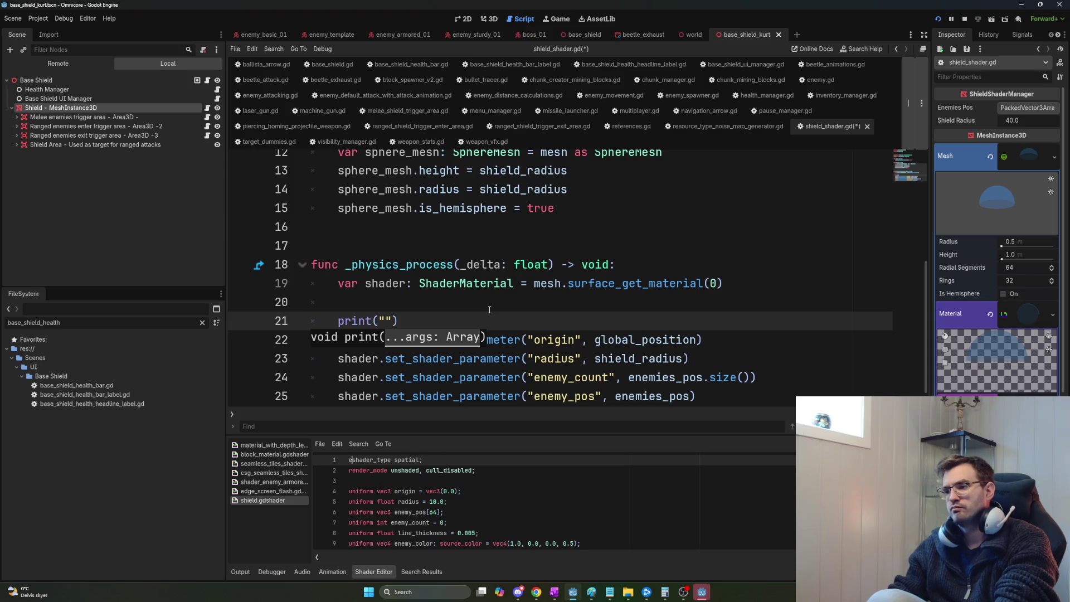
key("BackSpace")
key("BackSpace")
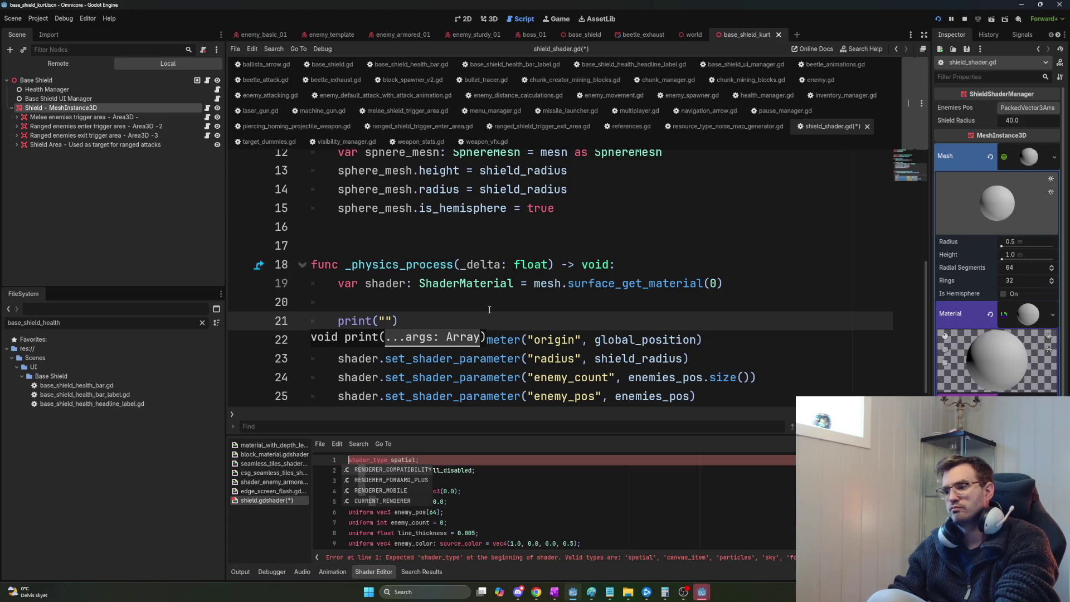
left_click(382, 322)
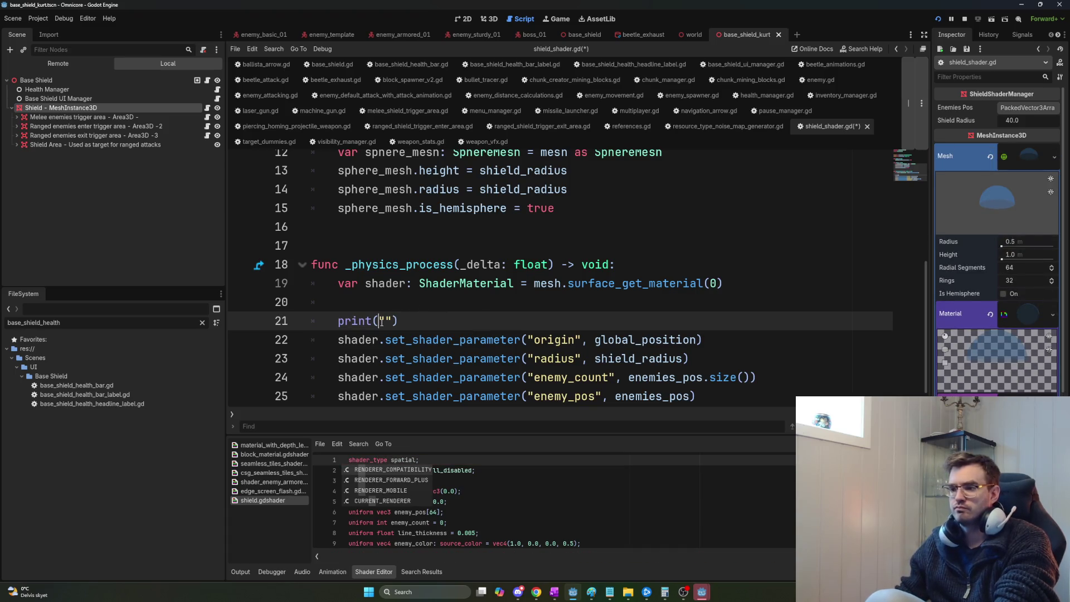
type("nemy positions:")
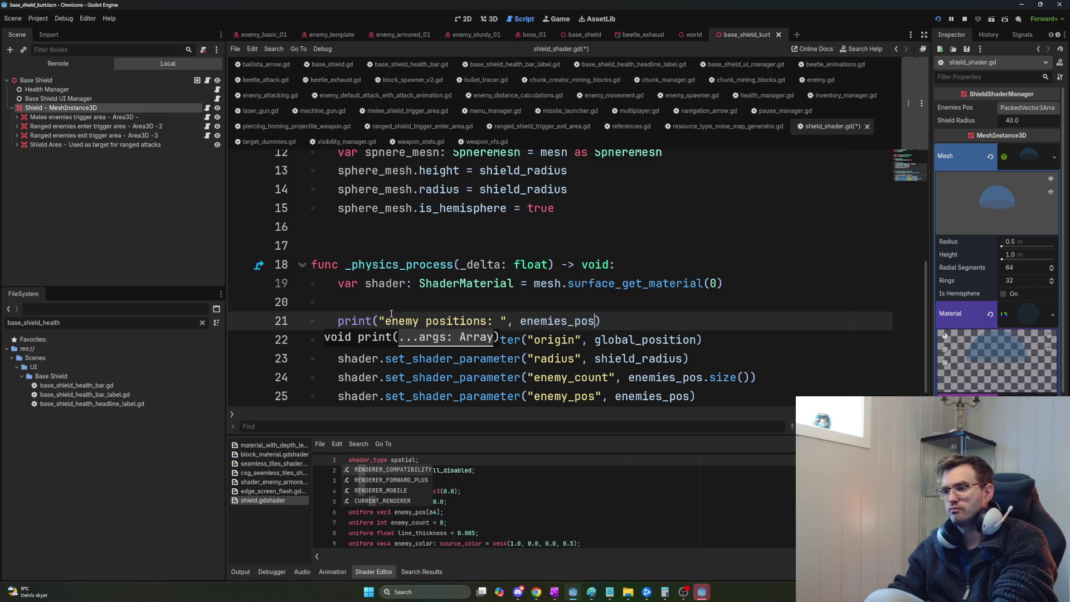
key("F5")
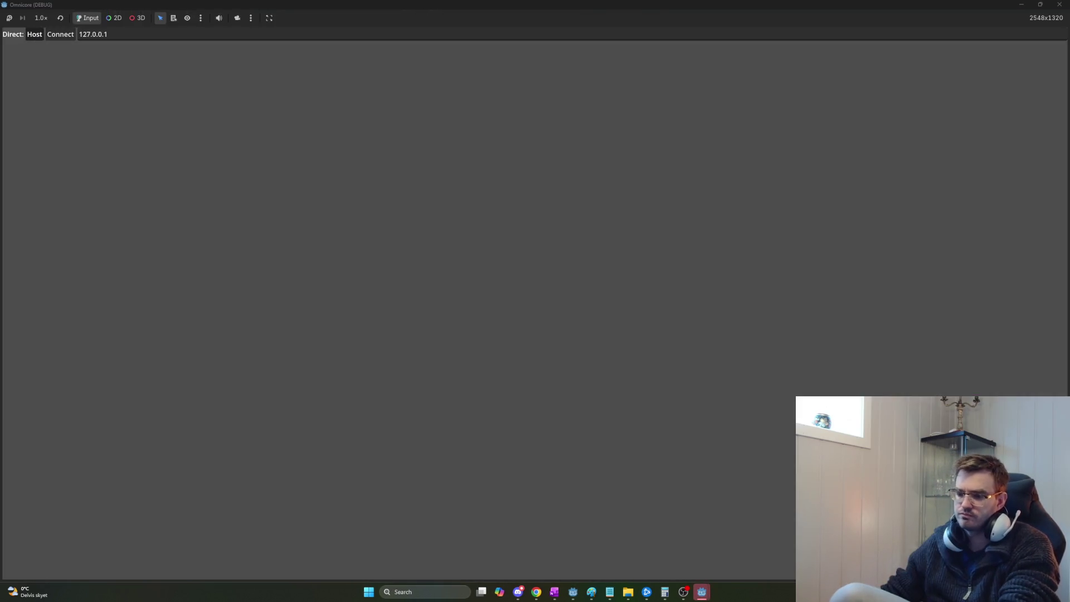
- Host a local game, stop it, show the output log, and run the game again
left_click(34, 34)
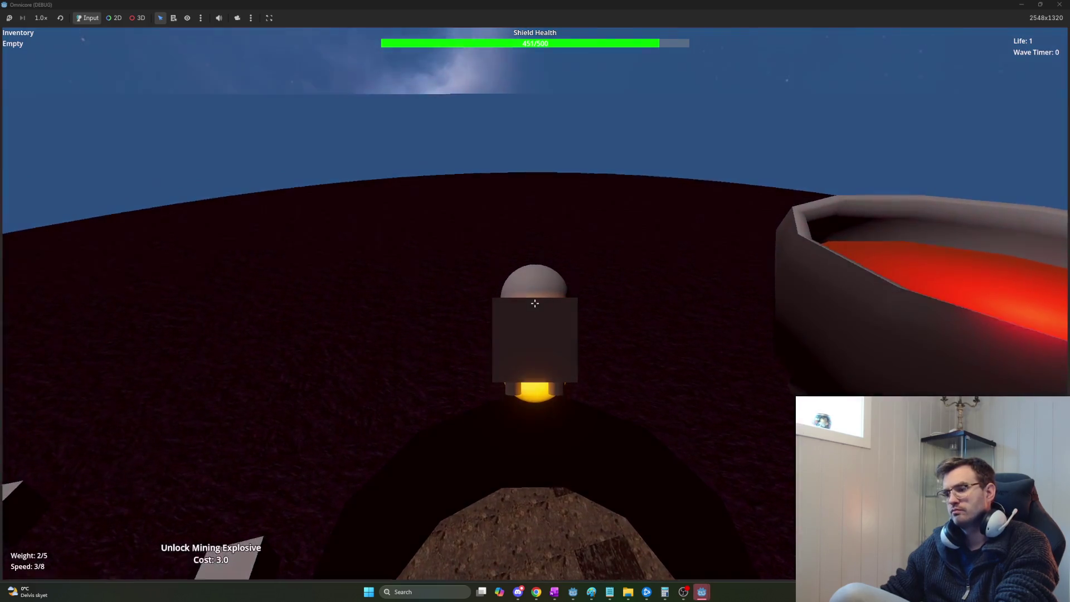
key("Escape")
left_click(1038, 4)
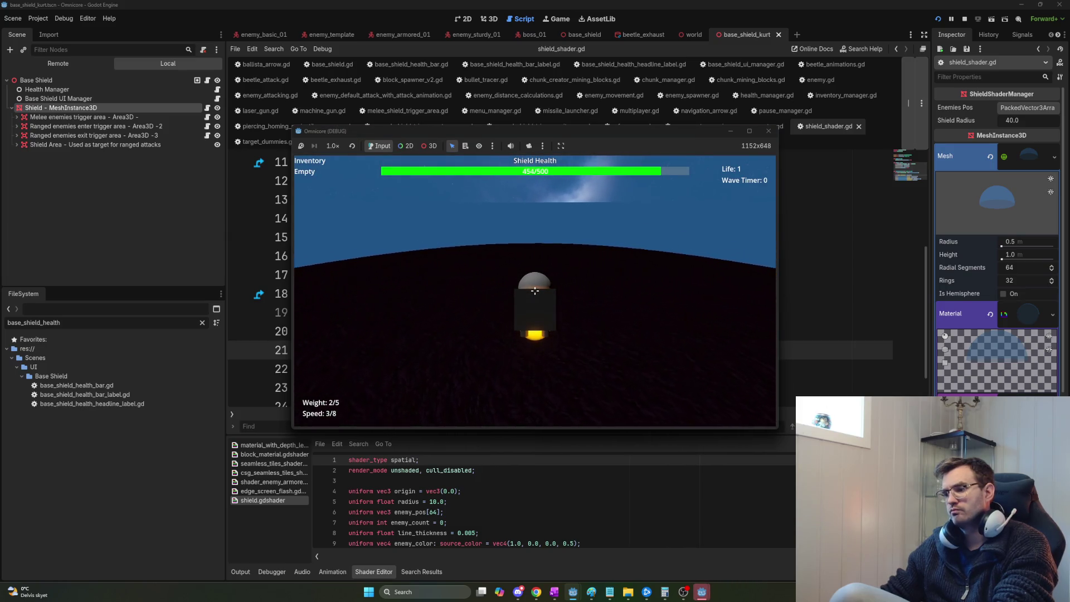
key("F8")
left_click(241, 572)
key("F5")
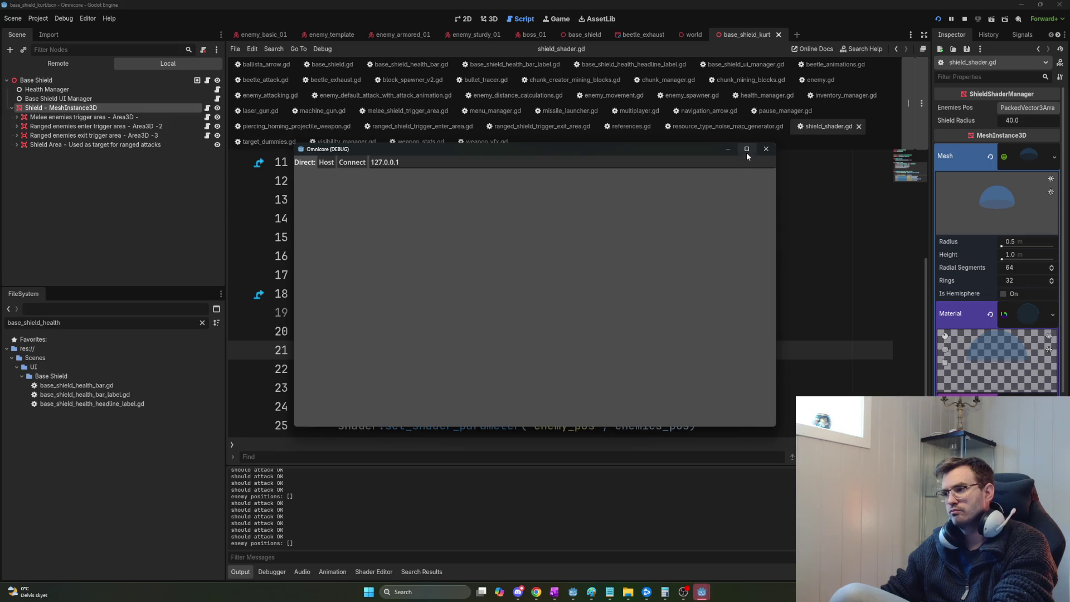
- Turn the in-game camera while enemies drain the shield, pause, and return to shield_shader.gd
key("alt+Tab")
key("alt+Tab")
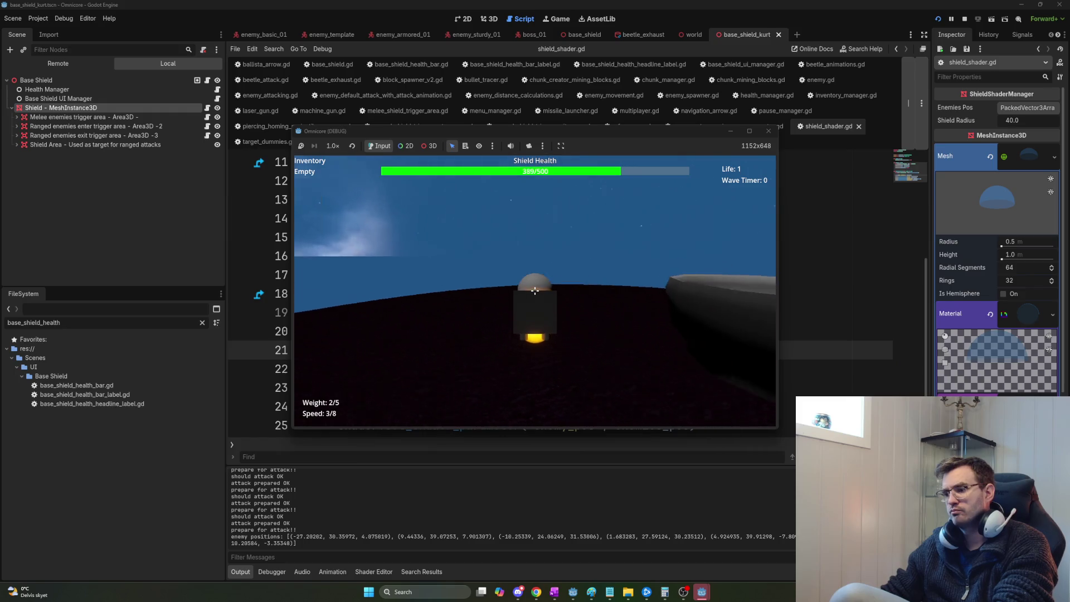
key("a")
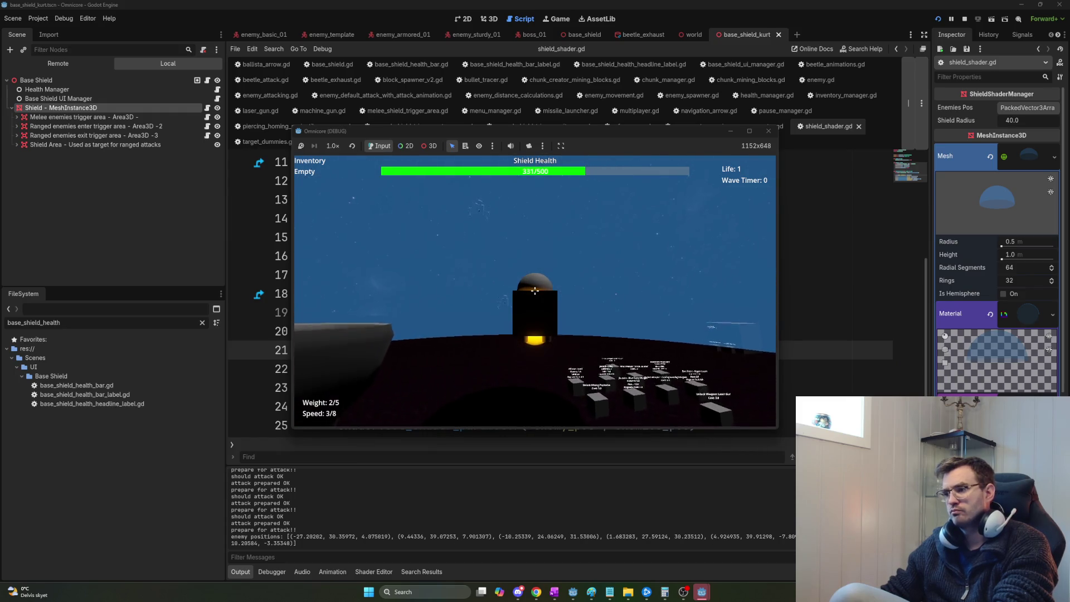
key("d")
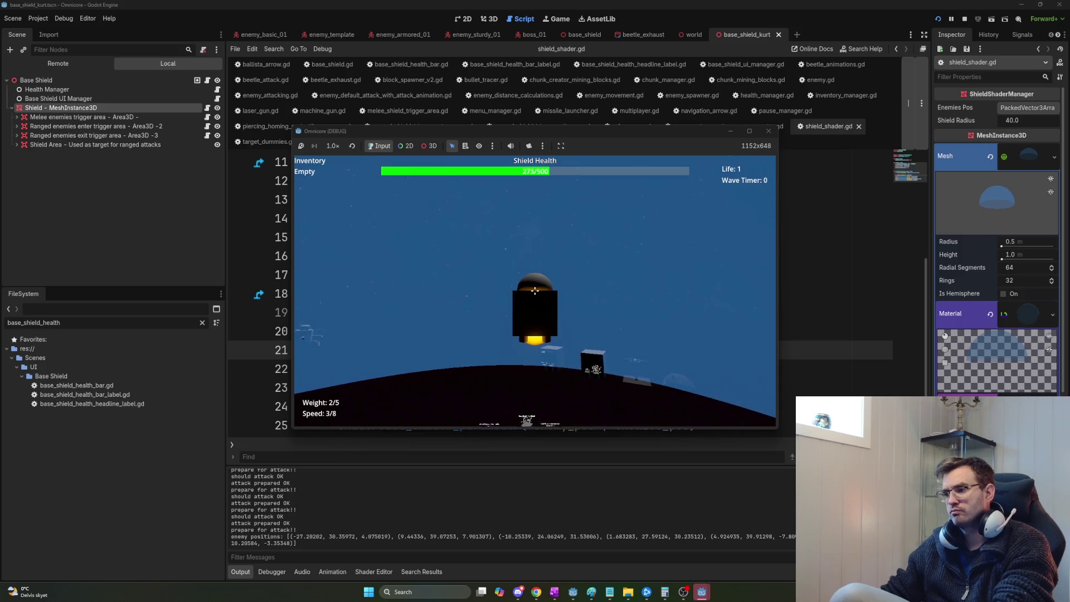
key("d")
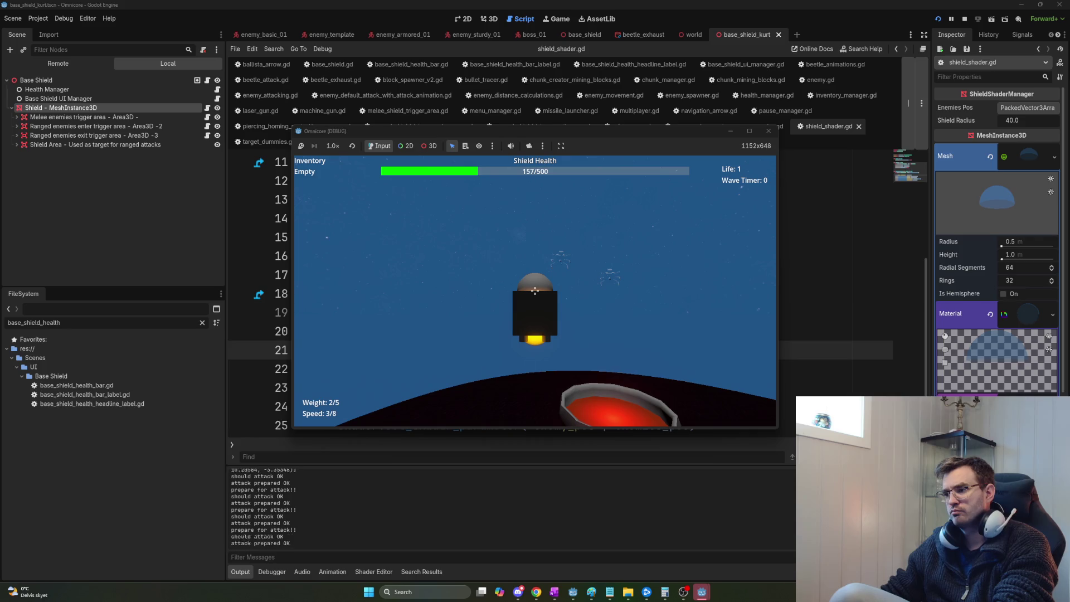
key("w")
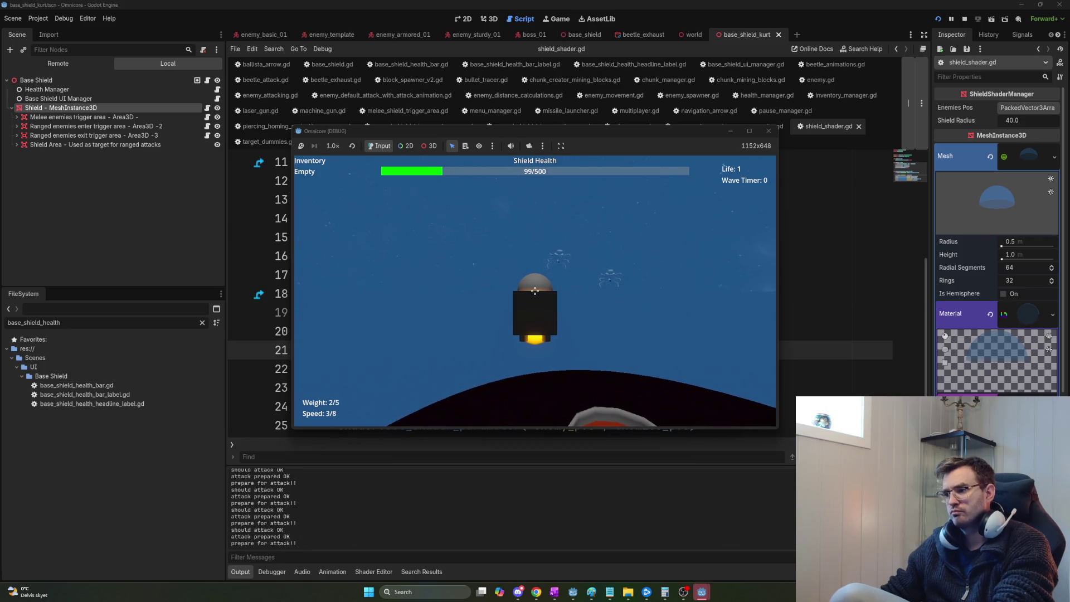
scroll(535, 291, "down", 3)
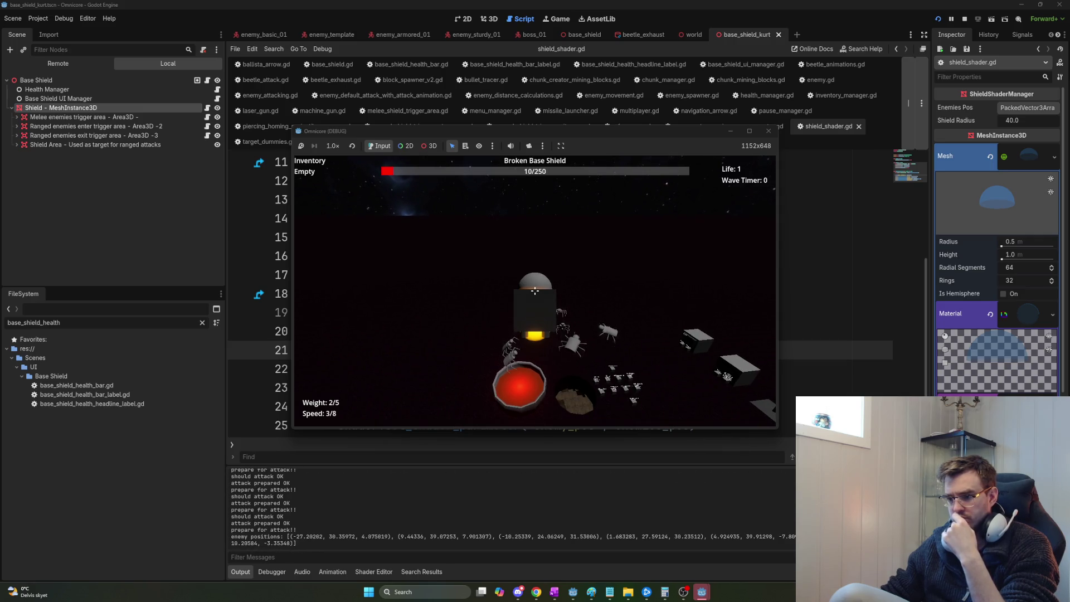
key("Escape")
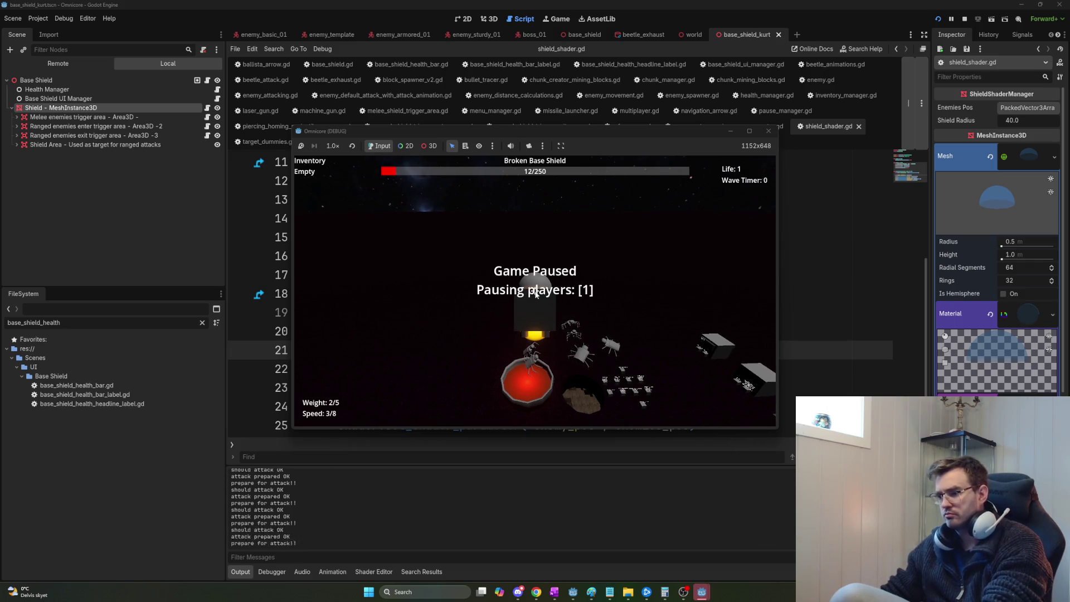
left_click(844, 258)
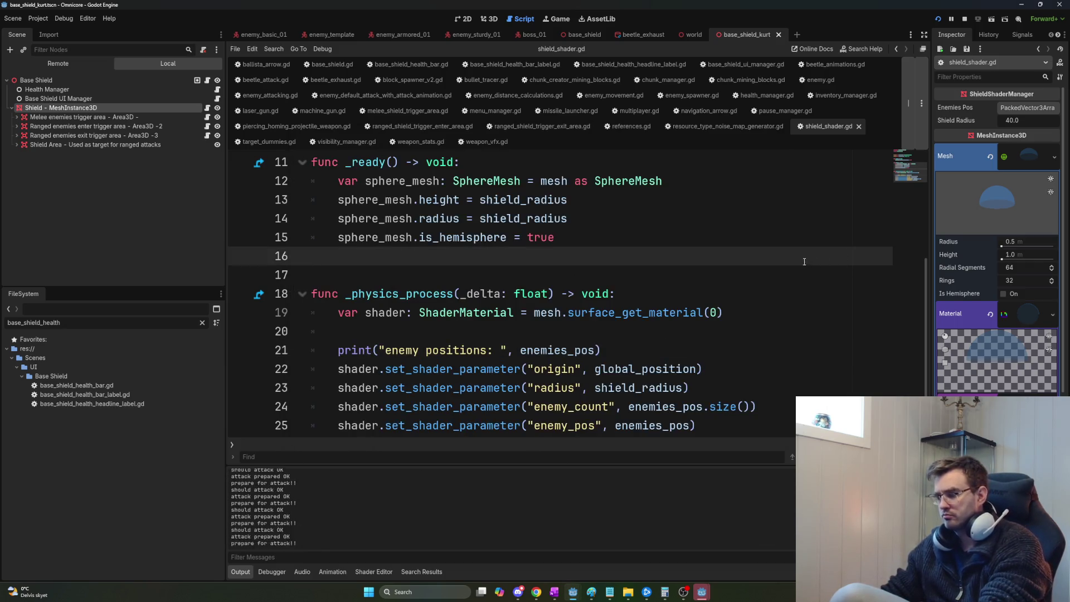
- Stop the game and open beetle_attack.gd from the enemy_basic_01 scene
key("F8")
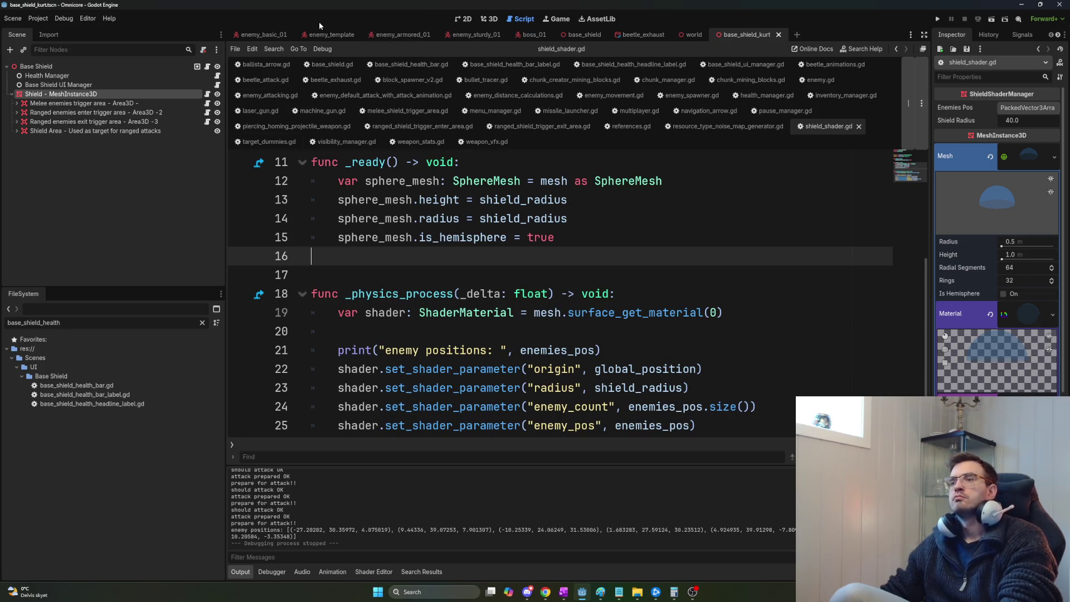
left_click(264, 35)
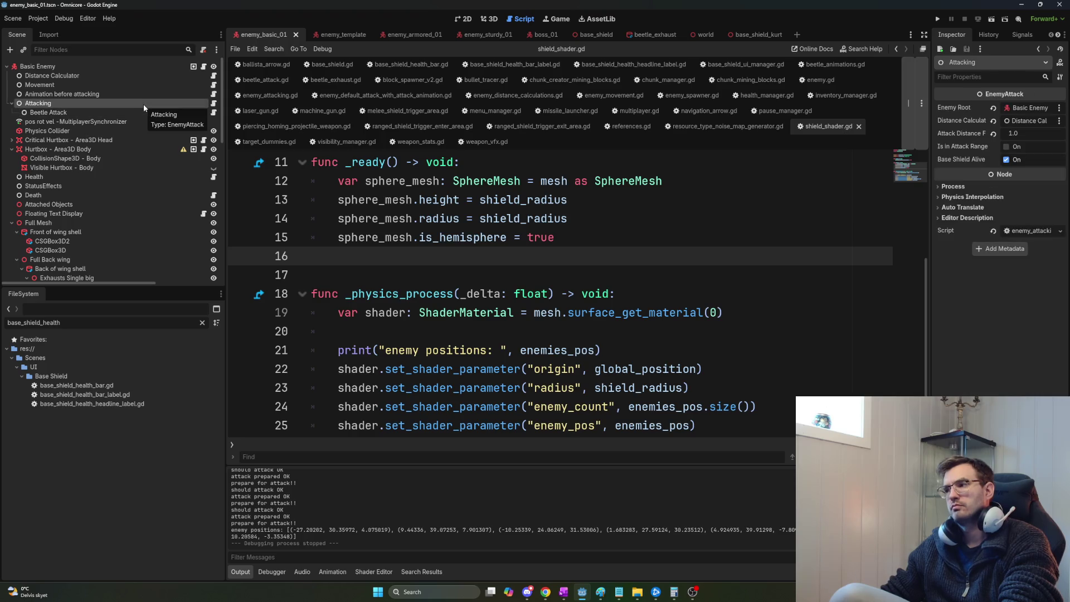
left_click(213, 112)
- Delete the prepare-for-attack, attack-prepared and should-attack print lines, then save beetle_attack.gd
triple_click(363, 307)
key("BackSpace")
key("BackSpace")
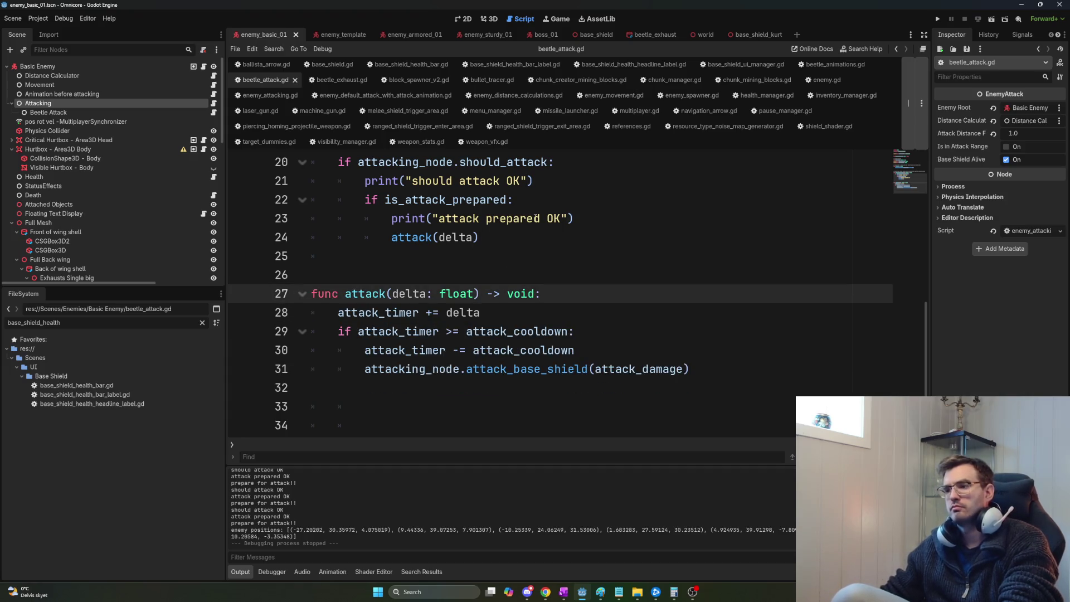
triple_click(537, 218)
key("BackSpace")
key("BackSpace")
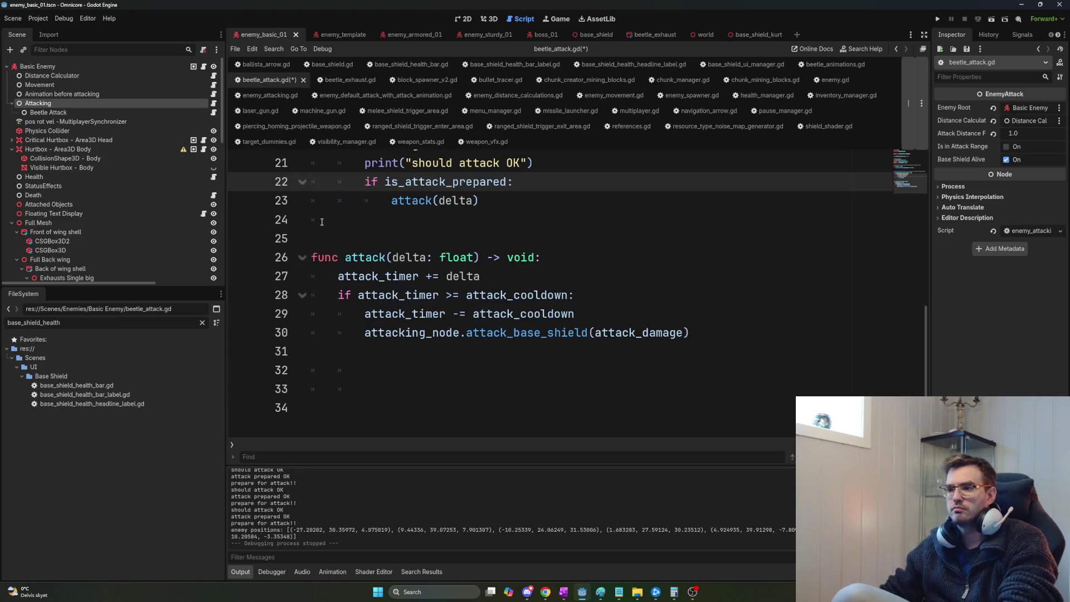
scroll(322, 222, "up", 2)
left_click_drag(312, 219, 549, 238)
key("BackSpace")
key("ctrl+z")
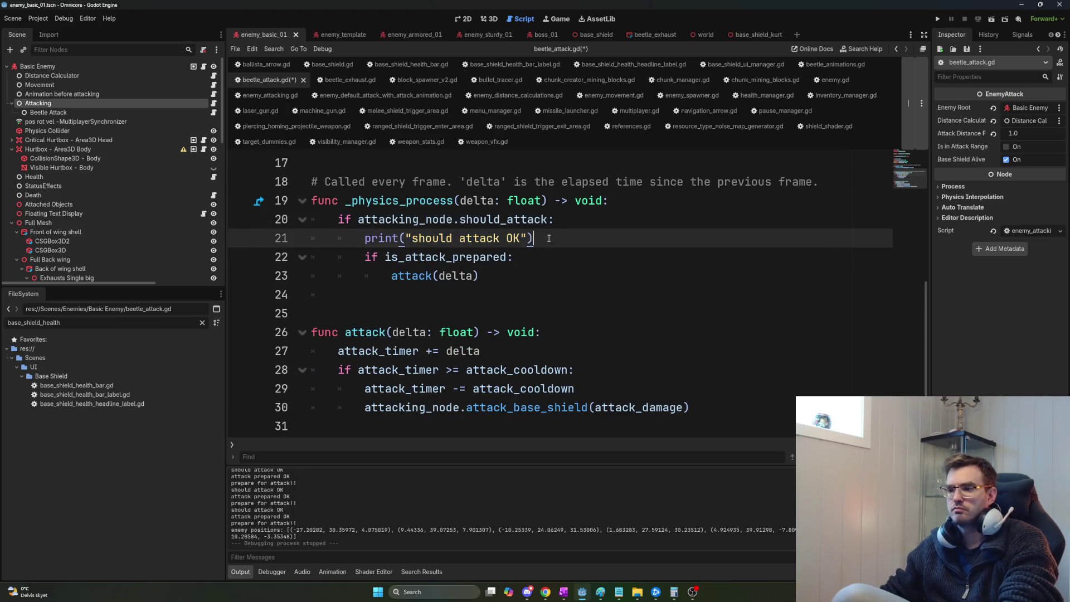
triple_click(559, 230)
key("BackSpace")
key("BackSpace")
key("ctrl+s")
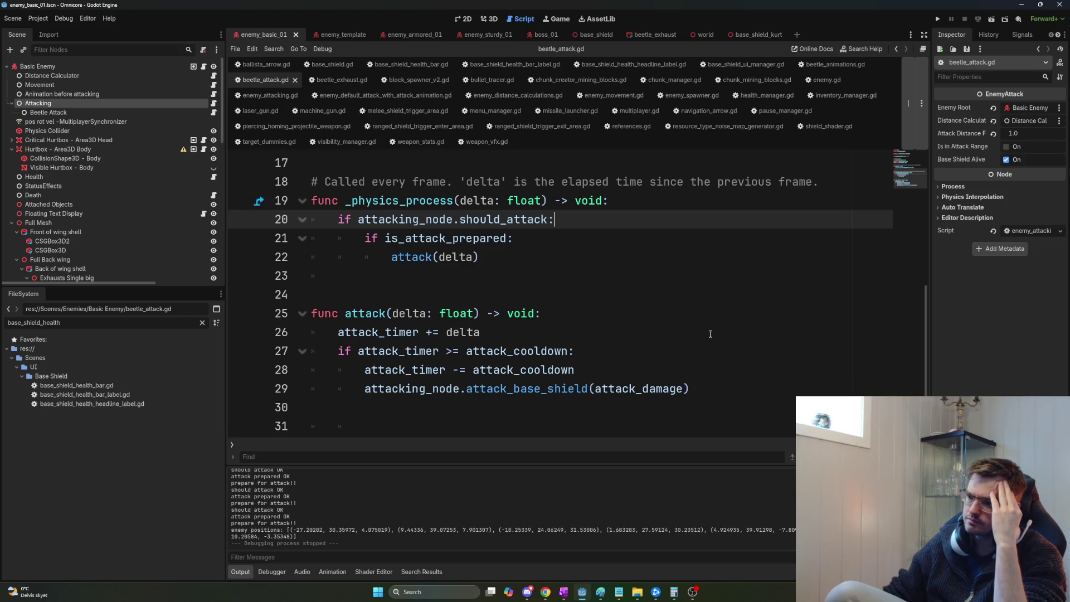
- Remove the trailing empty line, save again, and switch back to the base_shield_kurt scene
scroll(716, 346, "down", 1)
left_click(613, 407)
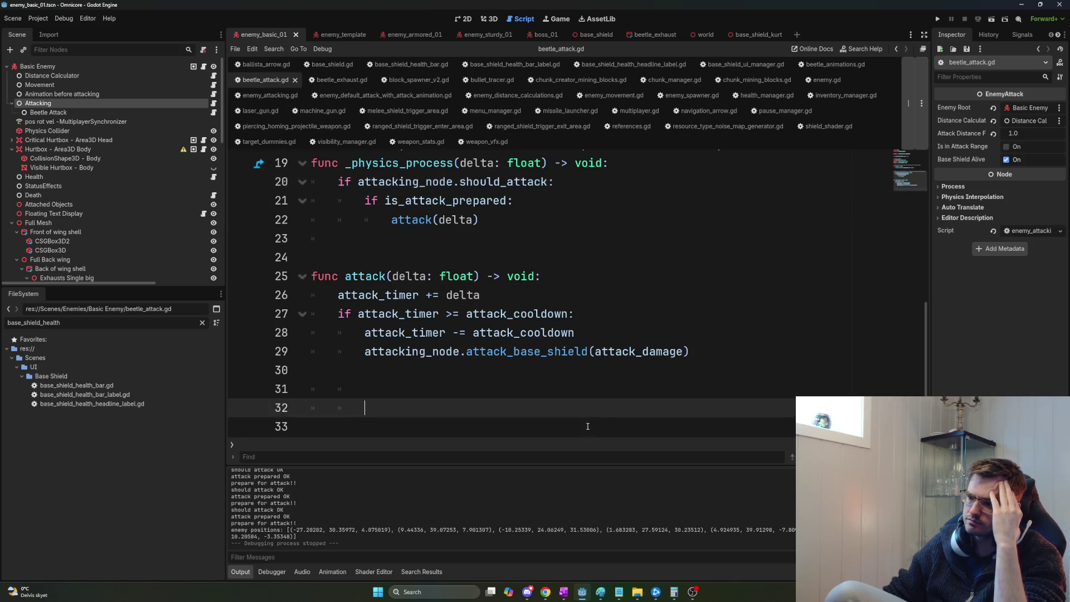
left_click(594, 426)
key("BackSpace")
key("BackSpace")
key("BackSpace")
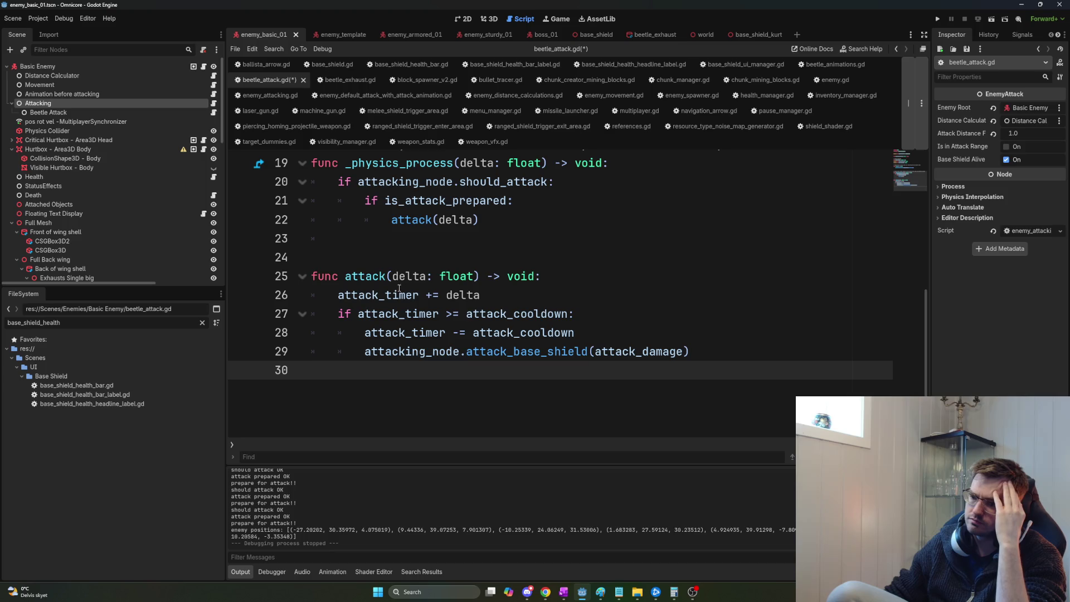
key("ctrl+s")
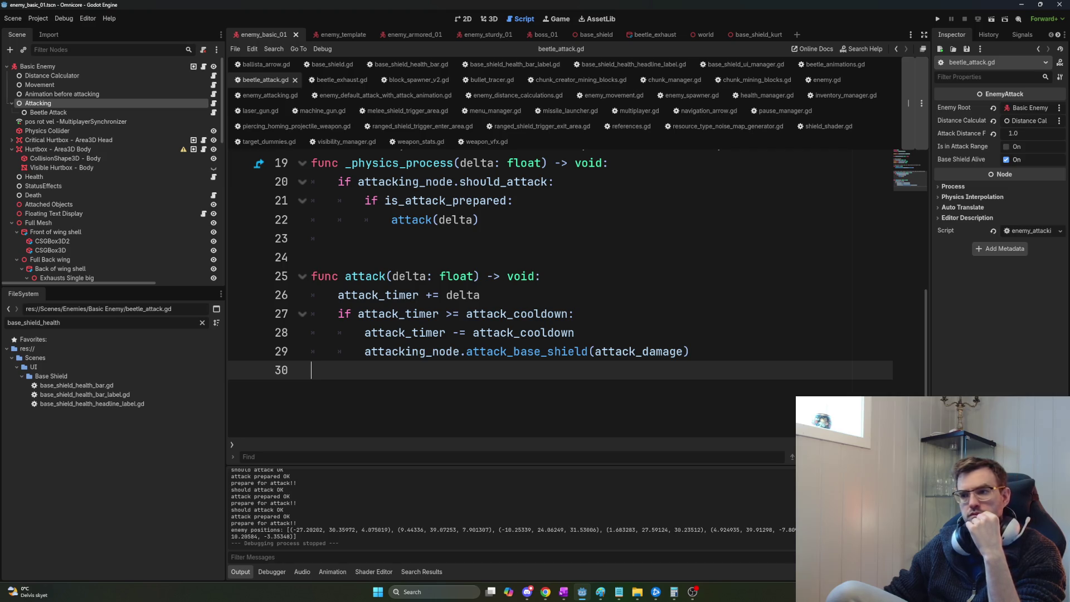
scroll(703, 334, "up", 6)
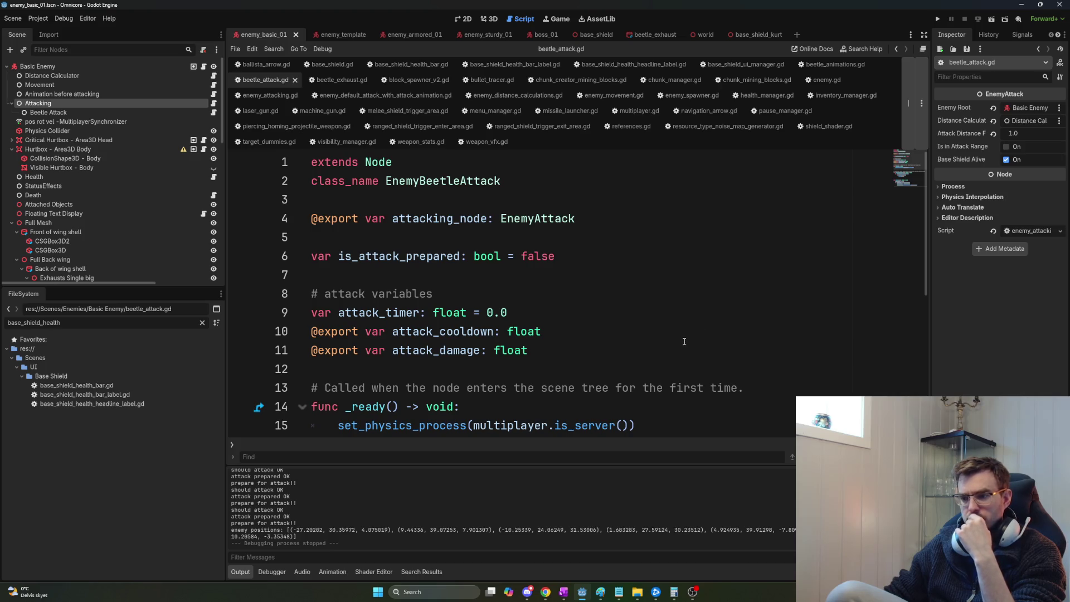
scroll(684, 341, "down", 4)
scroll(677, 339, "down", 1)
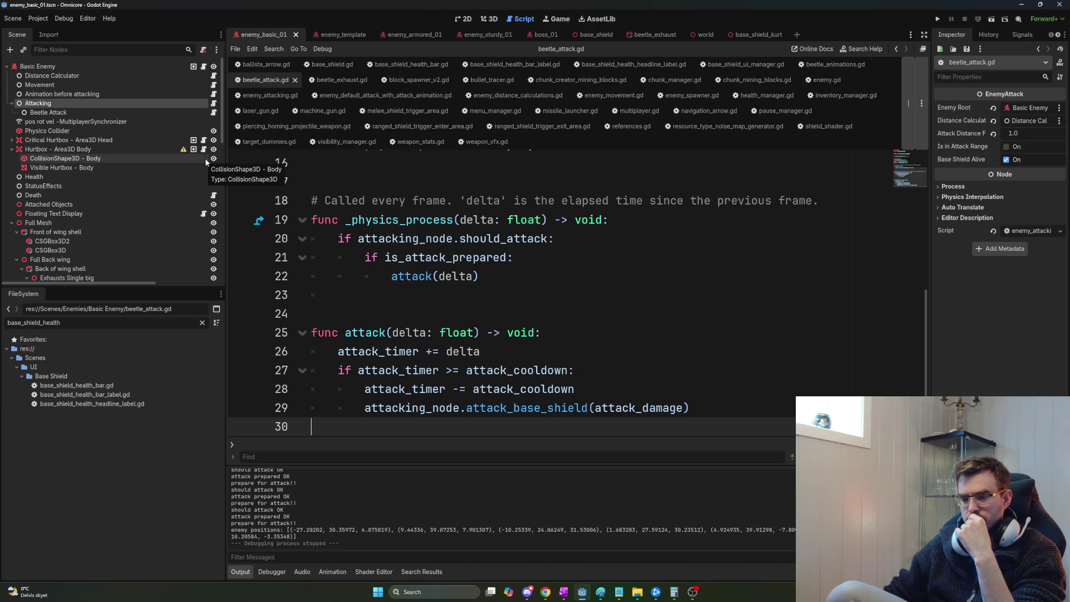
left_click(747, 35)
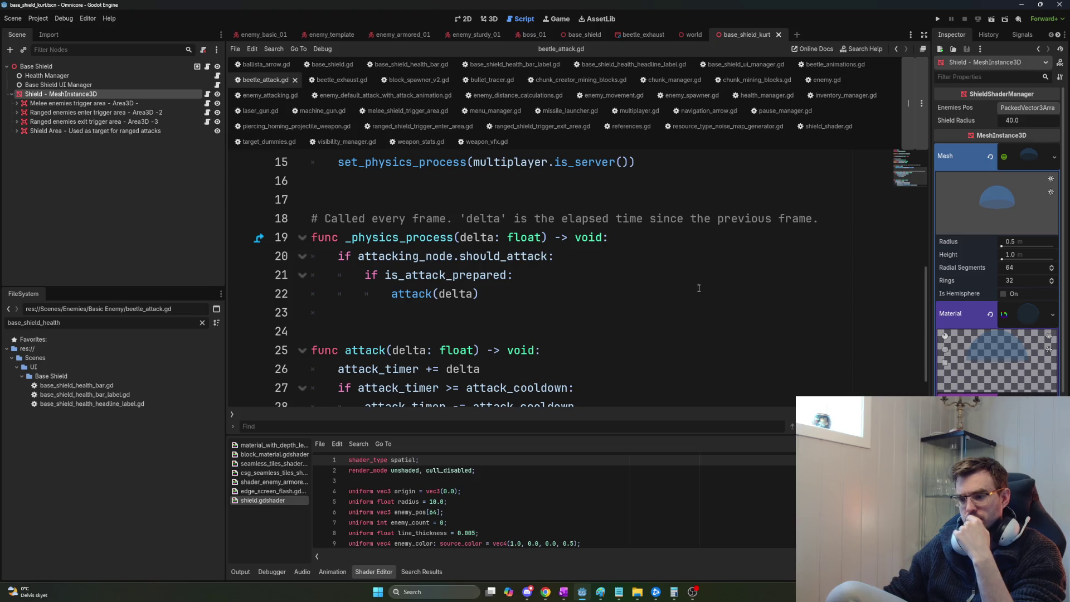
- Open the Shield node's shield_shader.gd and select global_position passed as the shader origin
scroll(697, 288, "down", 1)
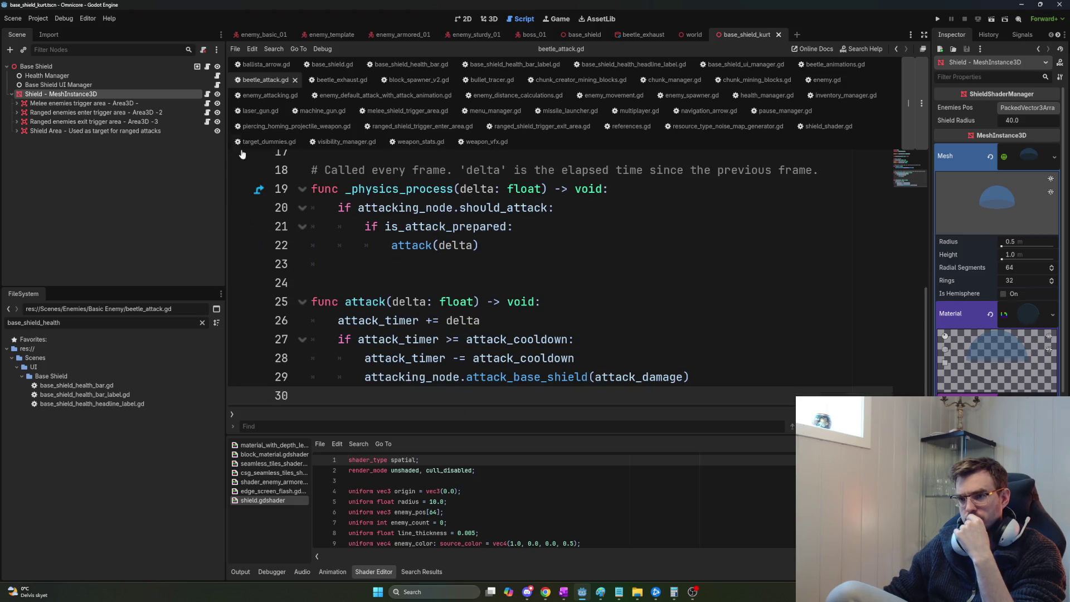
left_click(207, 94)
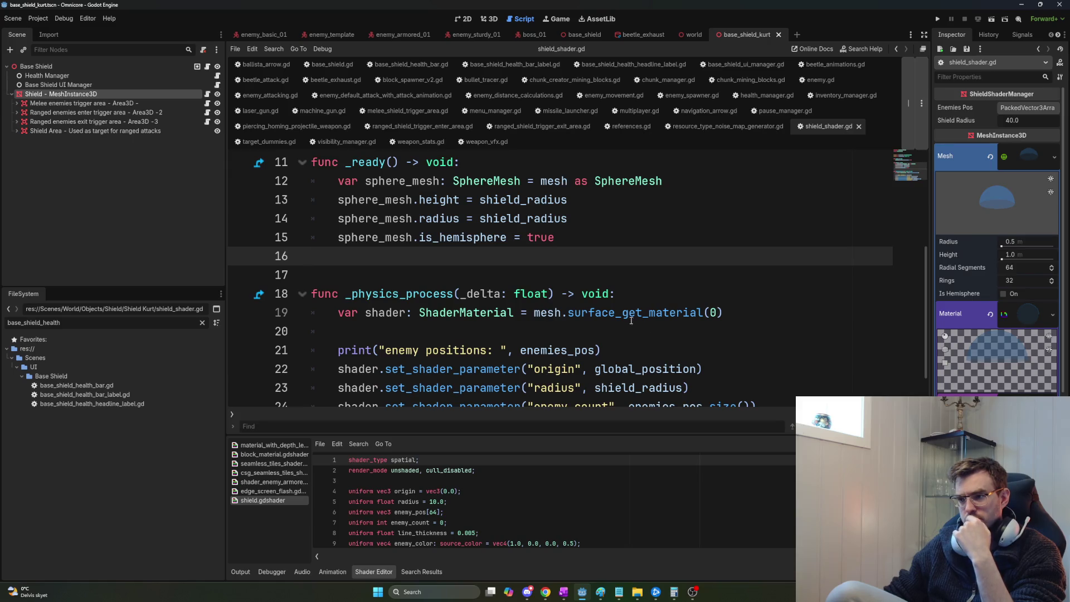
scroll(619, 316, "down", 1)
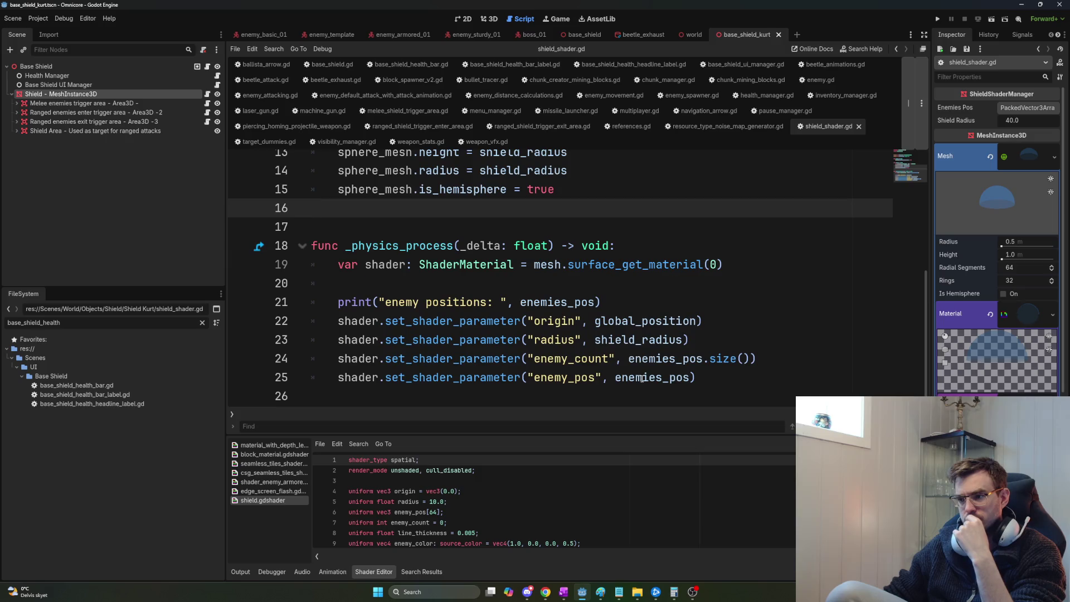
double_click(630, 322)
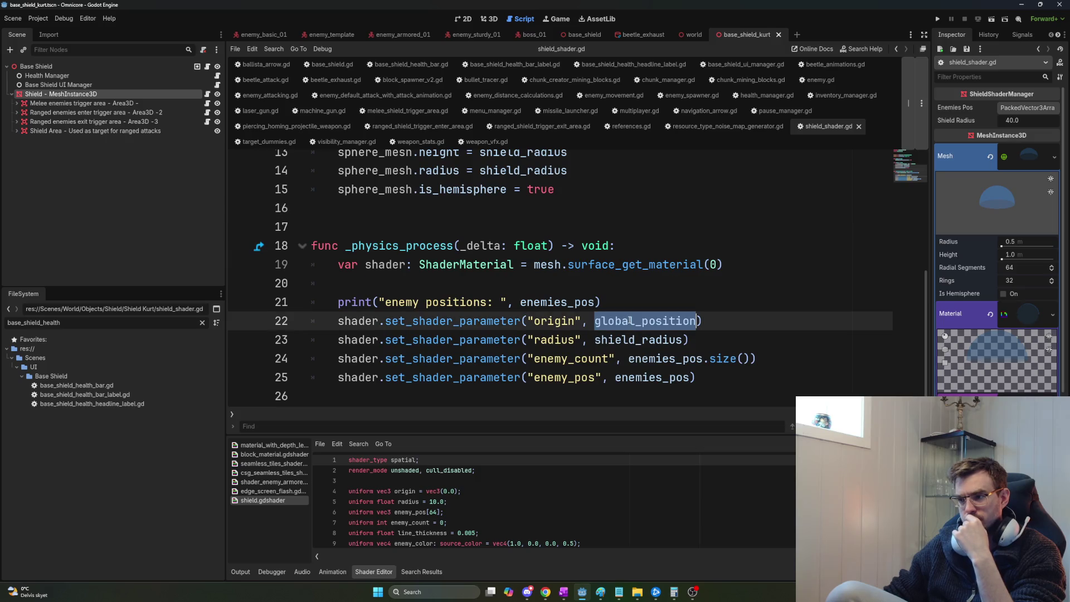
mouse_move(643, 334)
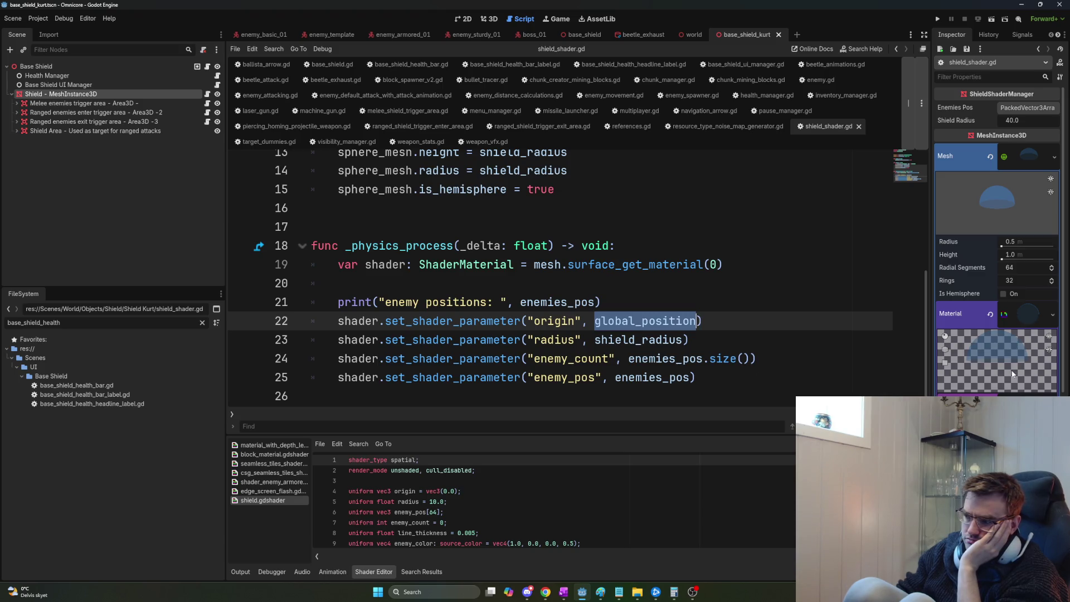
- Set shield_color's alpha to 0.05 in shield.gdshader and save the shader
left_click(1022, 316)
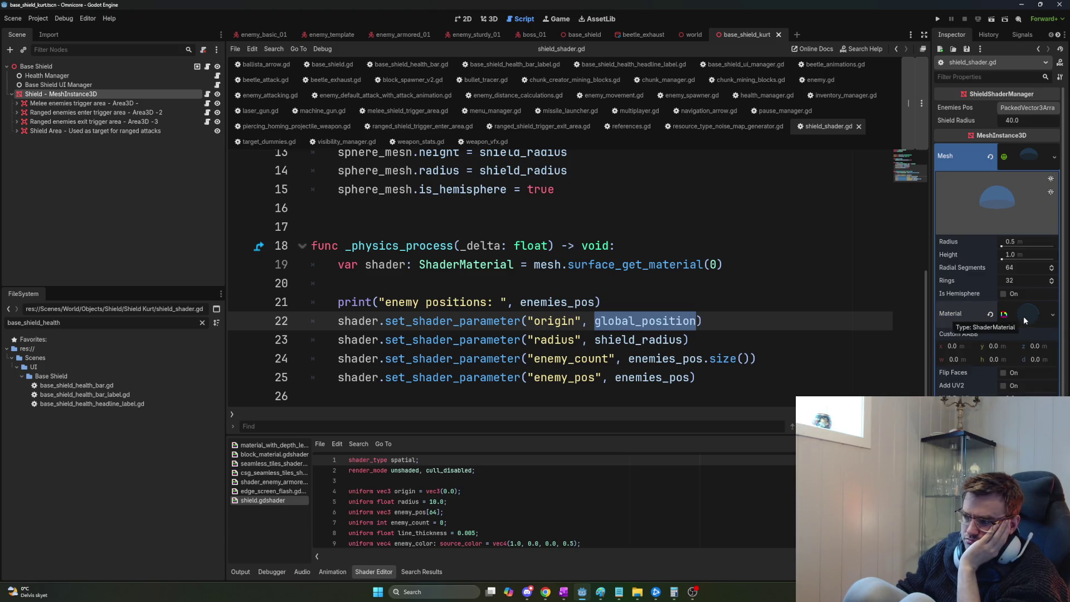
left_click(1024, 316)
scroll(998, 279, "down", 3)
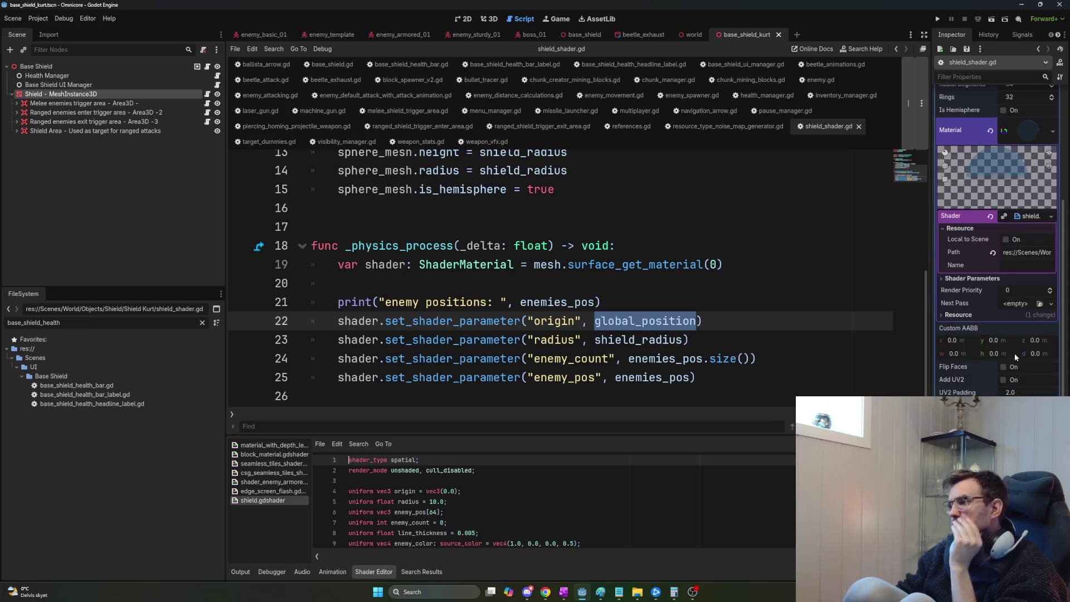
scroll(597, 512, "down", 1)
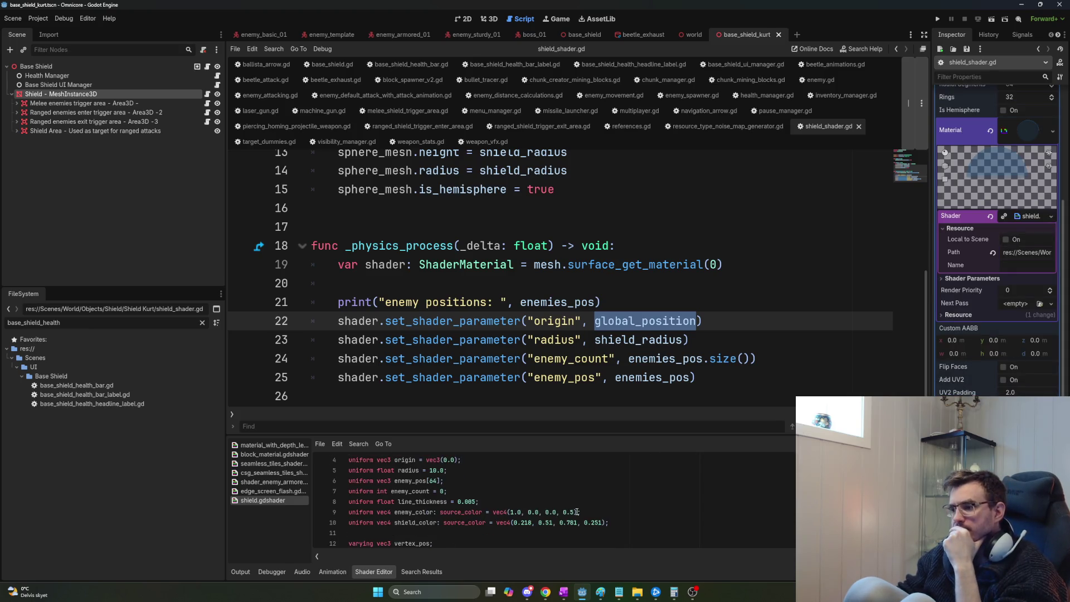
left_click(574, 512)
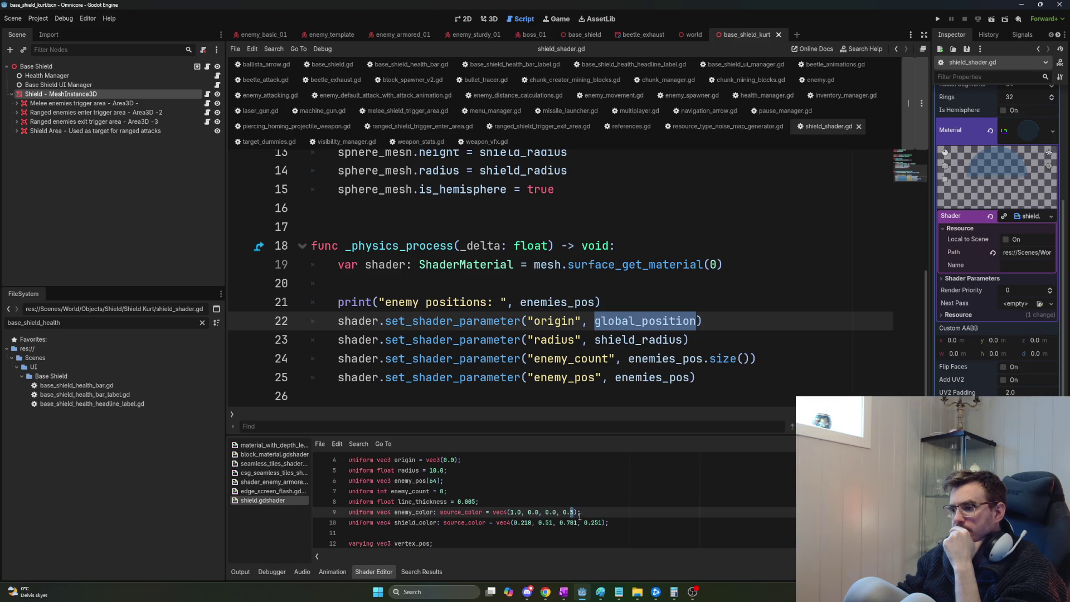
double_click(596, 523)
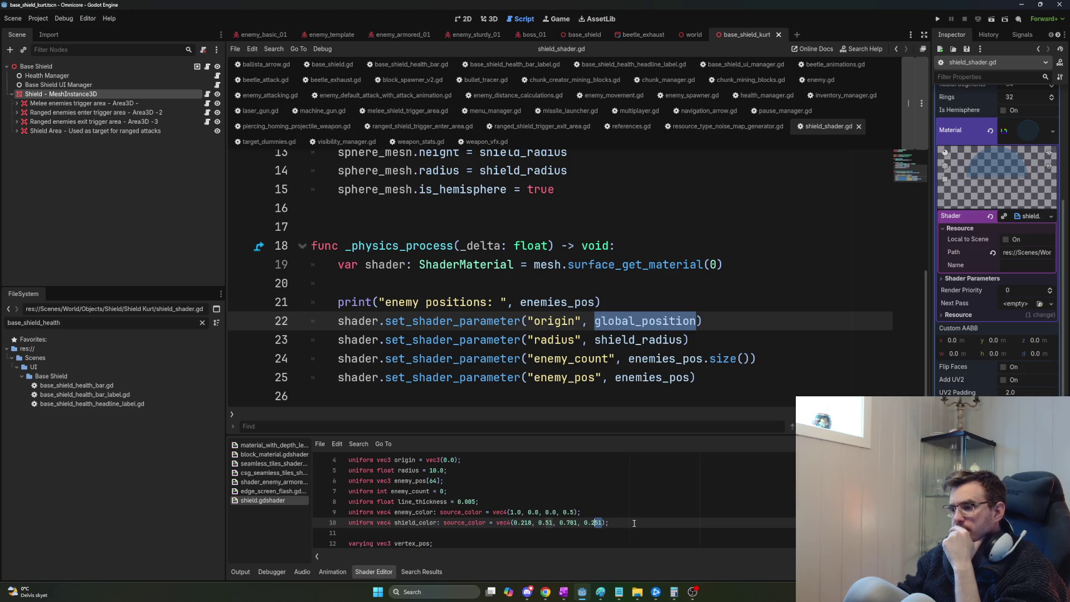
key("BackSpace")
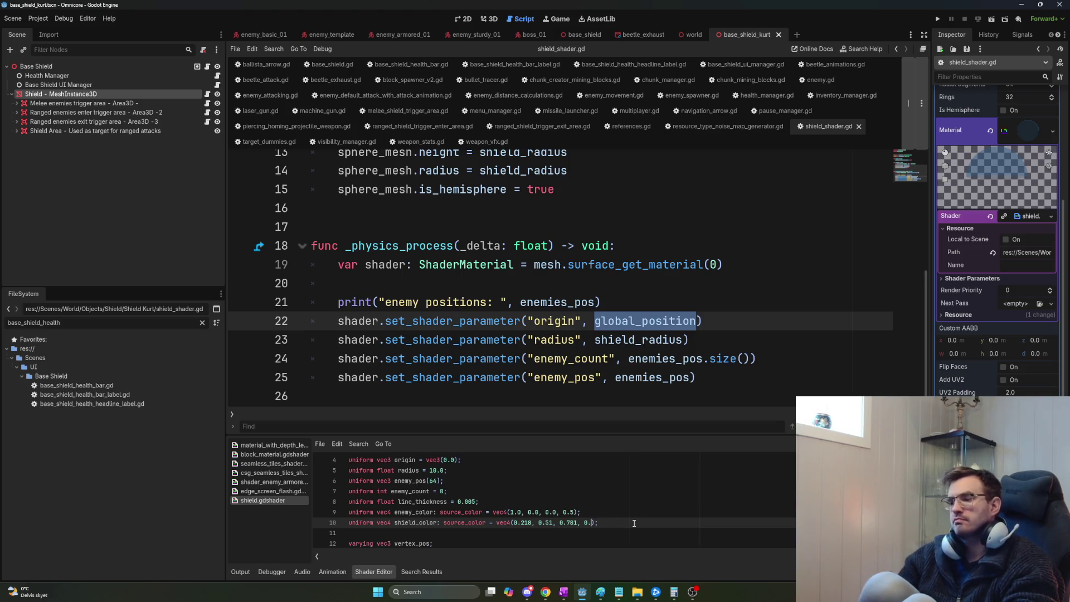
type("05")
left_click(638, 516)
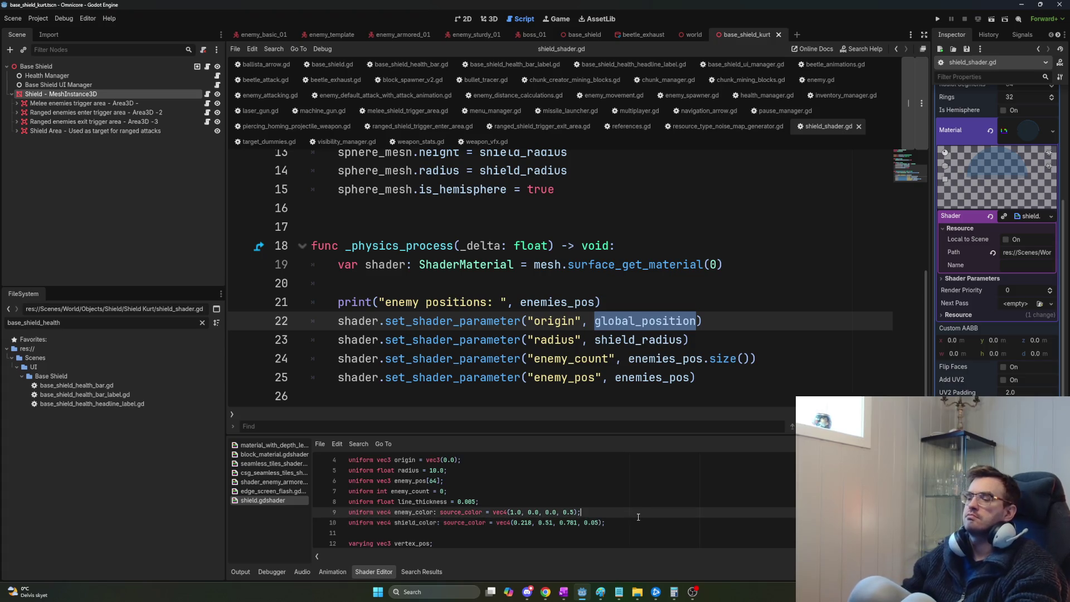
key("ctrl+s")
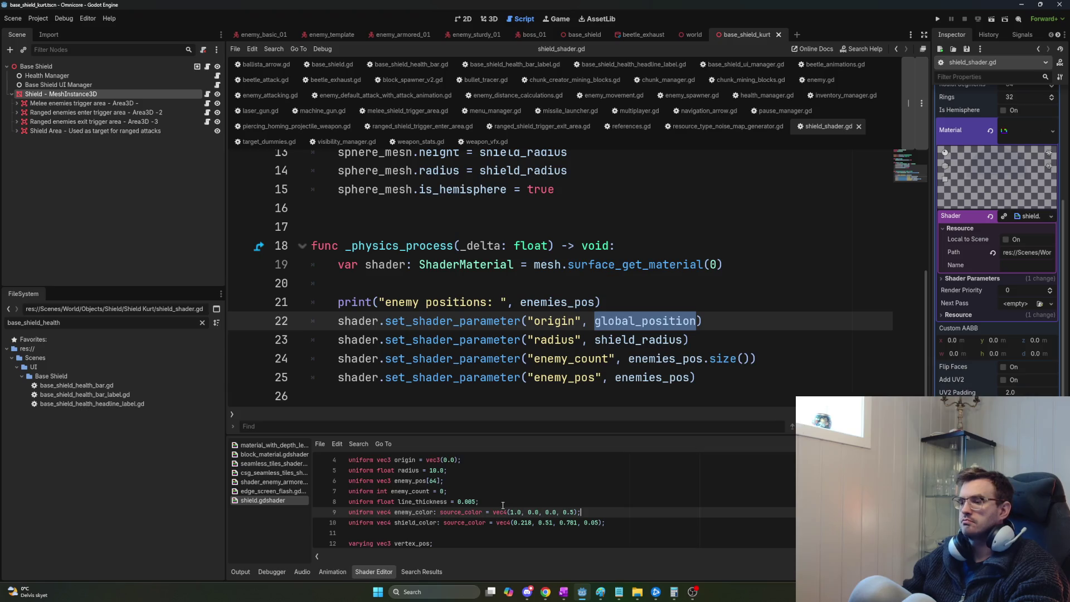
- Run the project with F5 to test the fainter shield
scroll(503, 506, "up", 1)
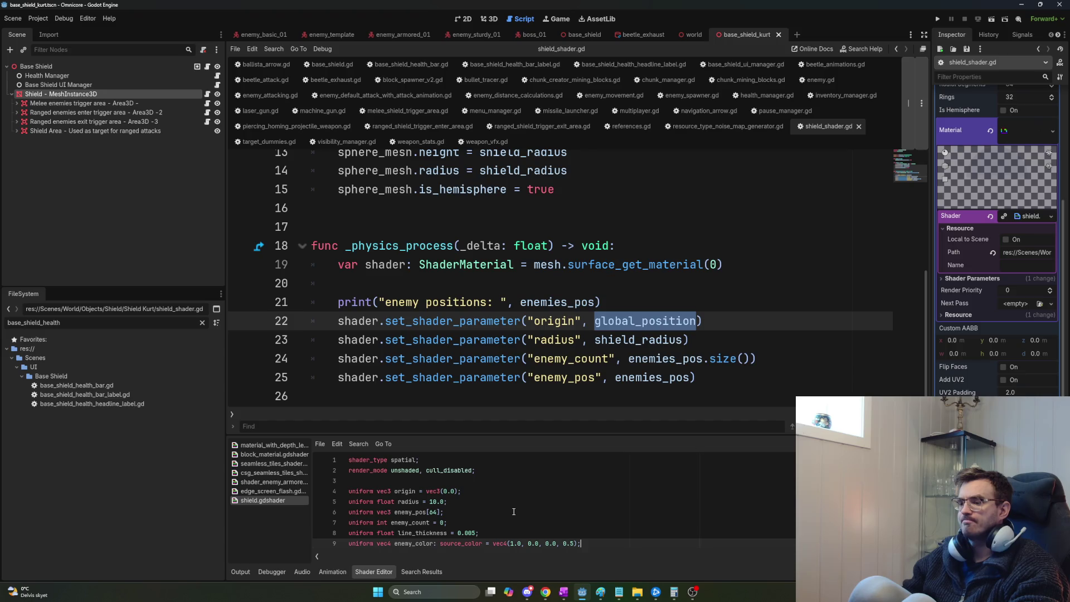
scroll(513, 511, "down", 5)
key("F5")
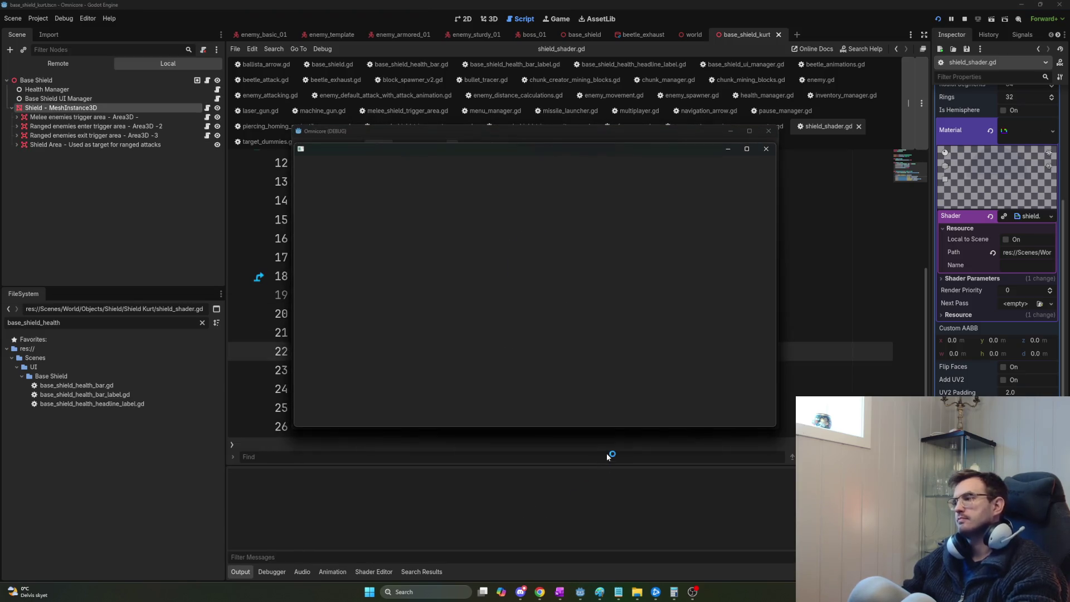
- Host a game, fly around the translucent shield dome and red enemy markers, then stop with F8
left_click(326, 163)
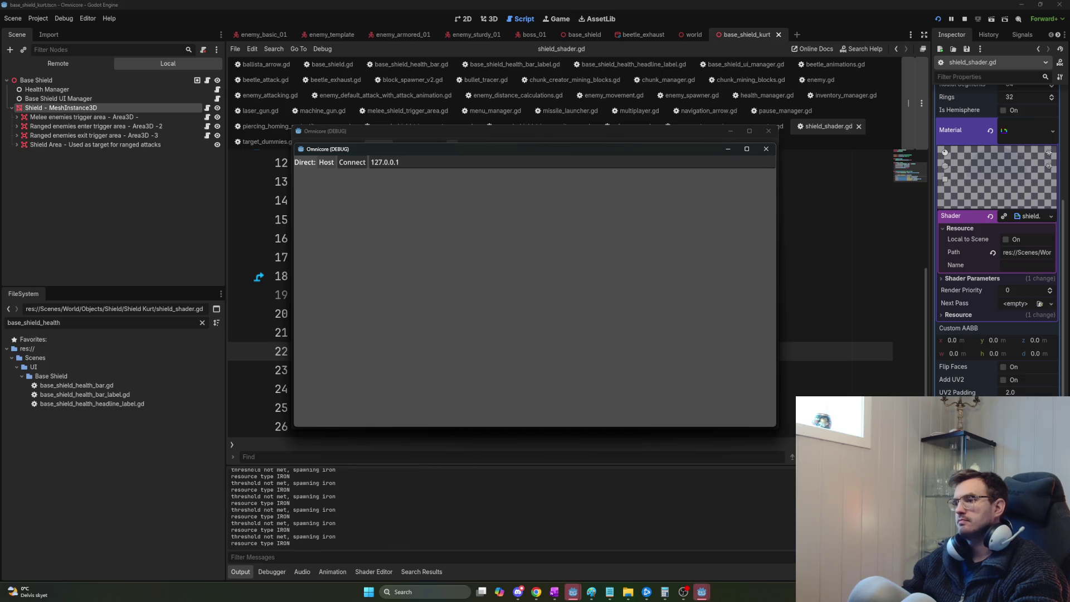
key("w")
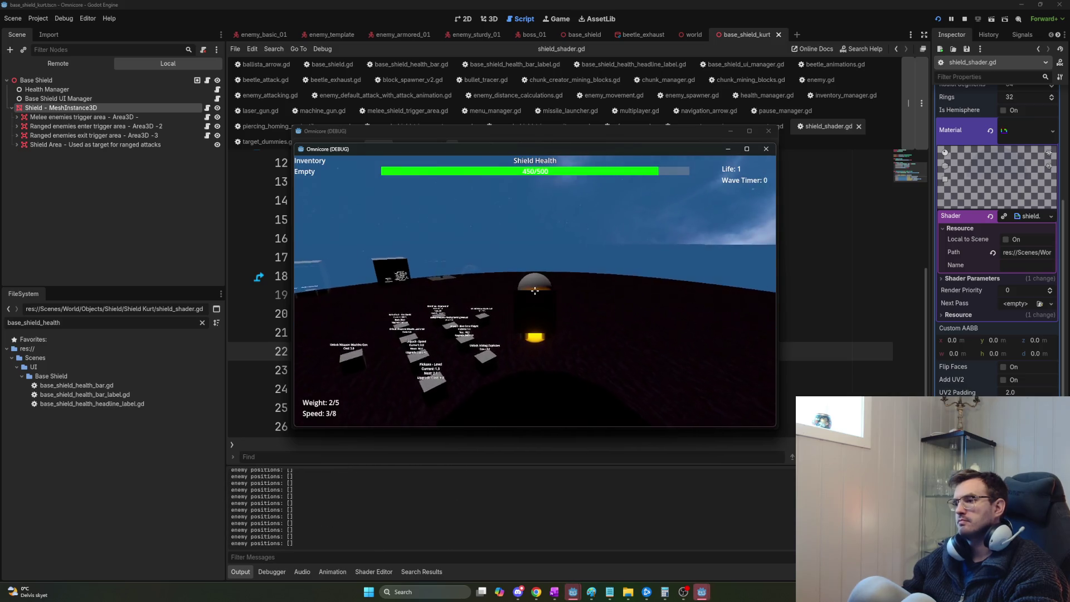
key("w")
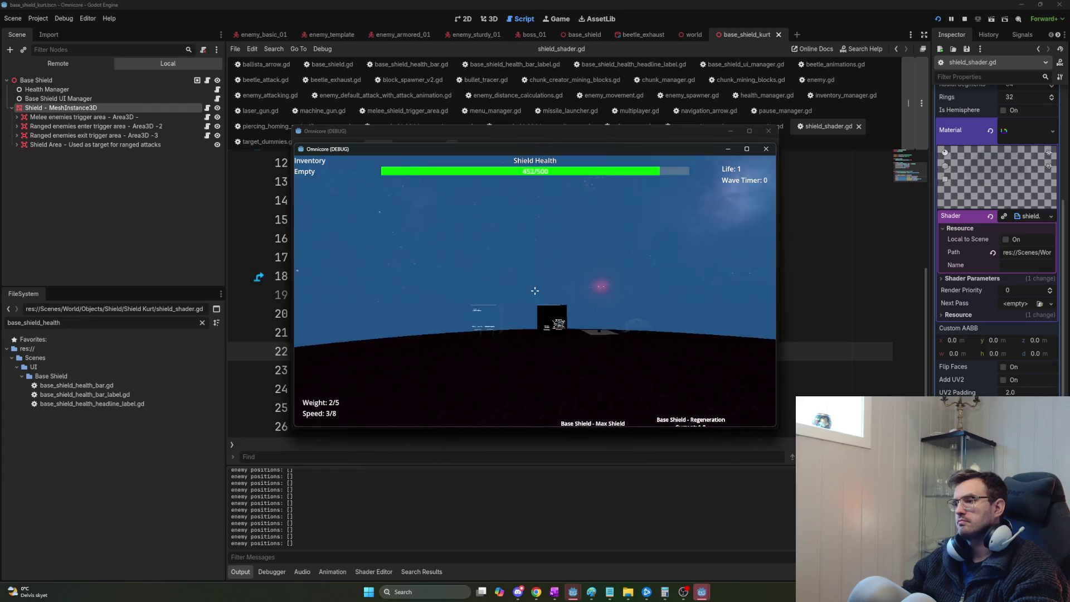
key("w")
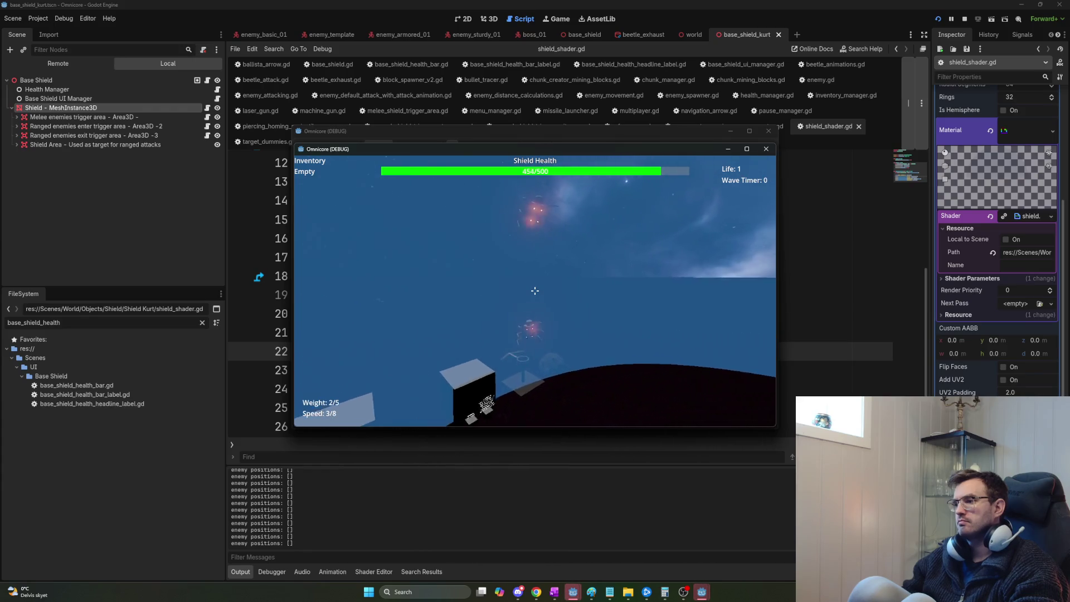
key("w")
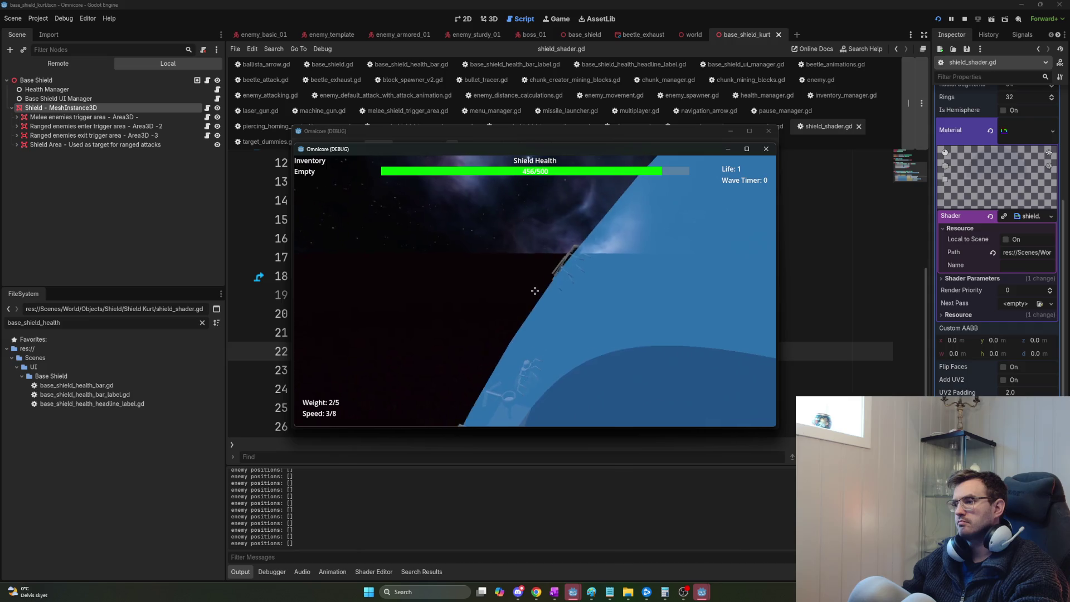
key("w")
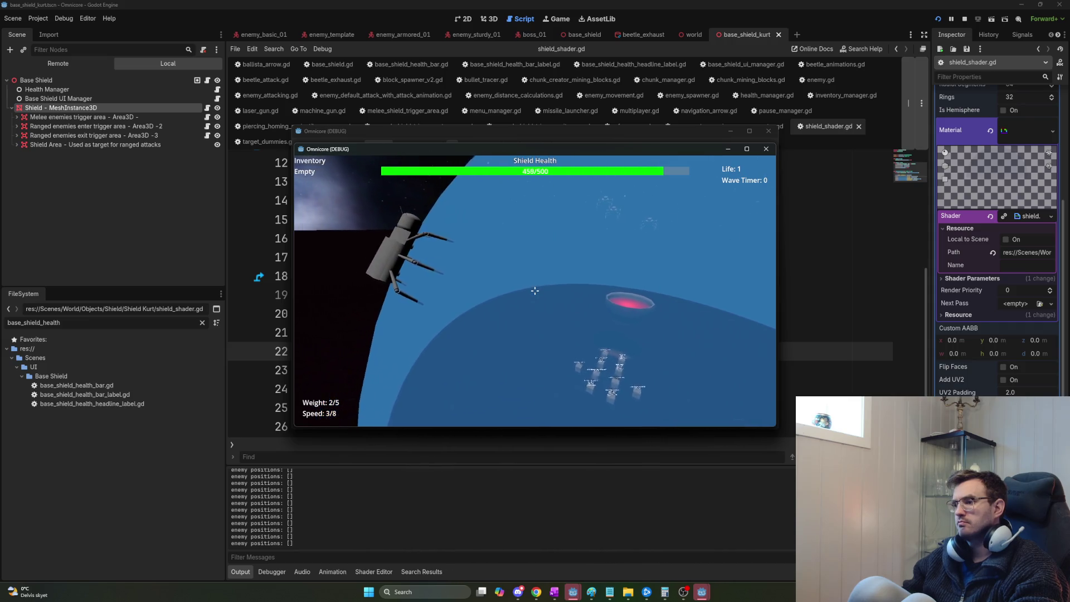
key("w")
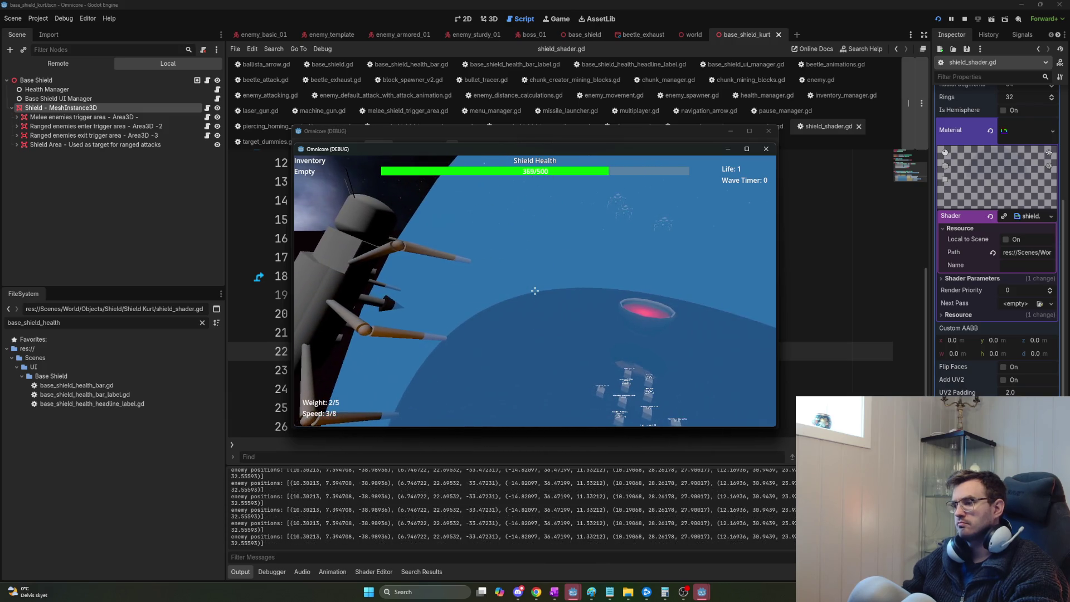
key("d")
key("s")
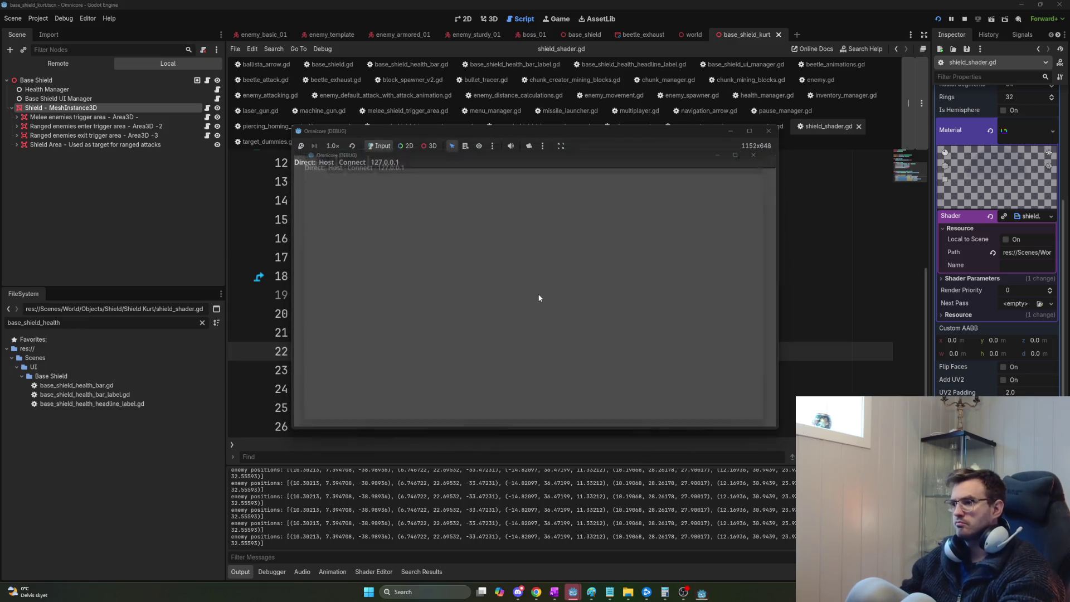
key("F8")
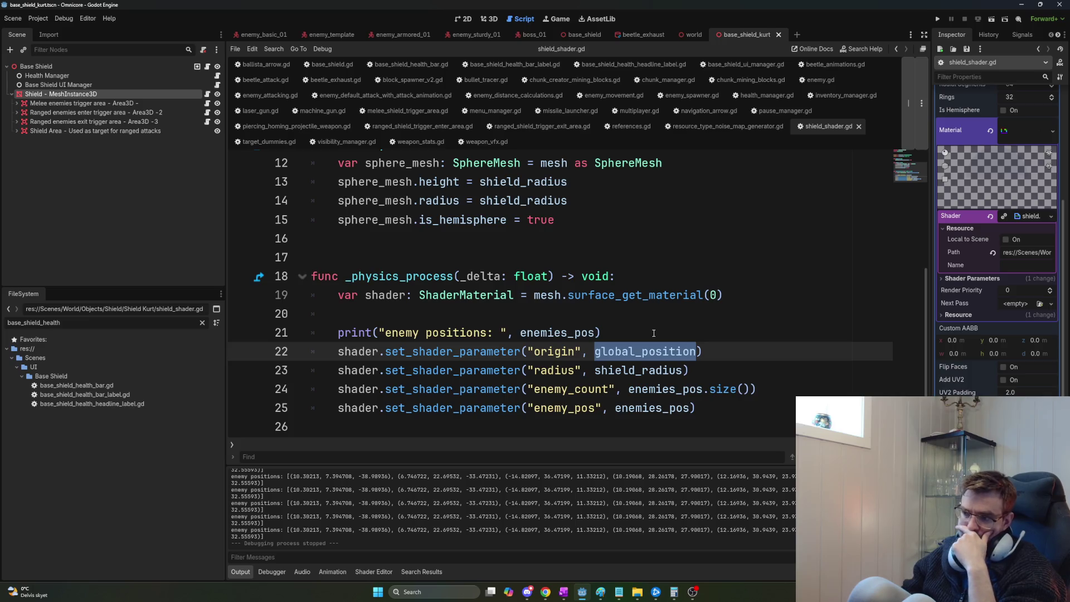
mouse_move(728, 362)
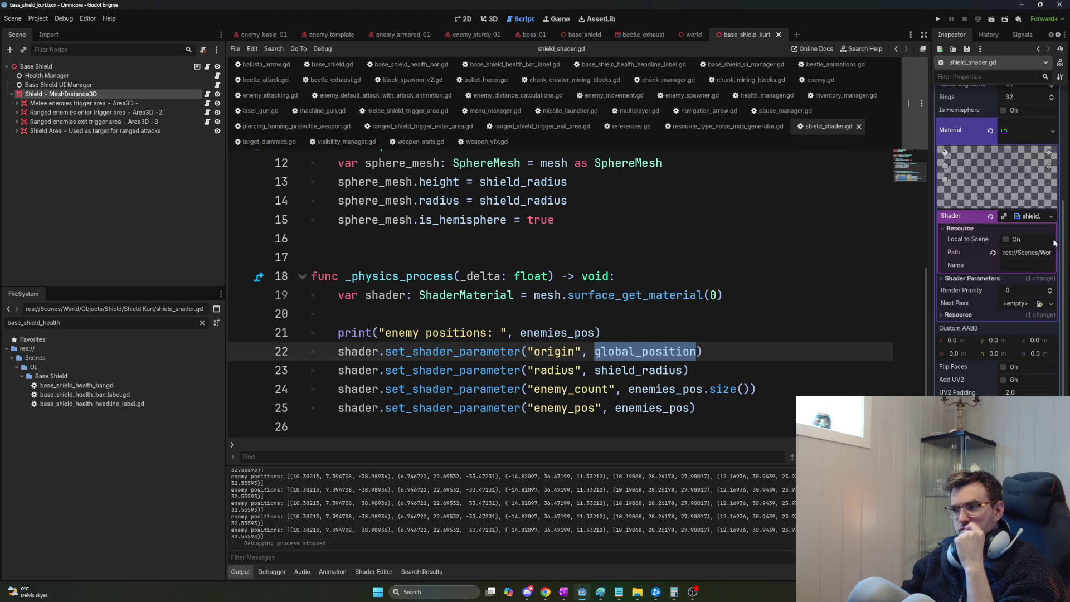
left_click(1025, 218)
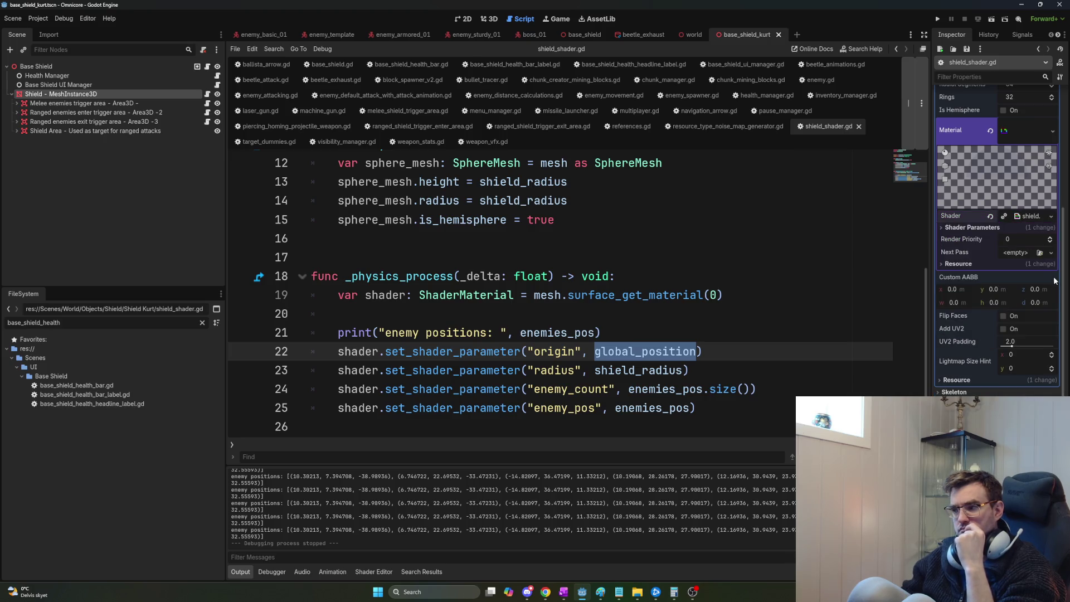
left_click(1025, 218)
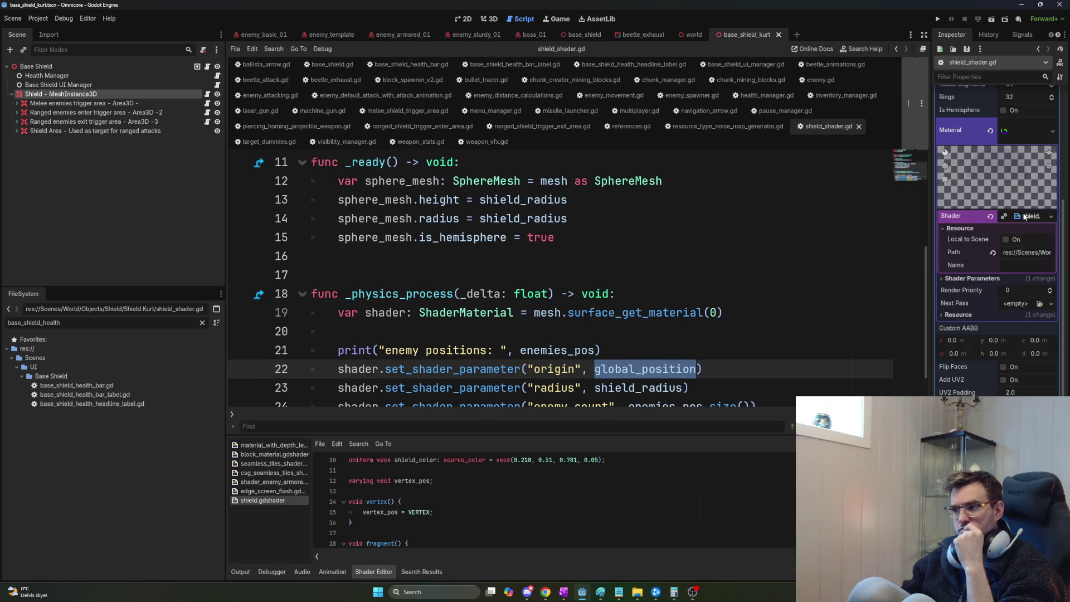
left_click(1025, 218)
left_click(627, 510)
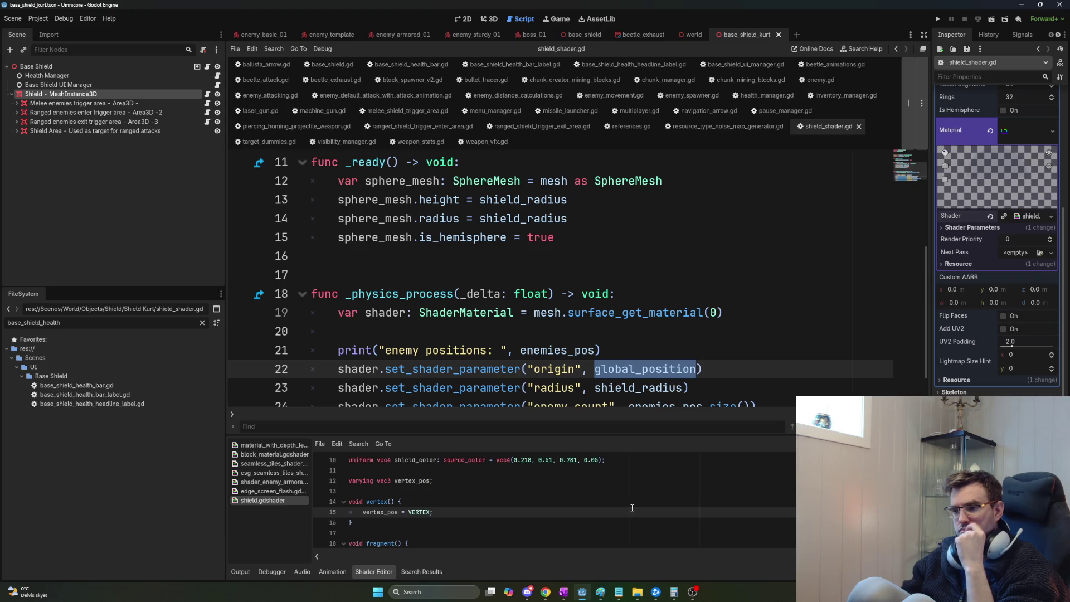
scroll(645, 506, "down", 3)
scroll(648, 506, "up", 1)
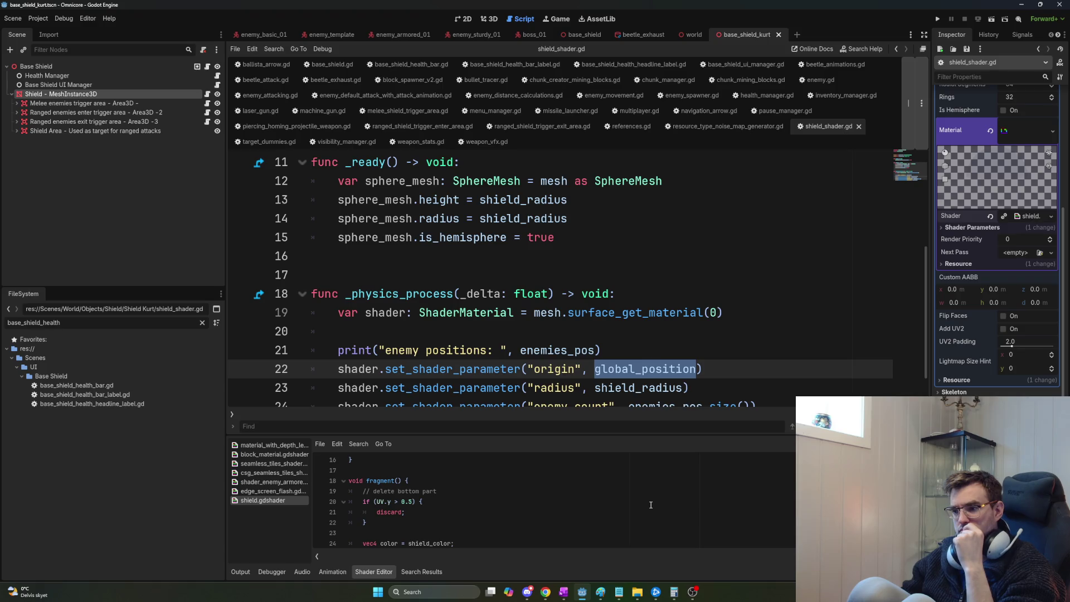
scroll(634, 504, "down", 1)
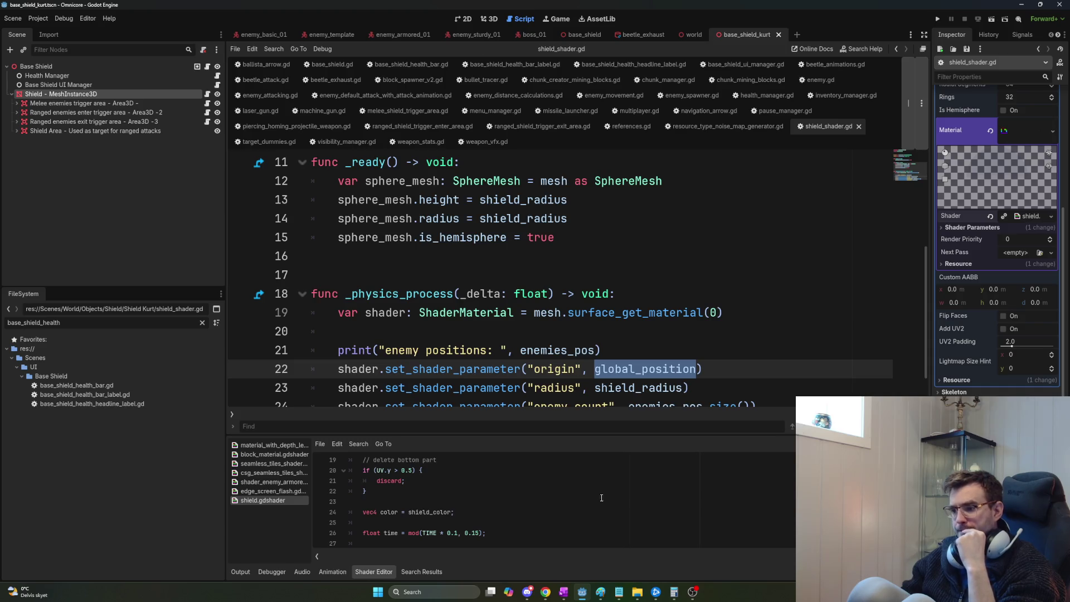
scroll(600, 497, "up", 2)
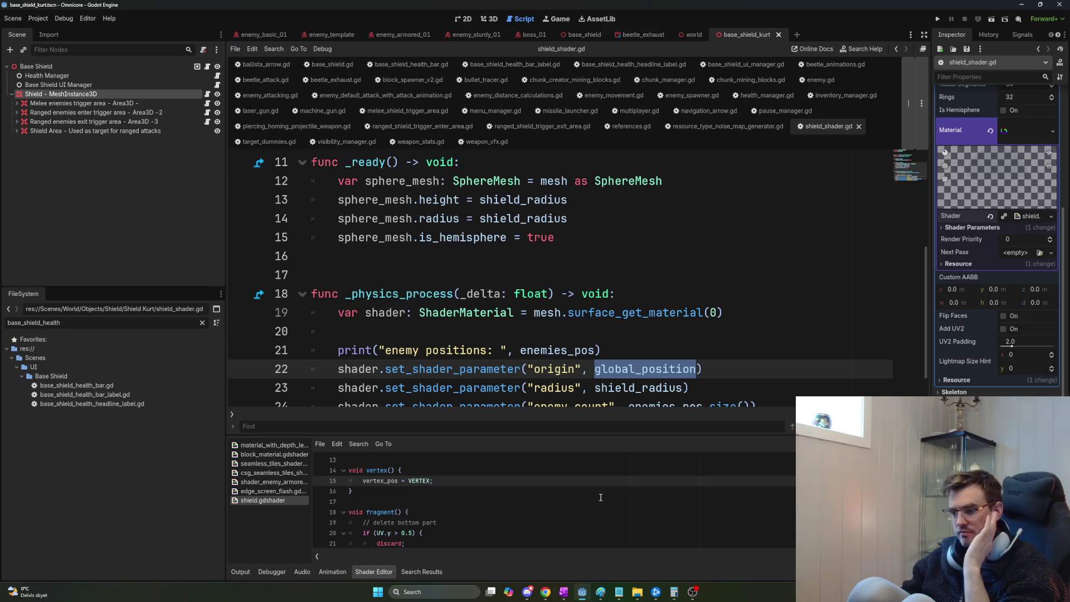
scroll(603, 497, "down", 1)
scroll(604, 496, "down", 3)
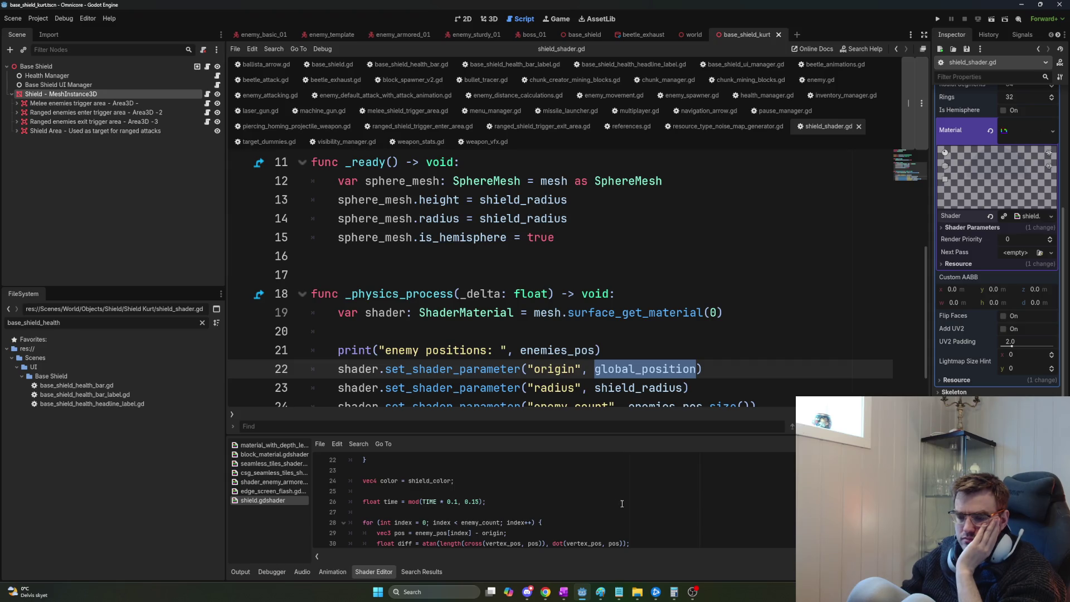
scroll(635, 508, "down", 1)
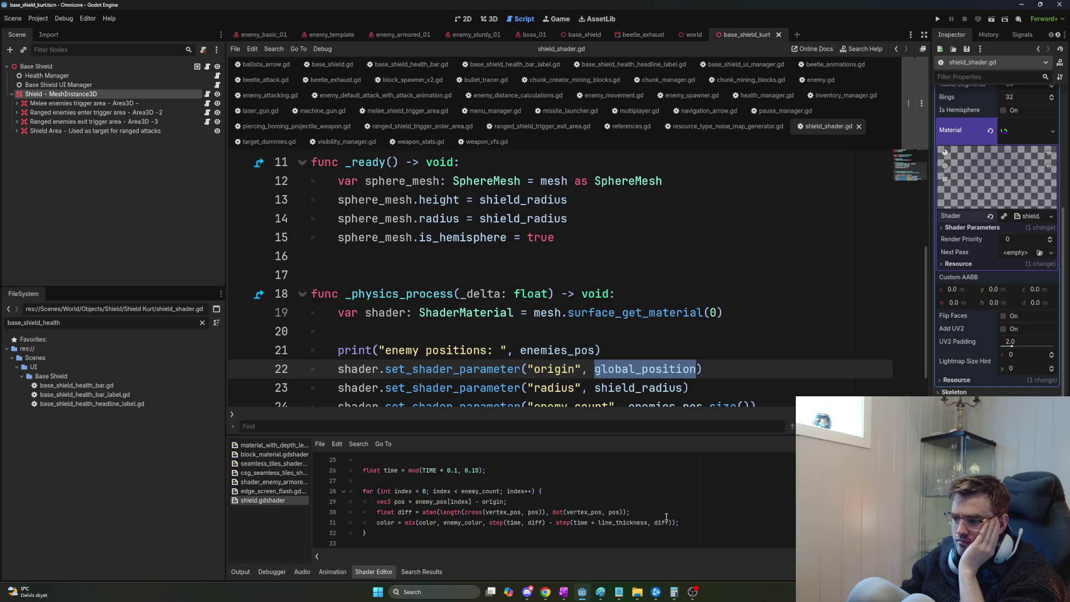
scroll(681, 519, "down", 1)
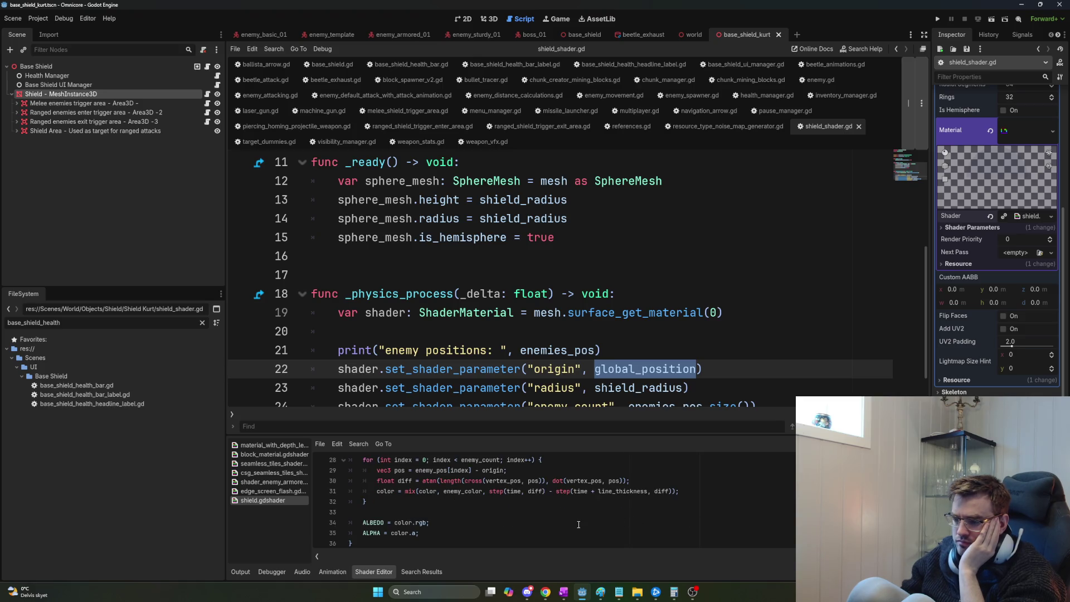
scroll(578, 524, "up", 2)
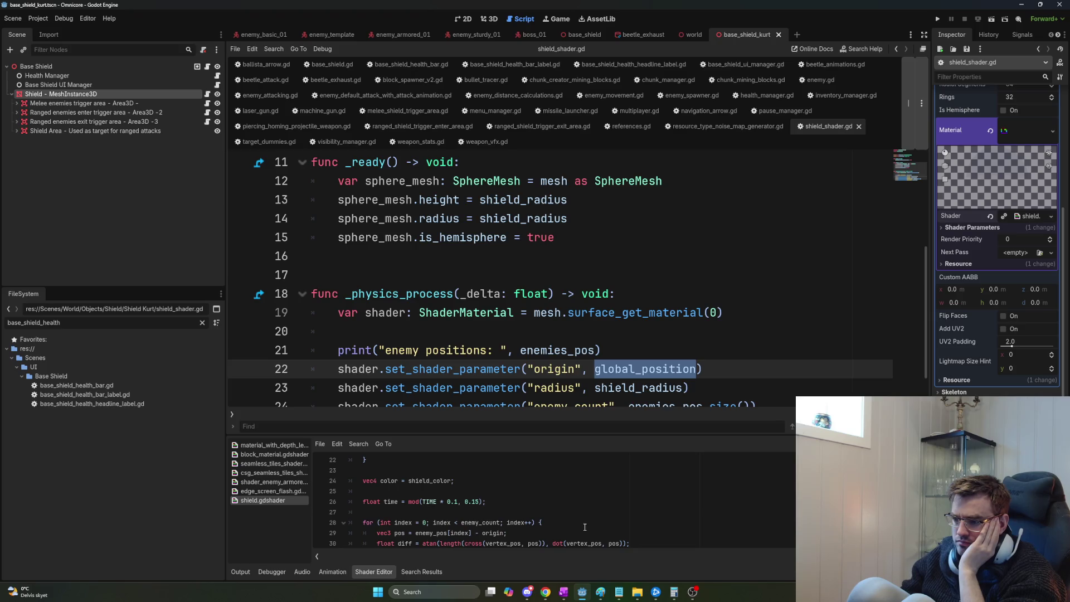
scroll(585, 527, "up", 1)
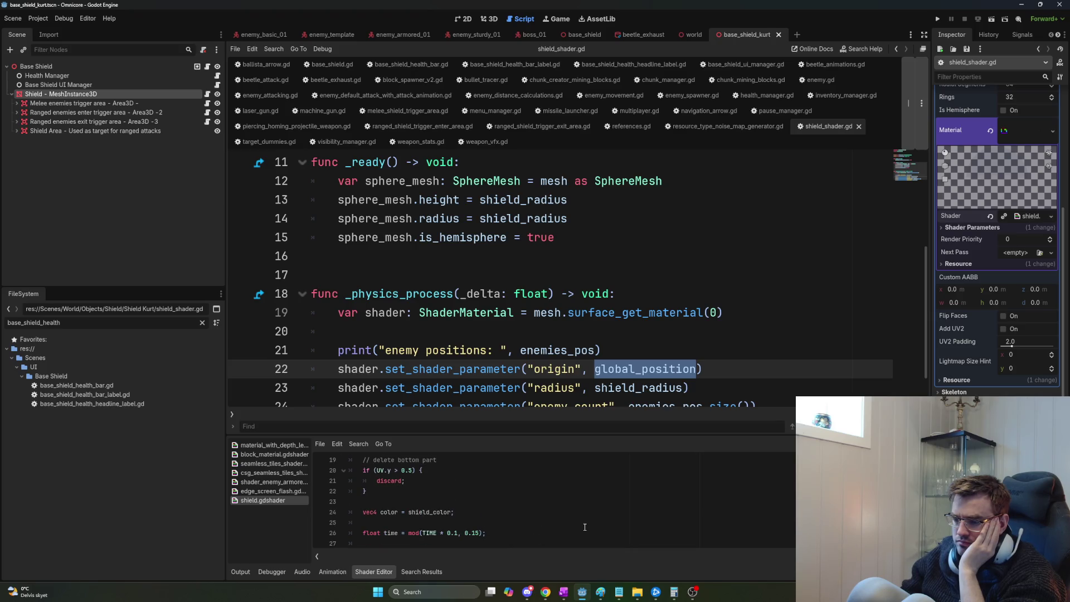
scroll(589, 528, "up", 6)
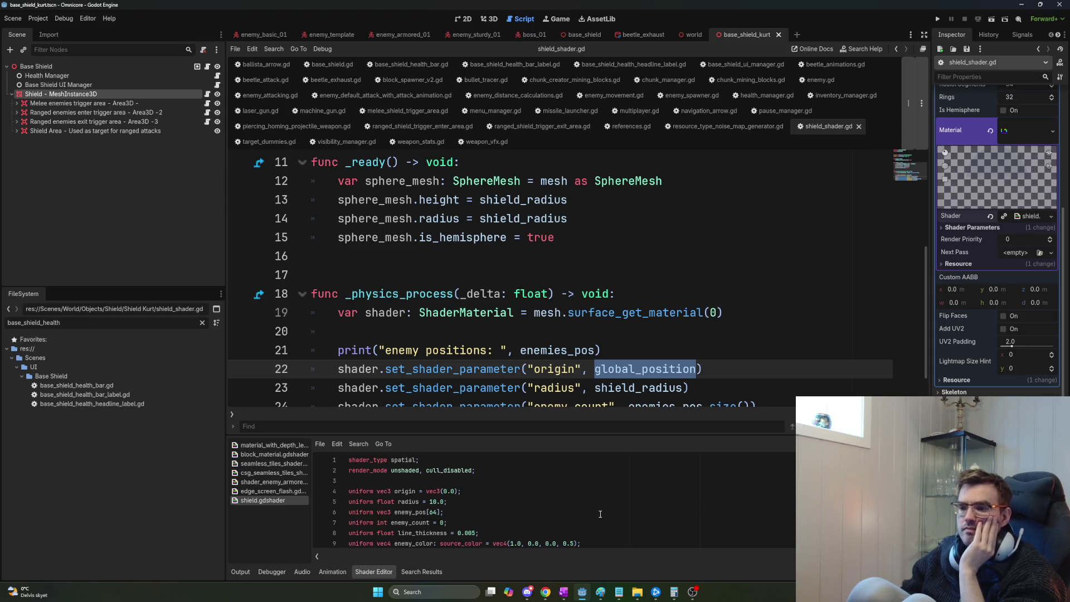
scroll(600, 516, "down", 2)
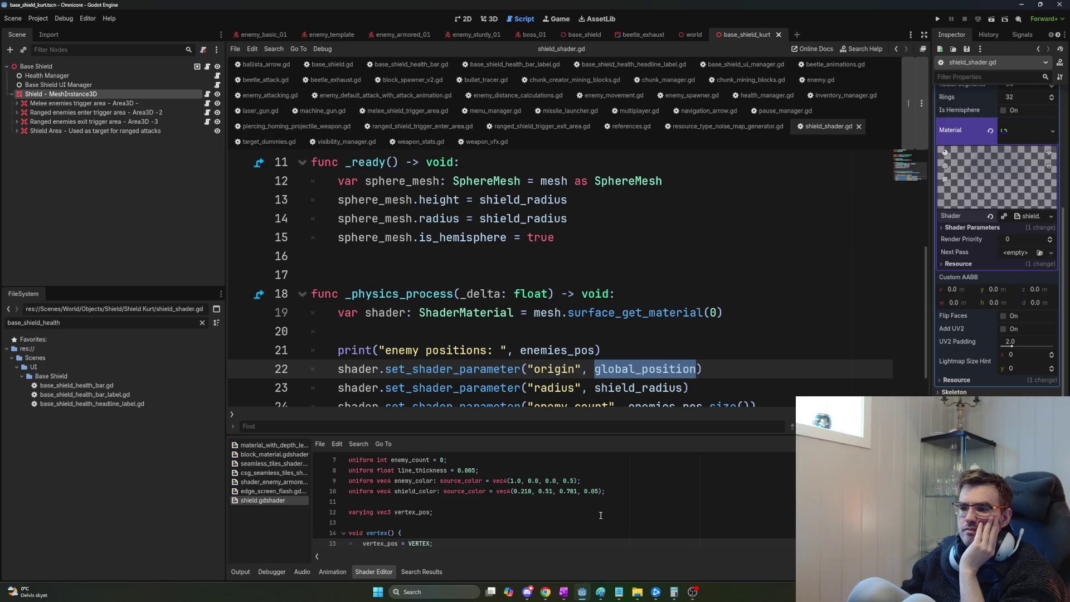
scroll(600, 515, "down", 1)
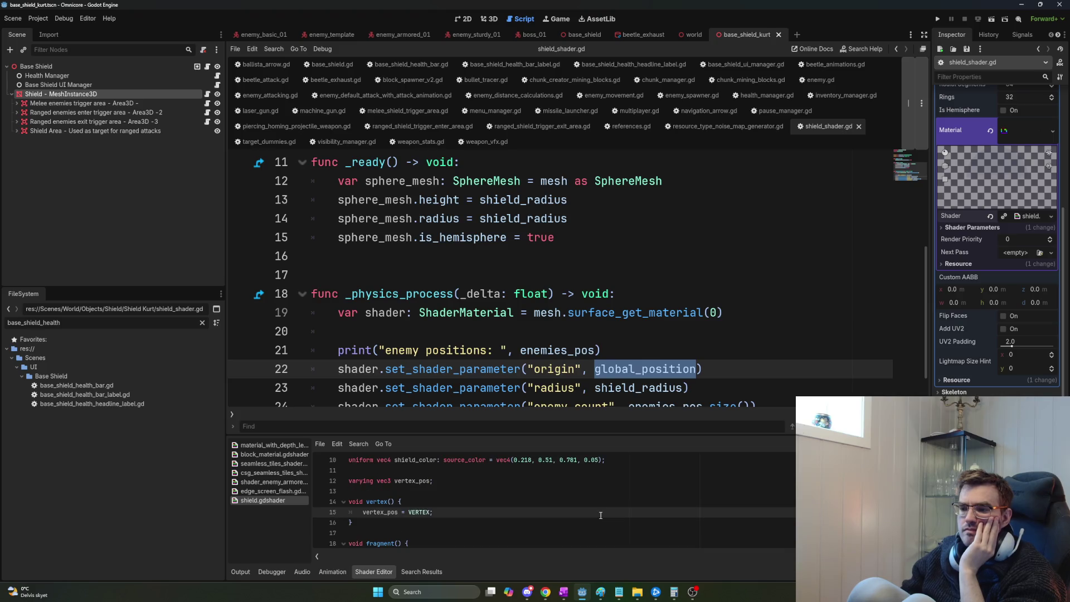
scroll(600, 515, "down", 2)
scroll(601, 516, "down", 2)
scroll(601, 517, "down", 2)
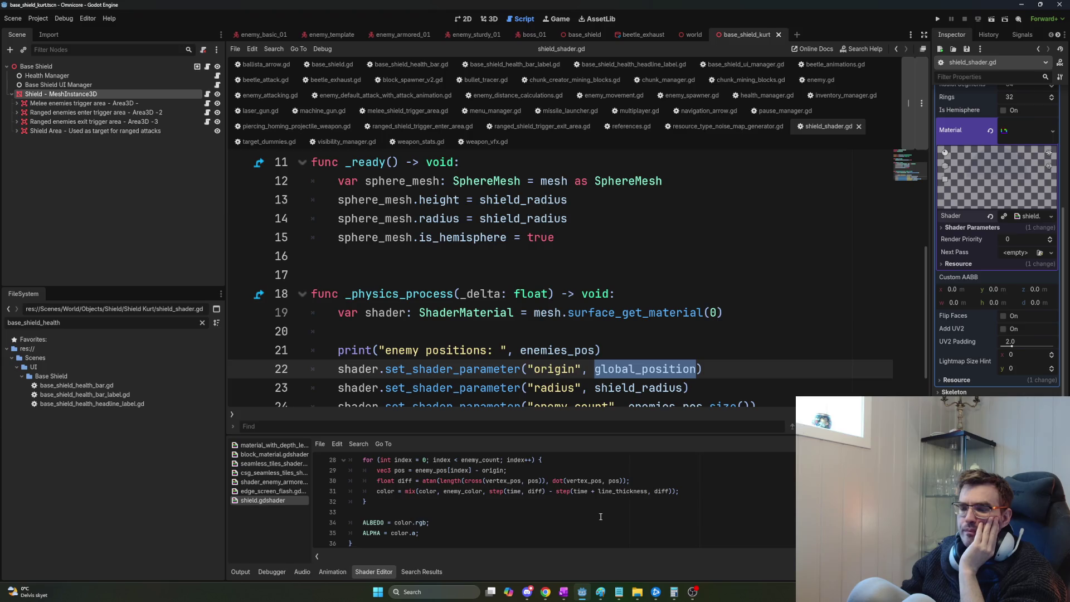
left_click(183, 103)
left_click(185, 94)
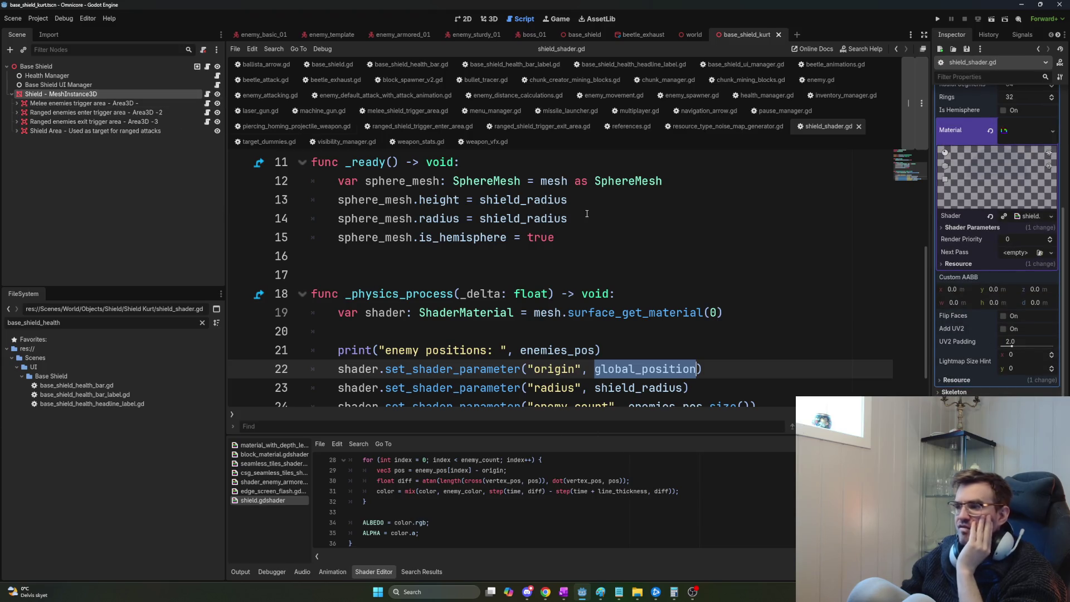
scroll(615, 290, "down", 1)
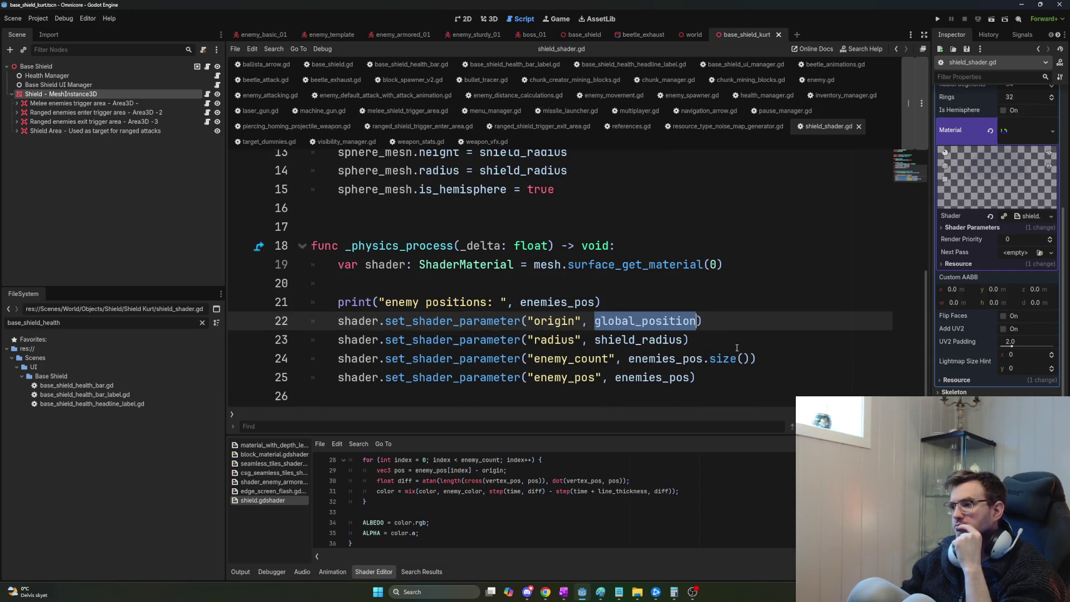
mouse_move(740, 350)
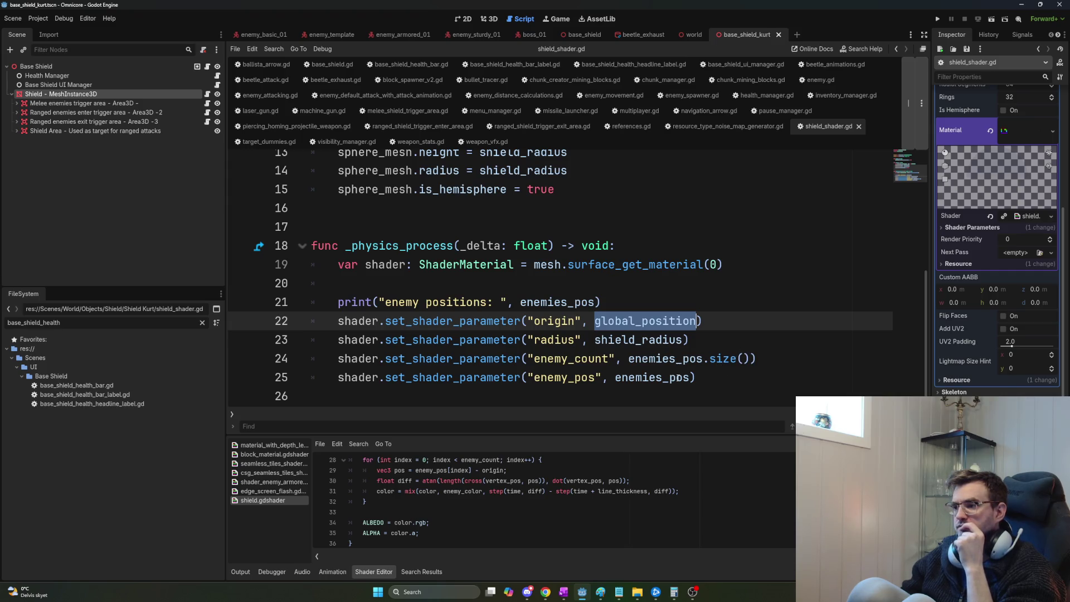
left_click(642, 323)
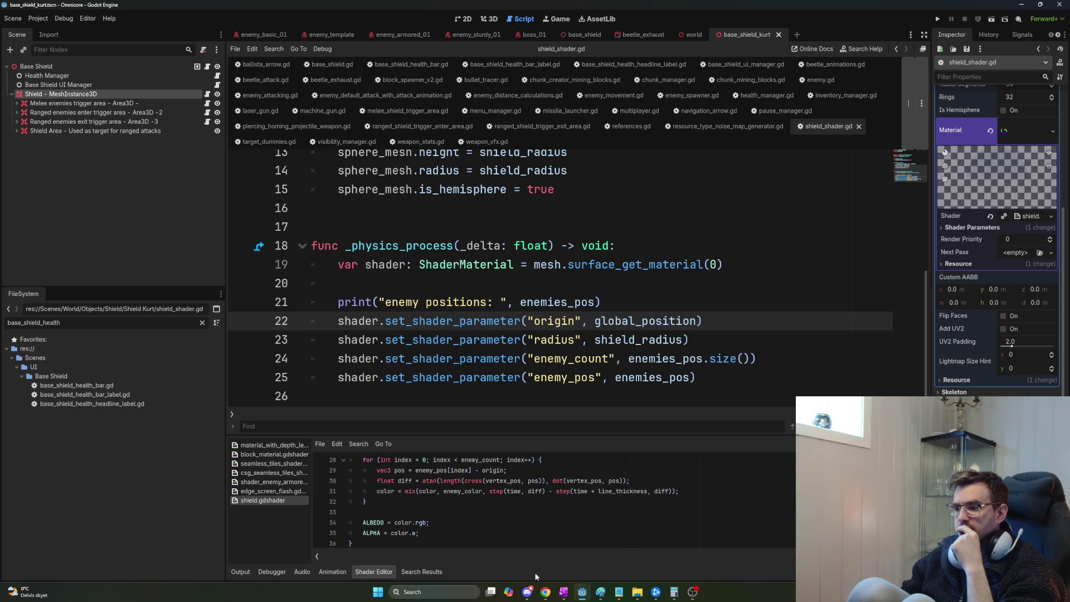
mouse_move(529, 594)
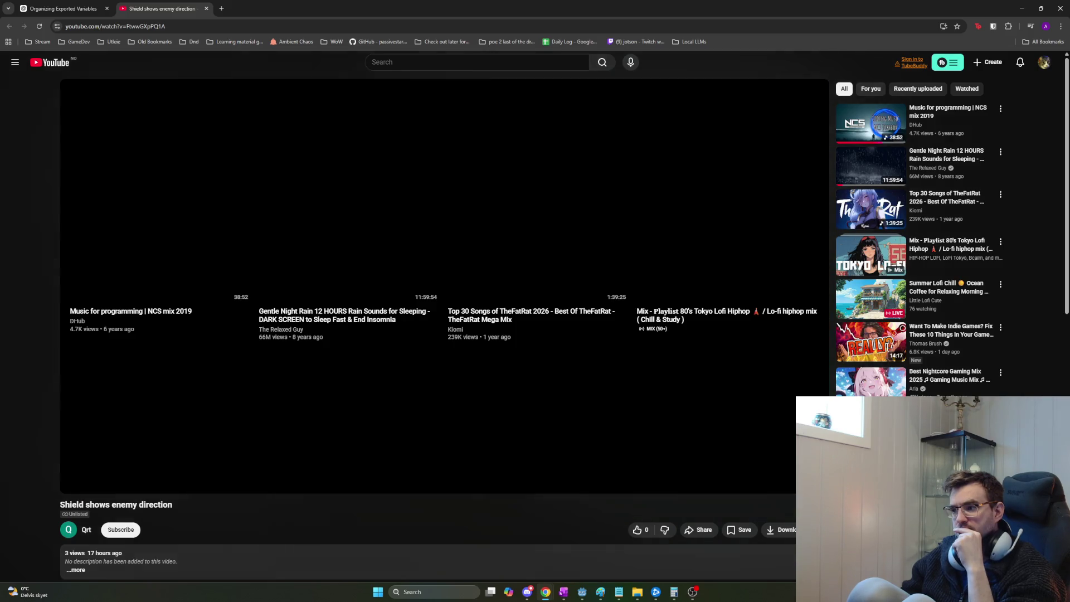
- Close the 'Shield shows enemy direction' YouTube tab
left_click(207, 9)
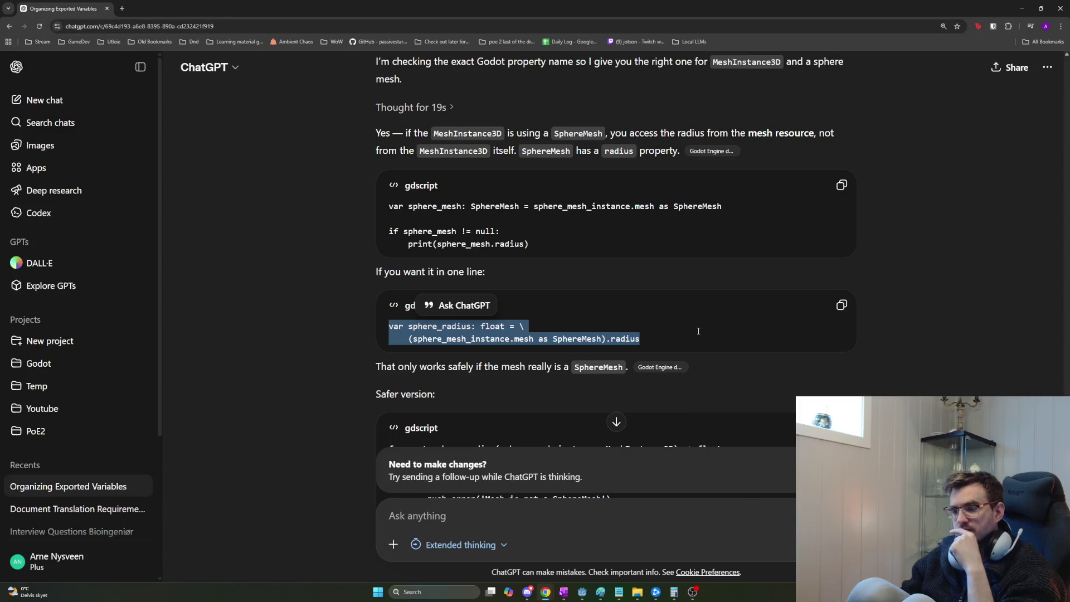
- Read ChatGPT's reply on reading a SphereMesh radius down to the scaled-radius example
scroll(691, 346, "down", 2)
scroll(699, 331, "down", 2)
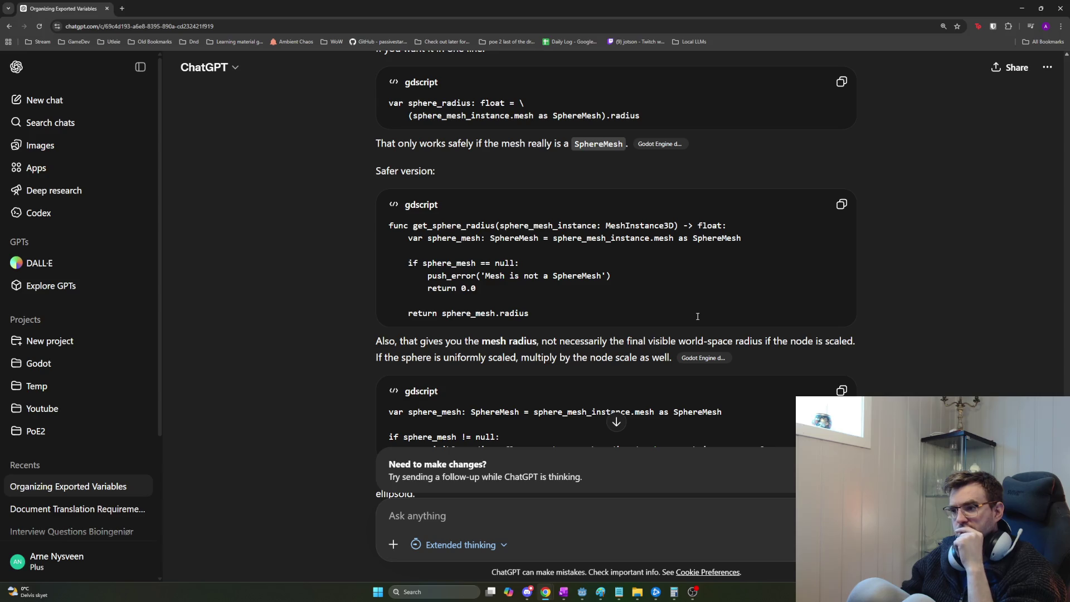
scroll(698, 316, "down", 2)
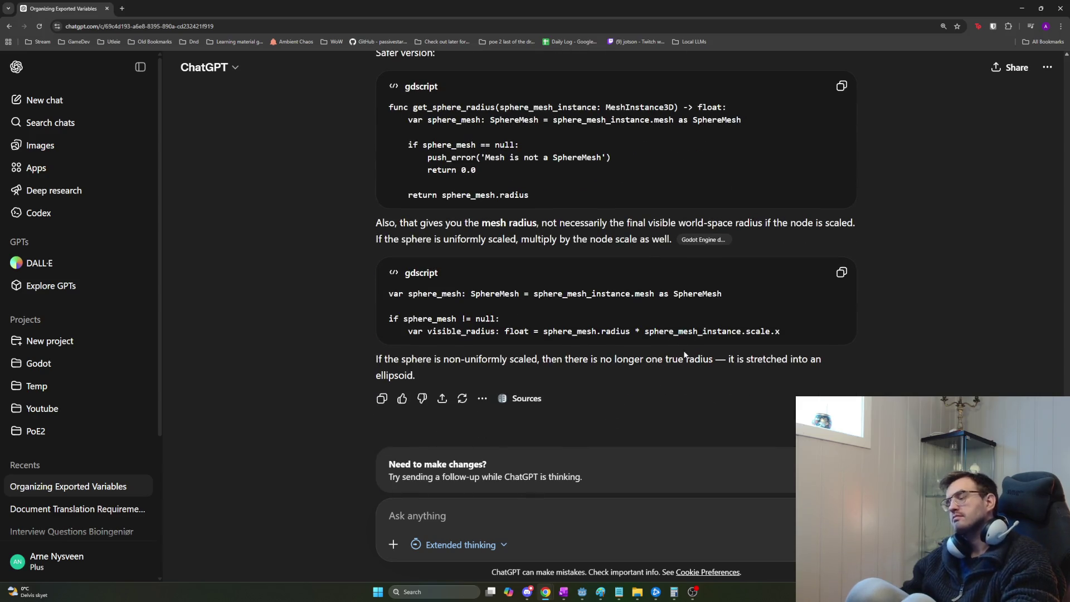
- Return to Godot and select all of the shader code
key("alt+Tab")
left_click(479, 511)
key("ctrl+a")
scroll(525, 505, "up", 3)
scroll(525, 505, "up", 5)
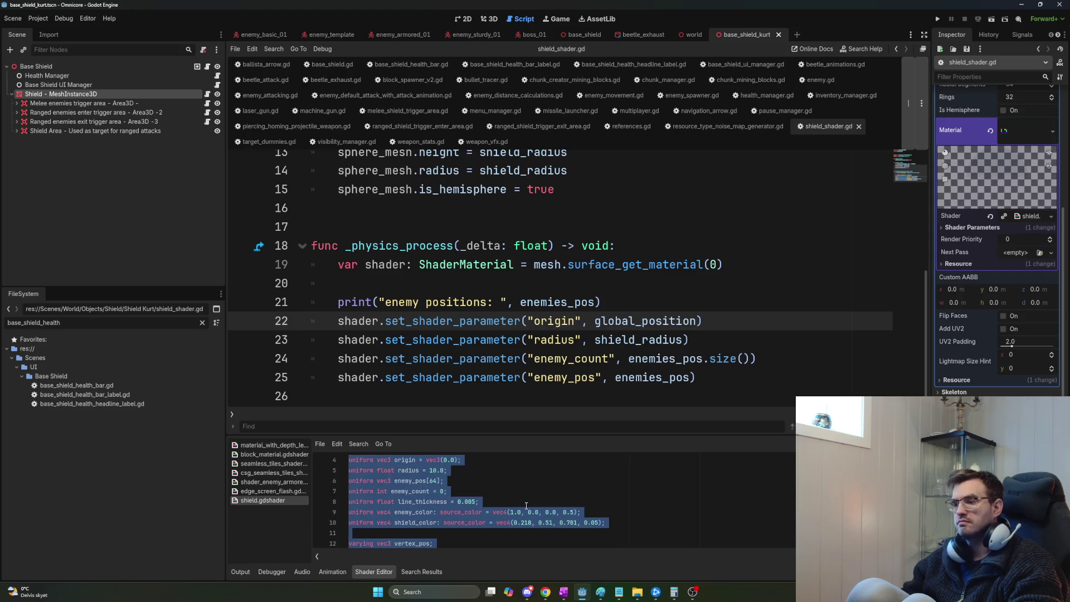
- Change shield_color's alpha on line 10 from 0.05 to 0.00 and relaunch the game
left_click(515, 500)
scroll(517, 501, "down", 1)
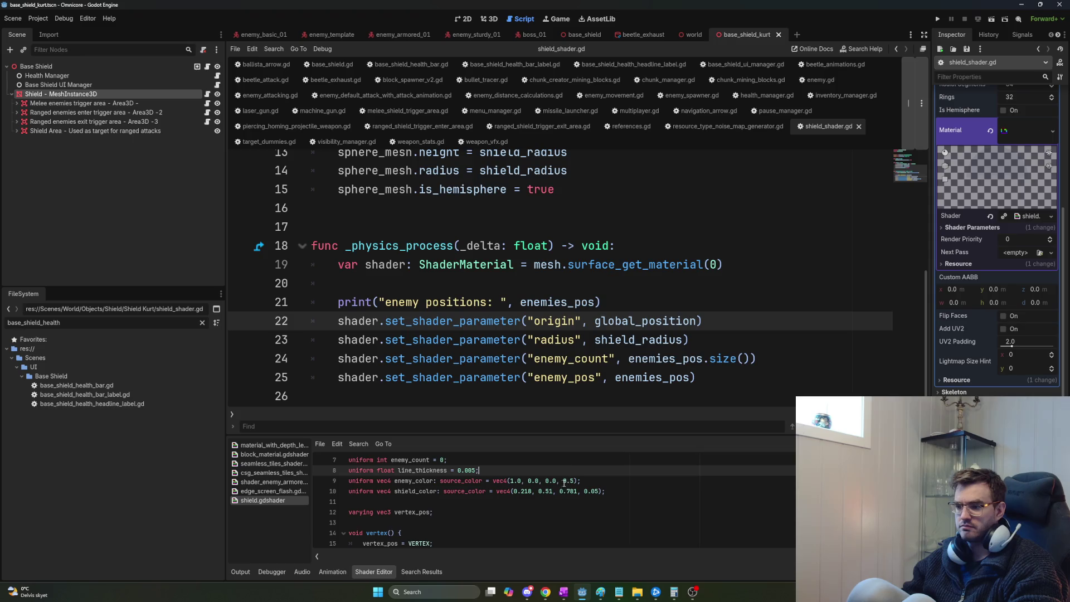
left_click(514, 481)
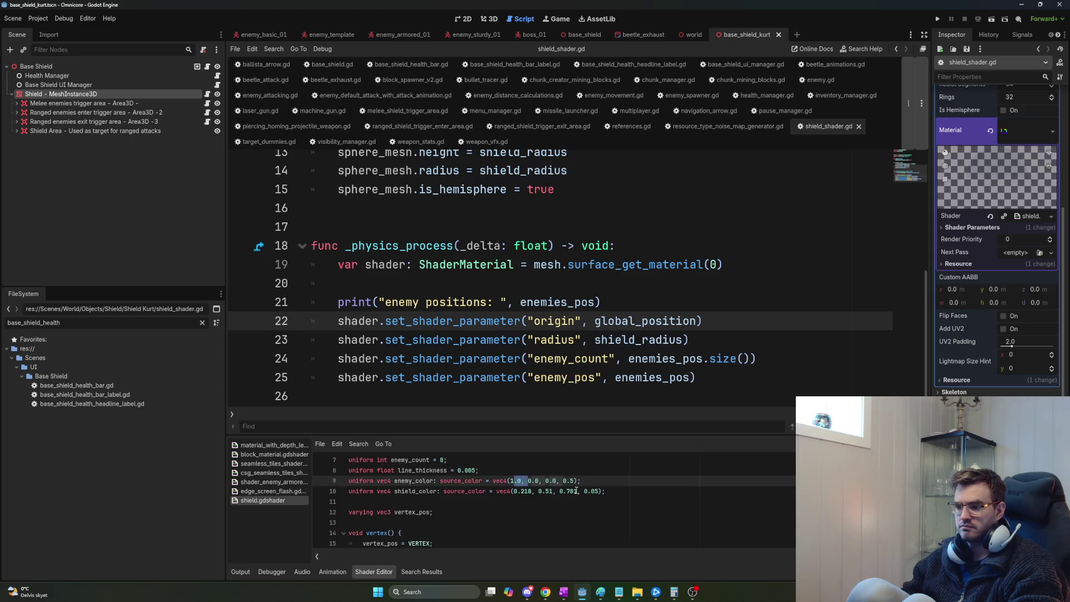
left_click(601, 491)
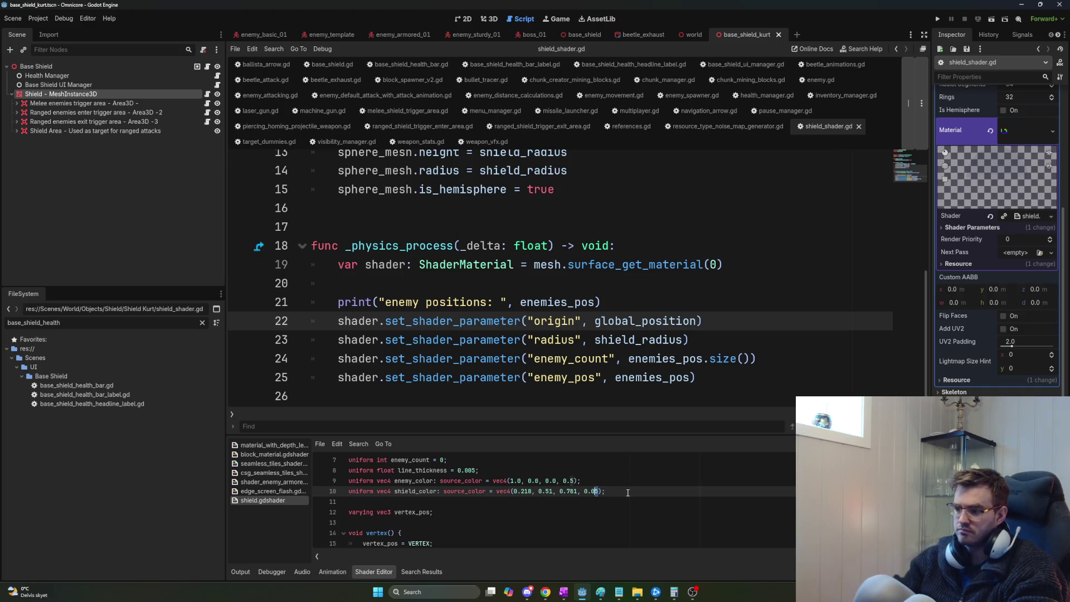
type("9")
key("BackSpace")
type("0")
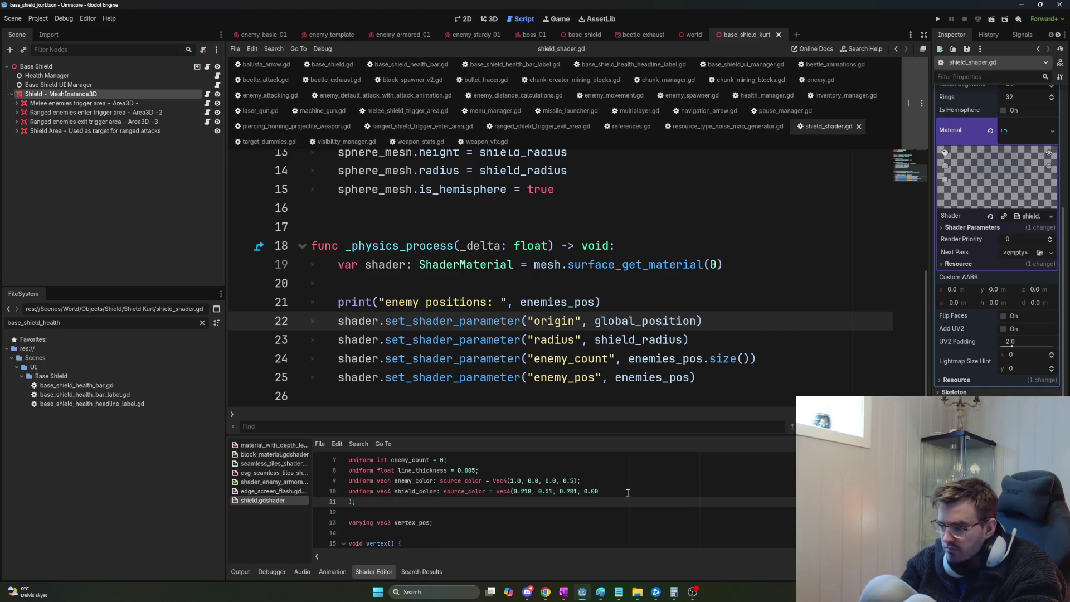
key("F5")
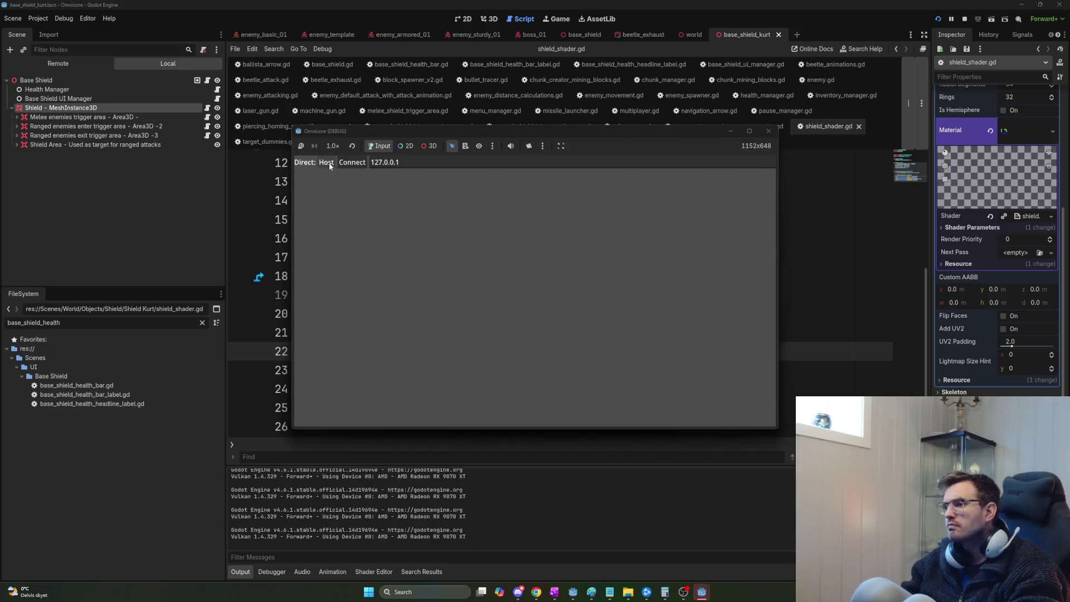
- Host a game, stop the test run, and return to the 3D view of base_shield_kurt
left_click(326, 162)
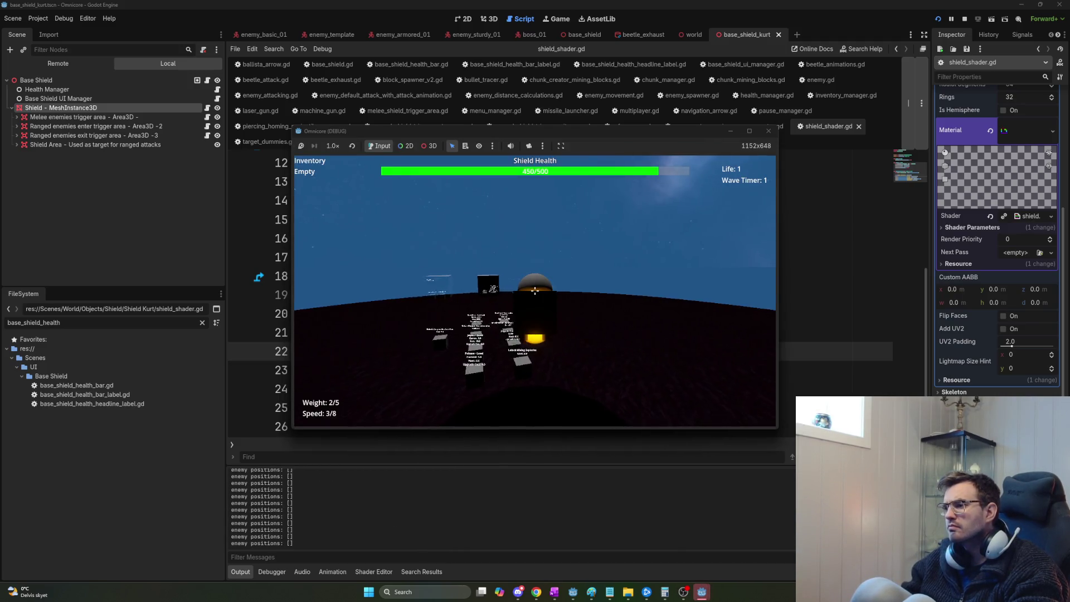
key("F8")
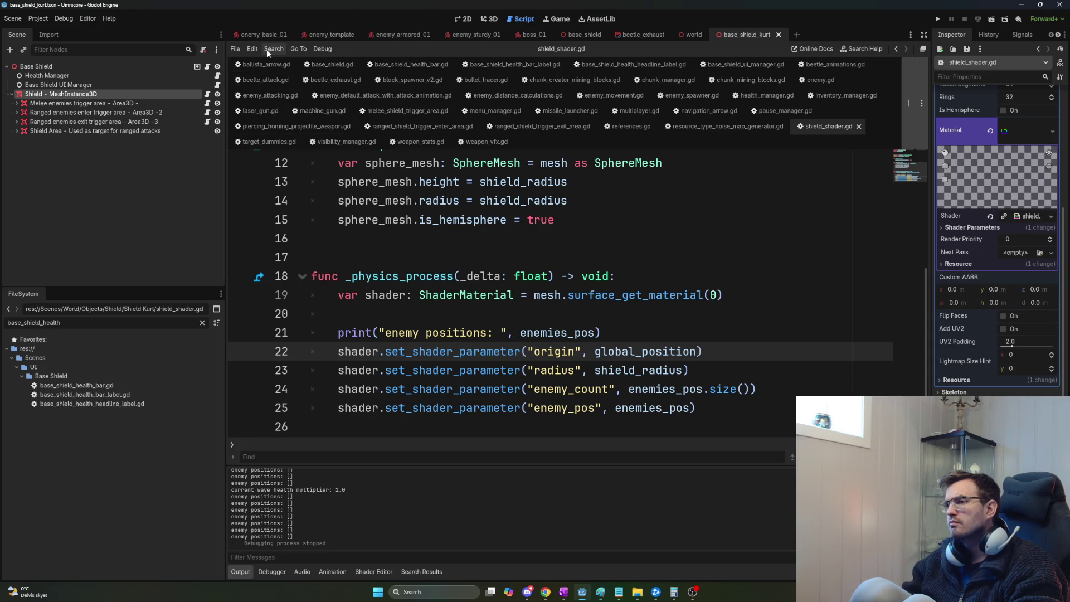
left_click(493, 22)
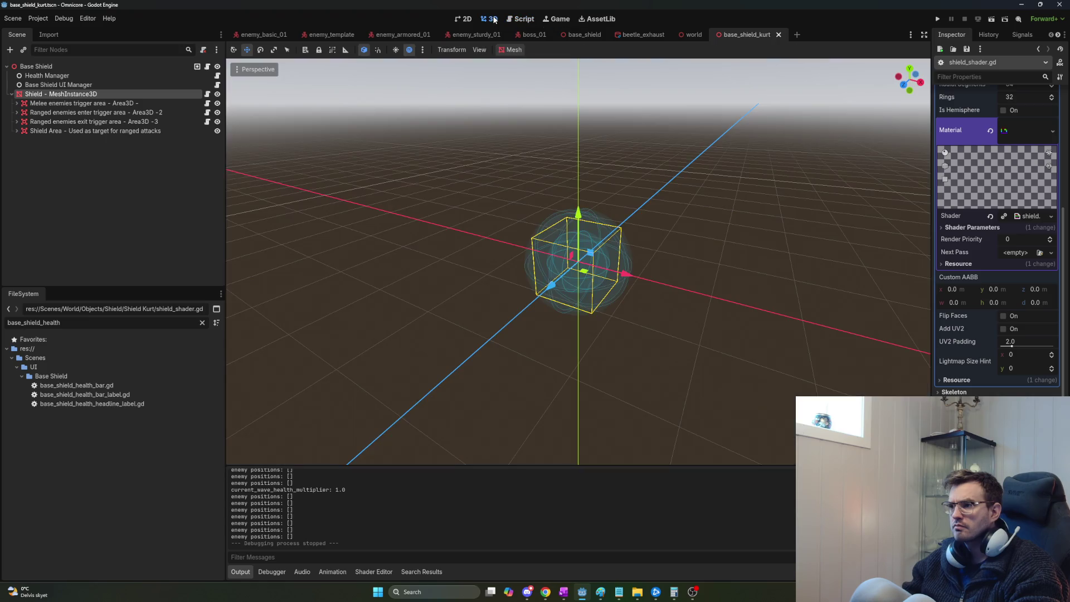
- In the world scene, make Base Shield Kurt's children editable and select its Shield mesh node
left_click(687, 35)
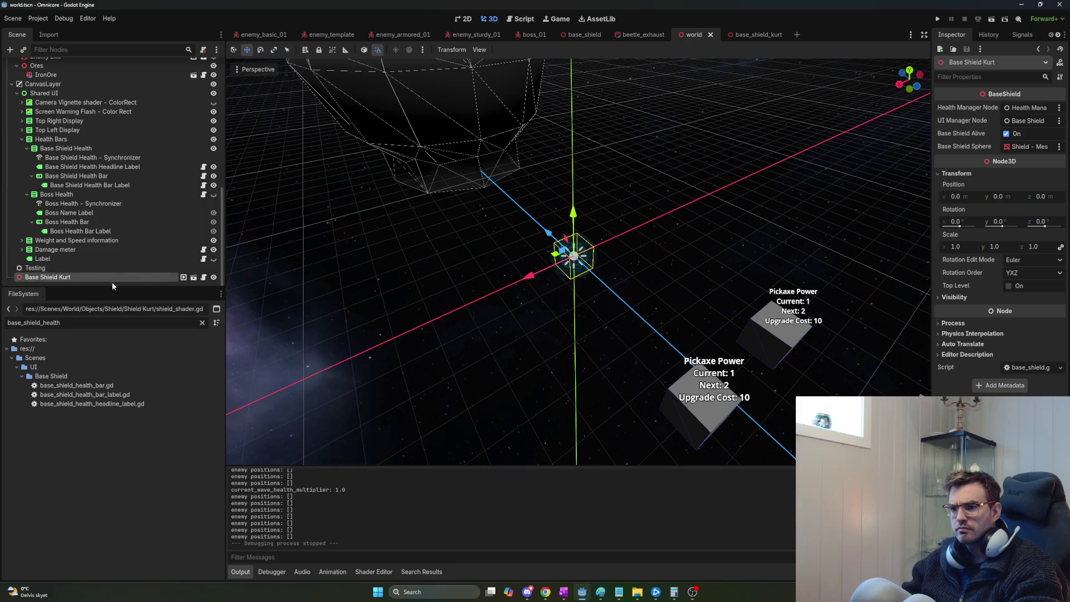
right_click(183, 277)
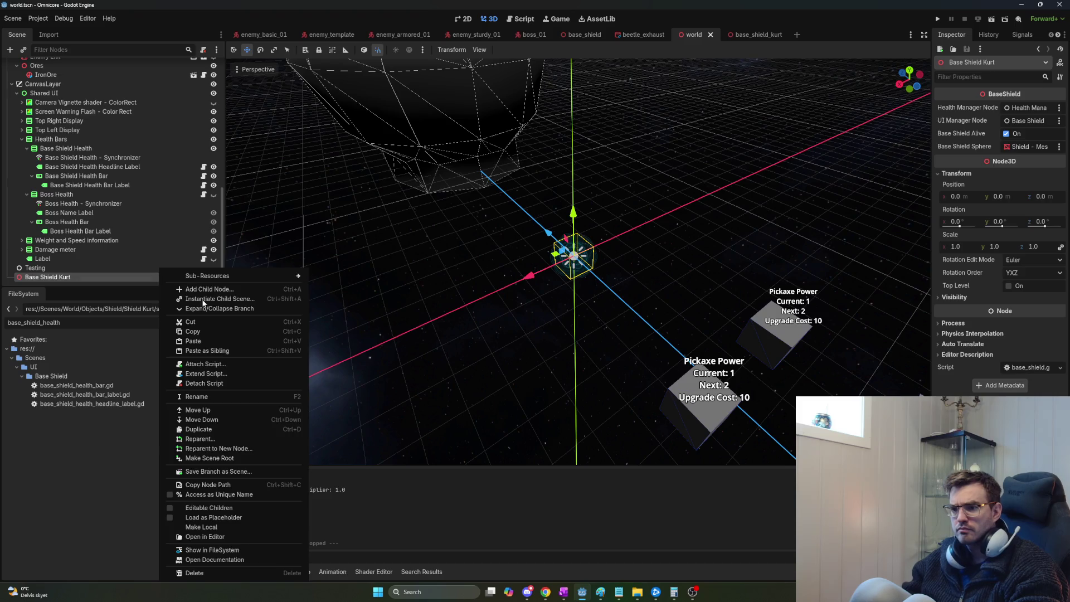
left_click(171, 508)
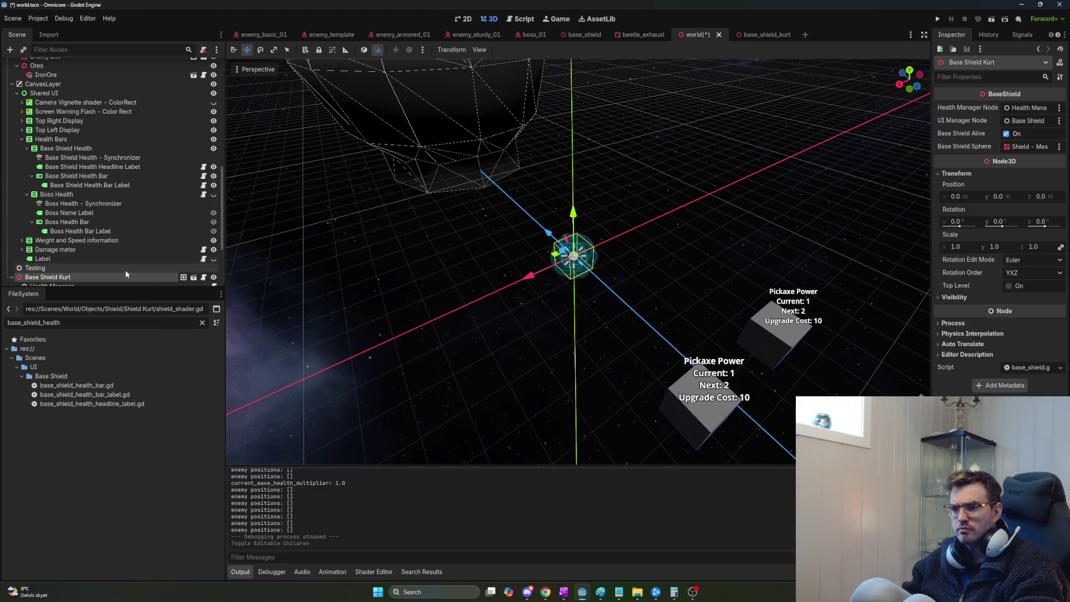
scroll(125, 268, "down", 3)
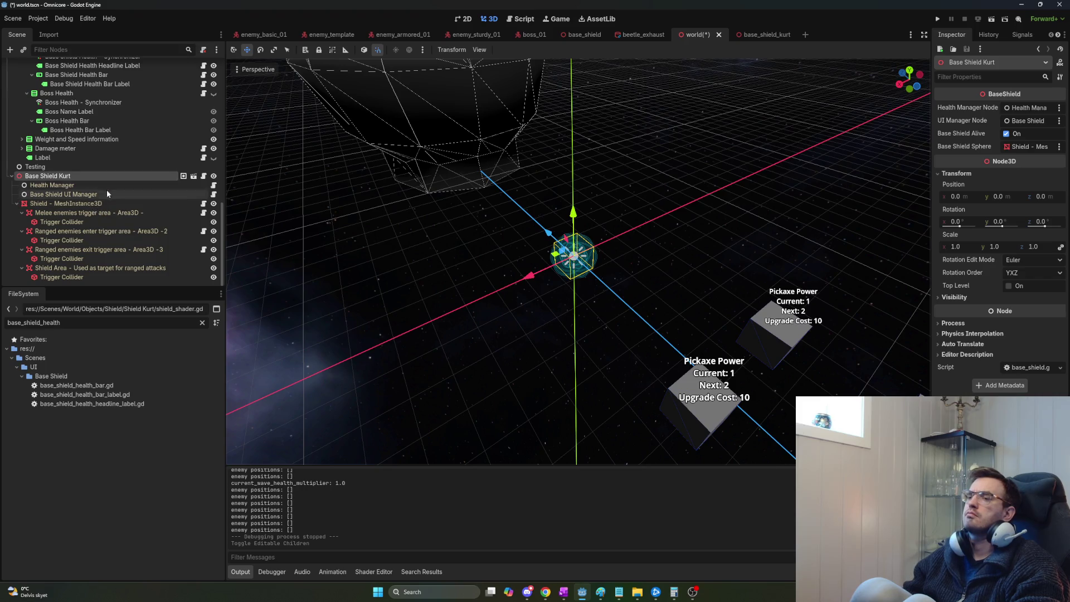
left_click(112, 204)
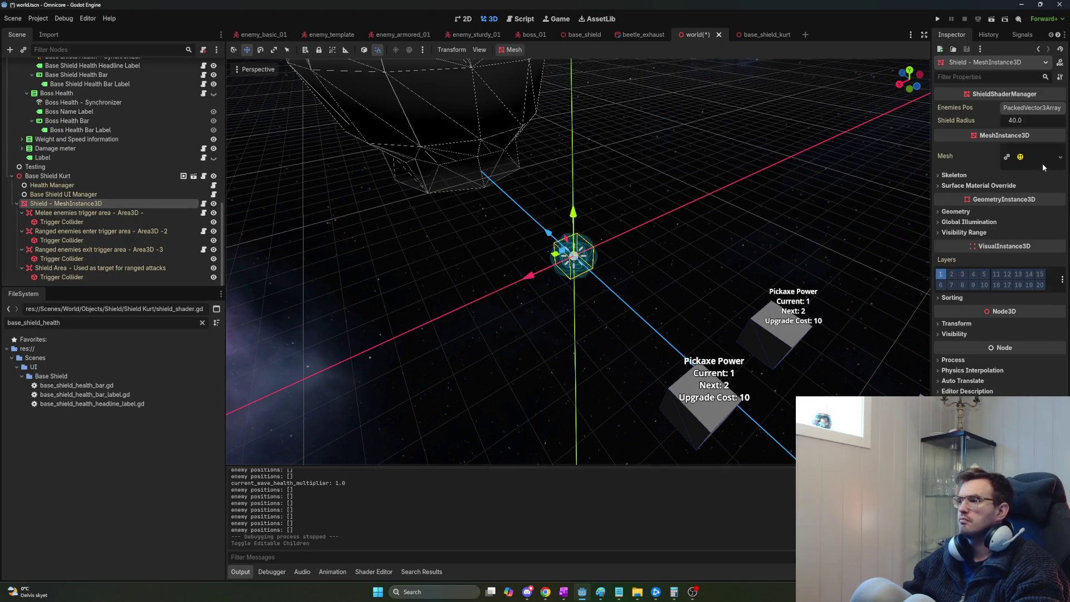
- Expand the shield's sphere mesh settings and frame the shield in the viewport
left_click(1047, 158)
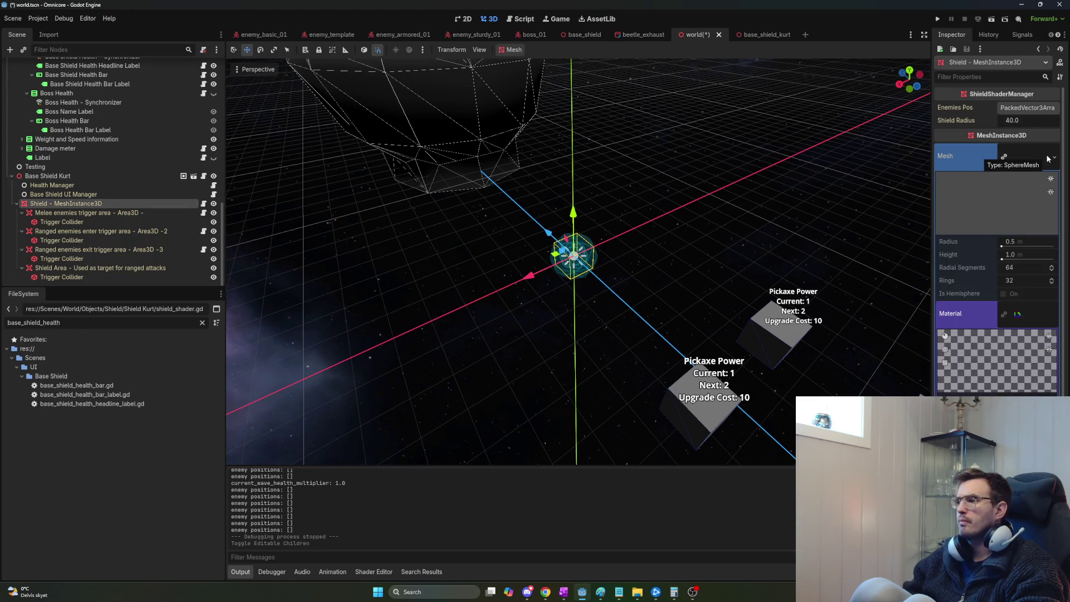
scroll(641, 269, "up", 10)
scroll(638, 266, "down", 3)
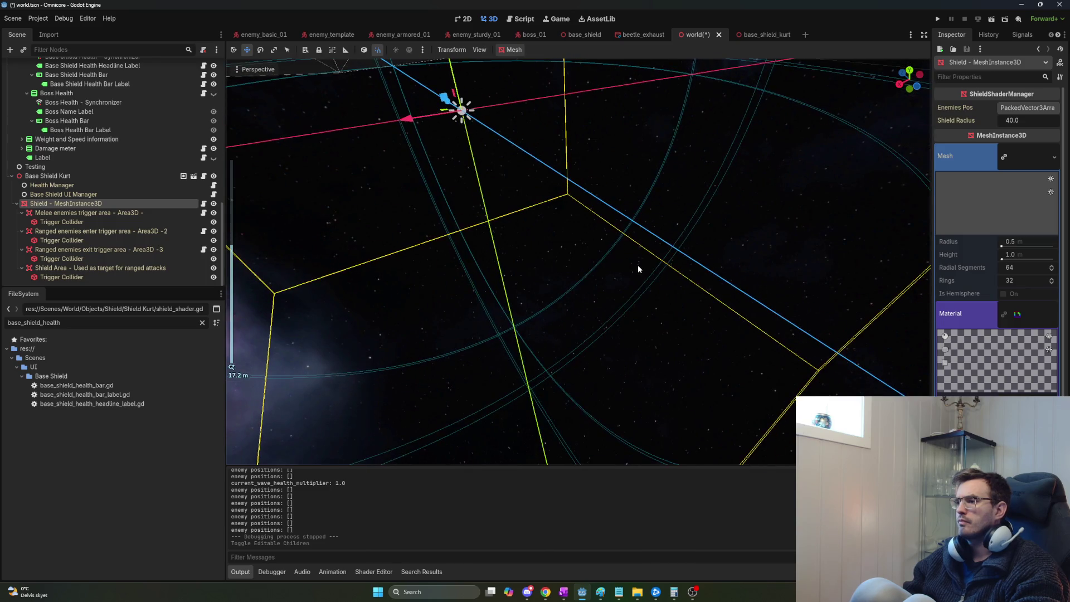
key("f")
scroll(638, 265, "down", 5)
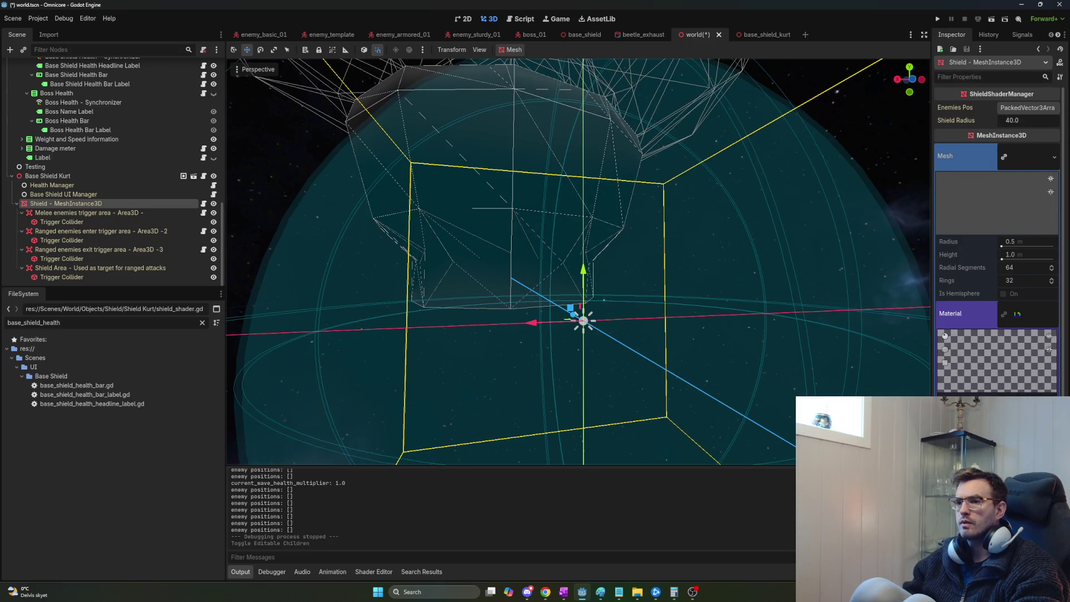
scroll(579, 262, "down", 2)
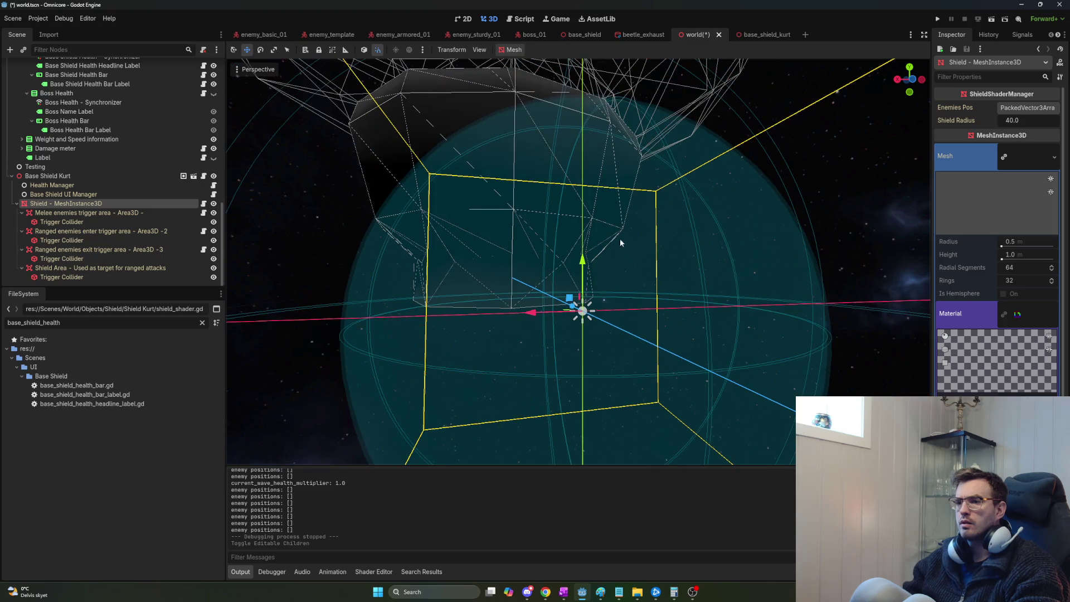
- Hide Base Shield Kurt's melee and ranged trigger areas and colliders, then save and run the game
left_click(214, 213)
left_click(213, 230)
left_click(214, 250)
left_click(214, 259)
left_click(213, 268)
left_click(214, 277)
left_click(215, 240)
left_click(215, 222)
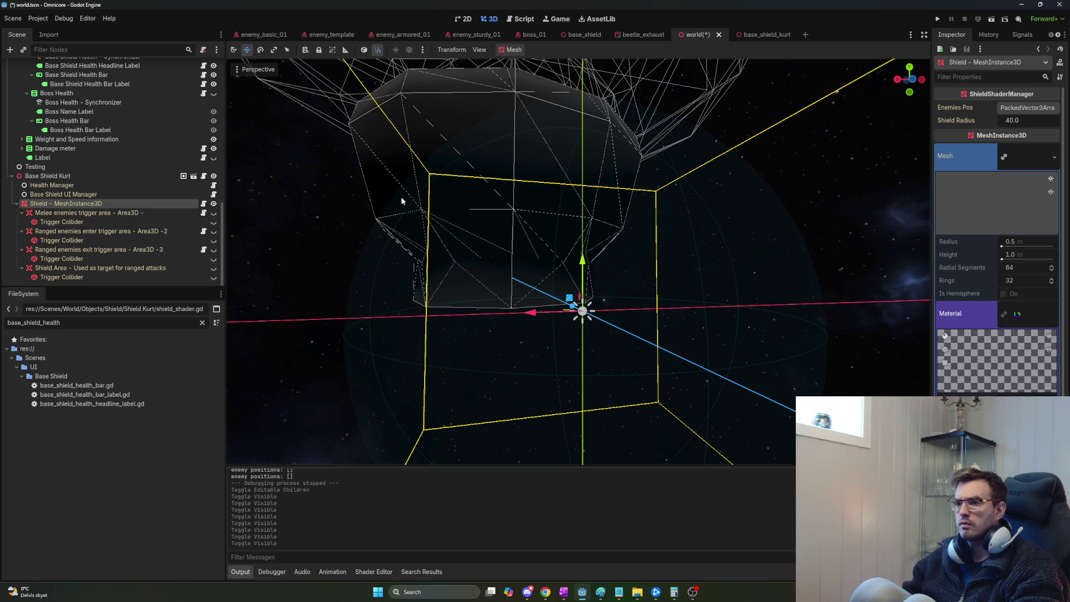
key("F5")
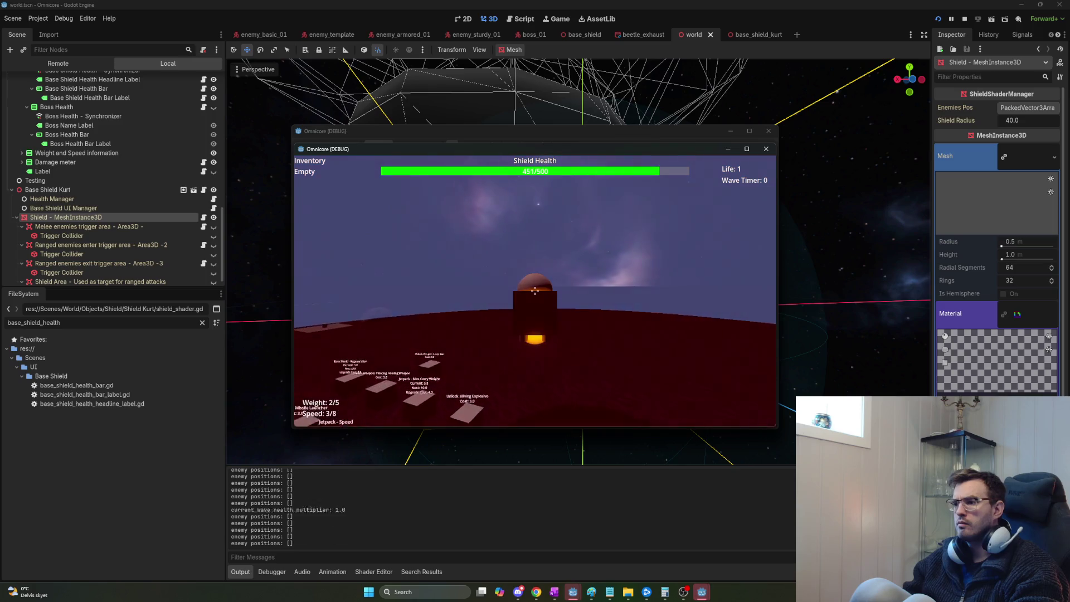
- Jetpack around the shield surface in-game, stop the run, and undo hiding the shield nodes
key("space")
key("space")
key("space")
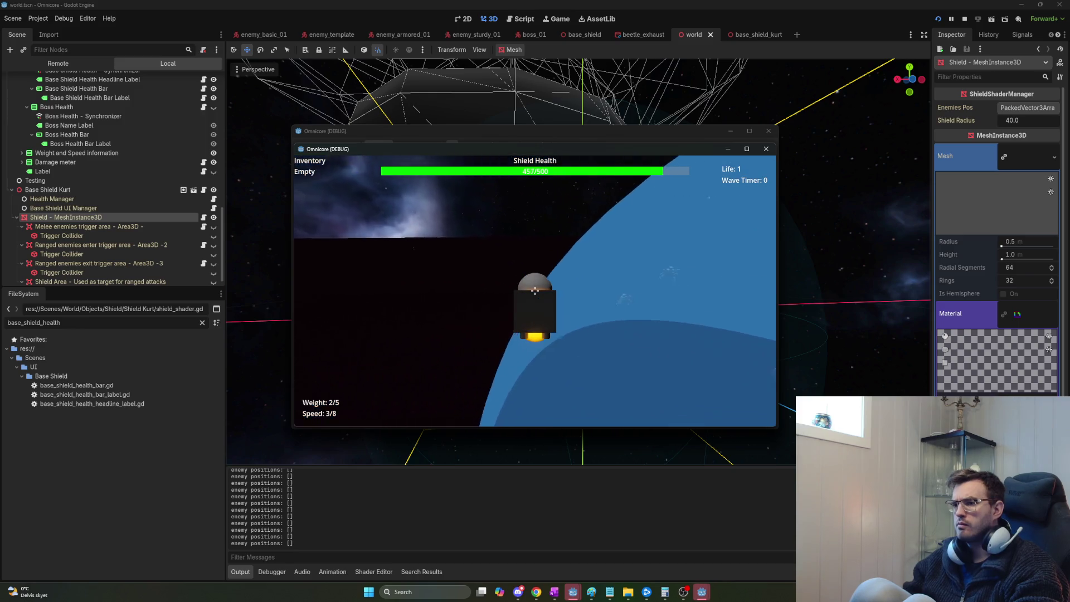
key("space")
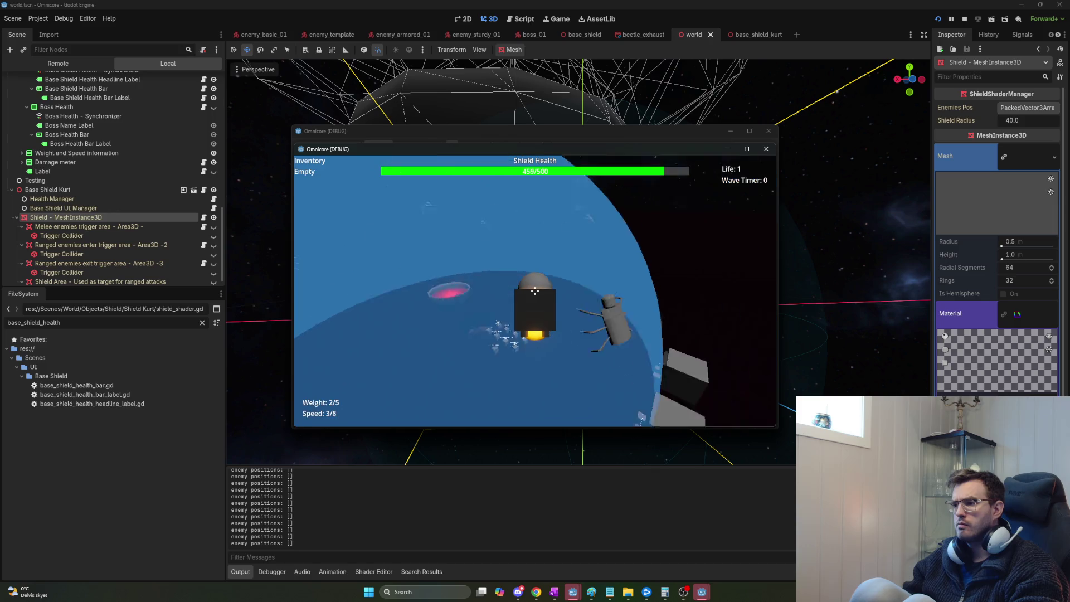
key("F8")
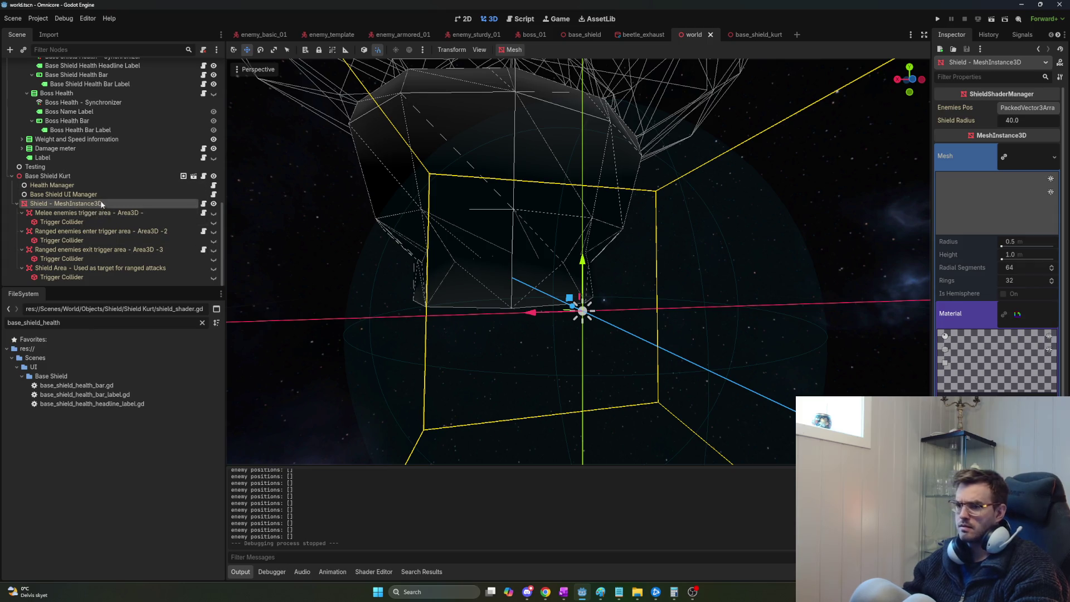
key("ctrl+z")
key("ctrl+z")
key("ctrl+z")
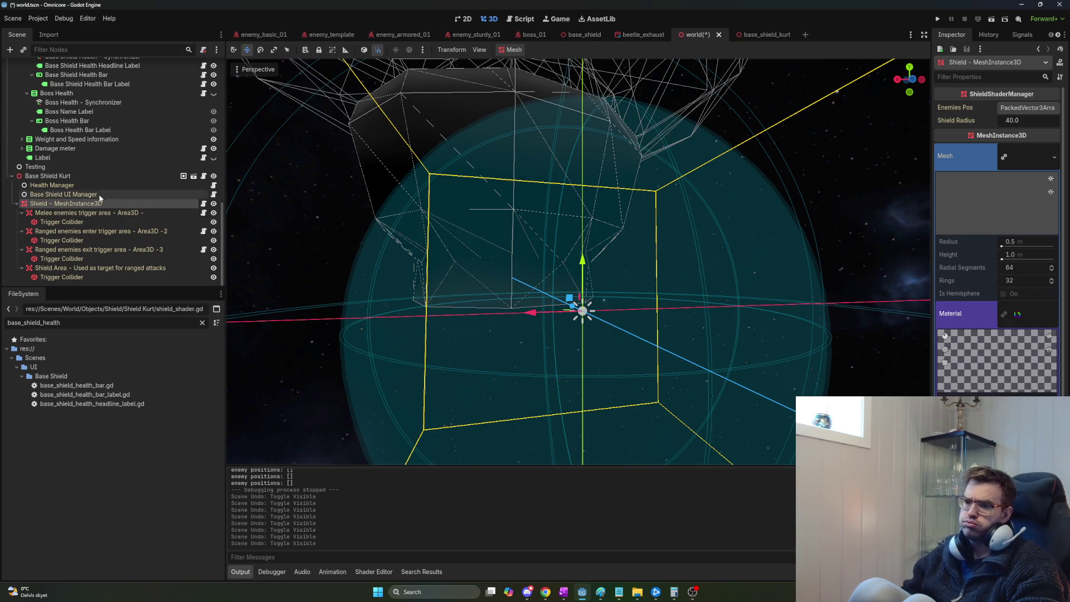
- Open Base Shield Kurt's base_shield.gd script, switch to the base_shield_kurt scene, and check the browser
left_click(87, 178)
left_click(204, 177)
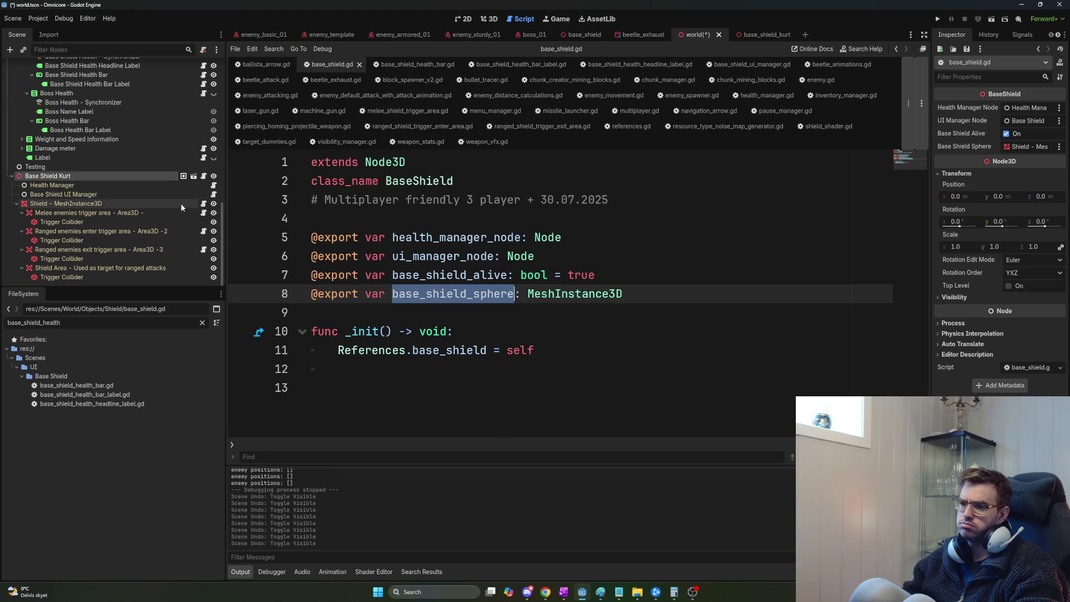
left_click(746, 36)
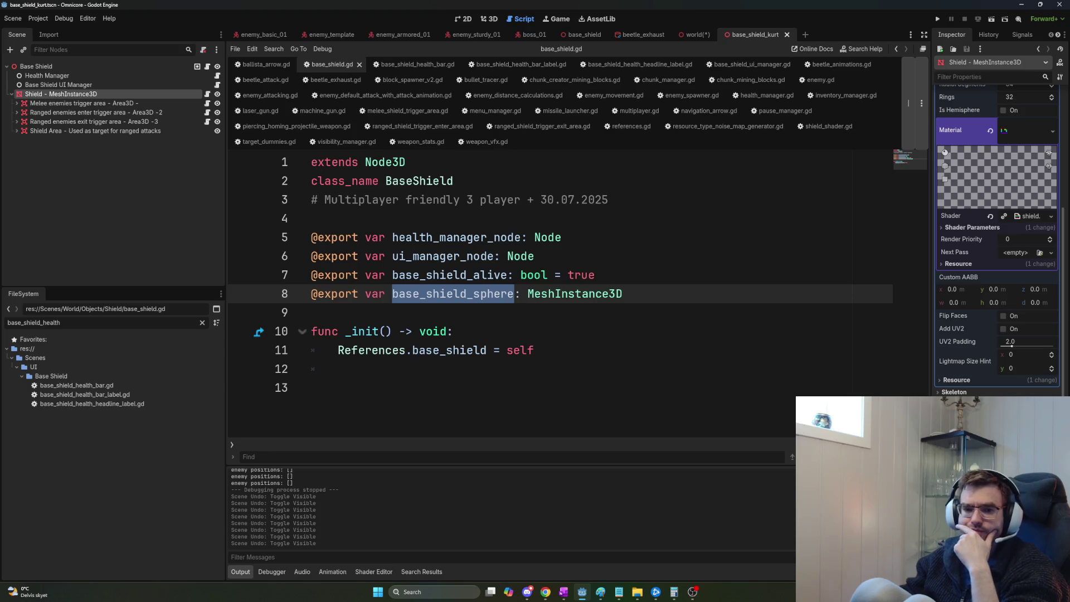
left_click(546, 592)
- Back in Godot, select the Melee enemies trigger area and open shield_shader.gd
left_click(546, 592)
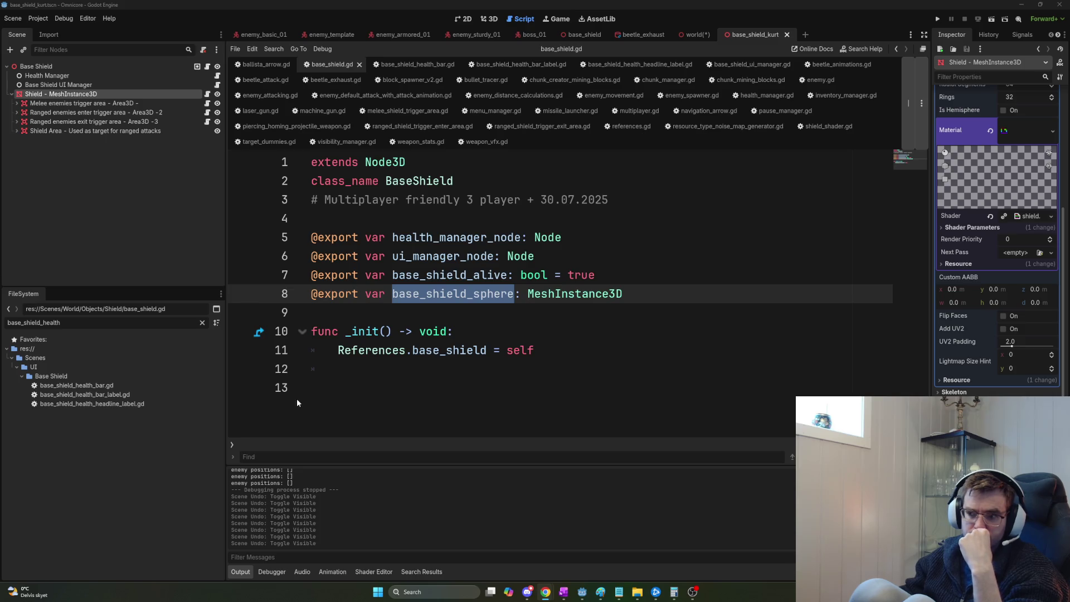
left_click(218, 103)
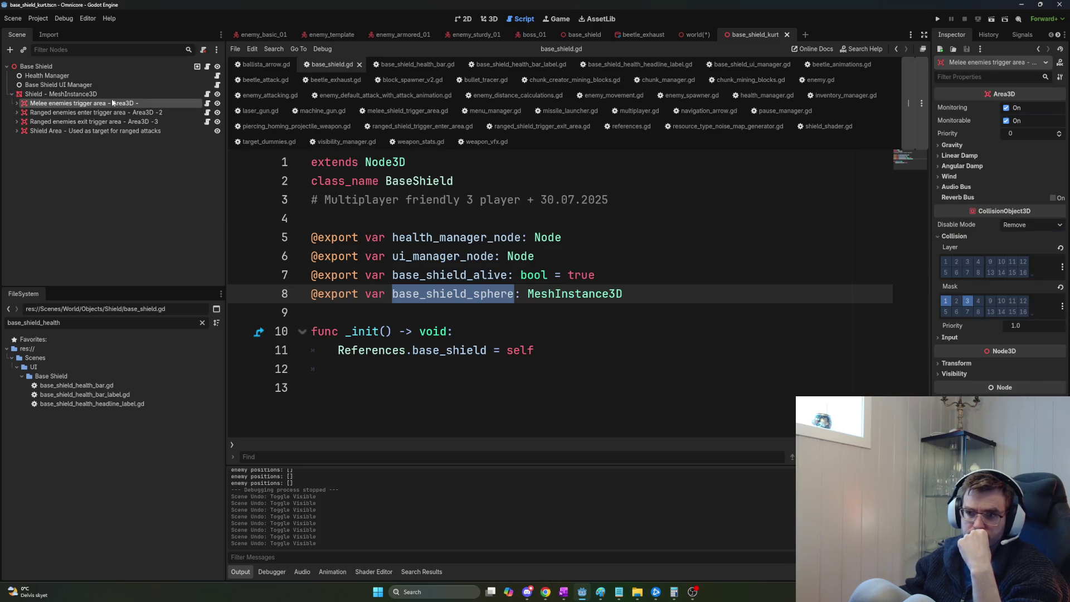
left_click(207, 93)
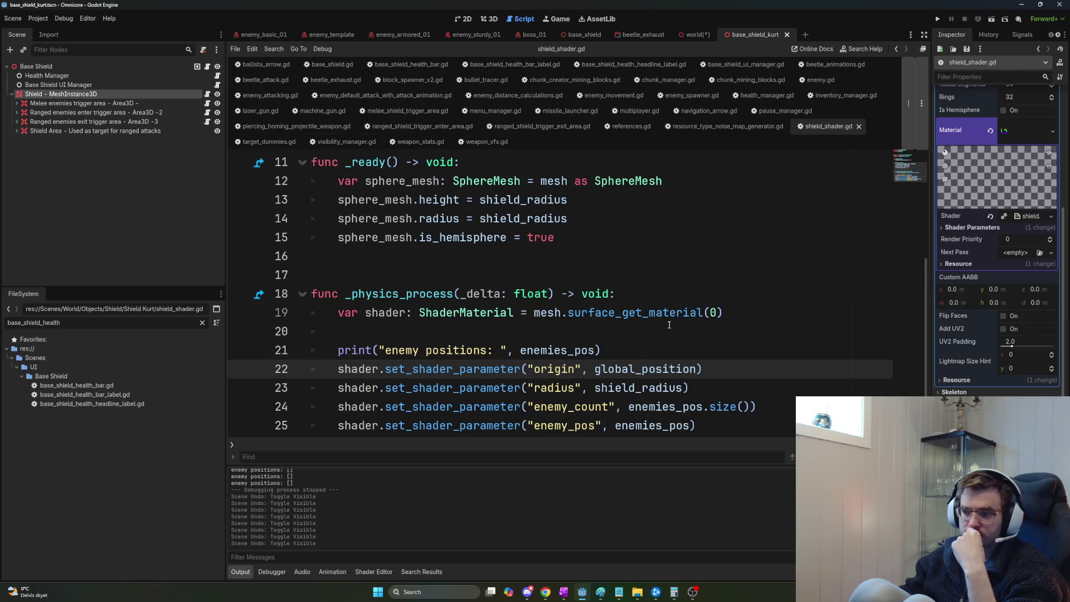
left_click(642, 351)
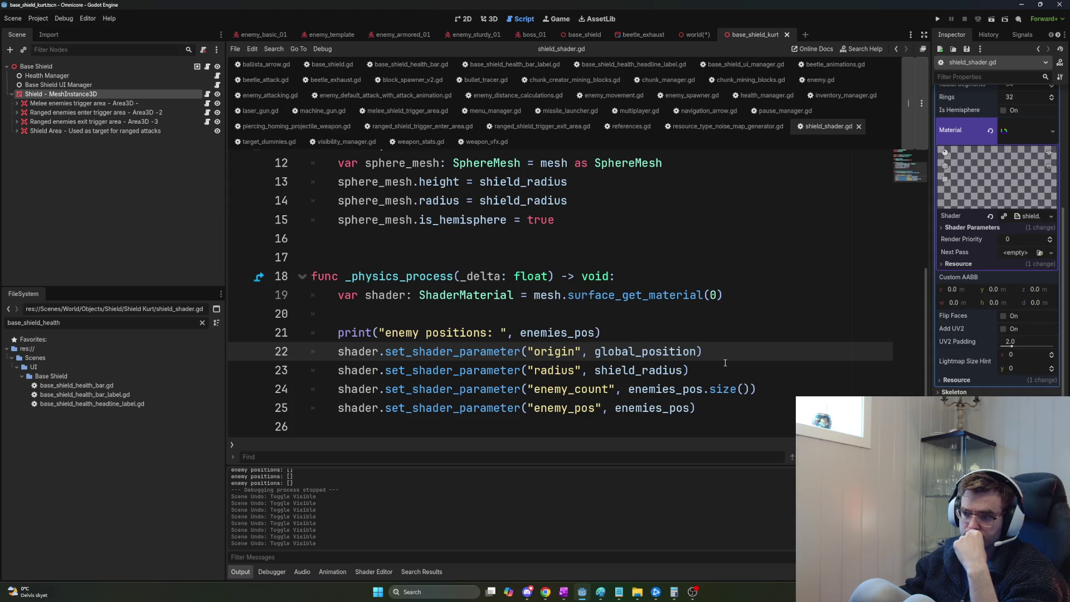
scroll(722, 361, "up", 2)
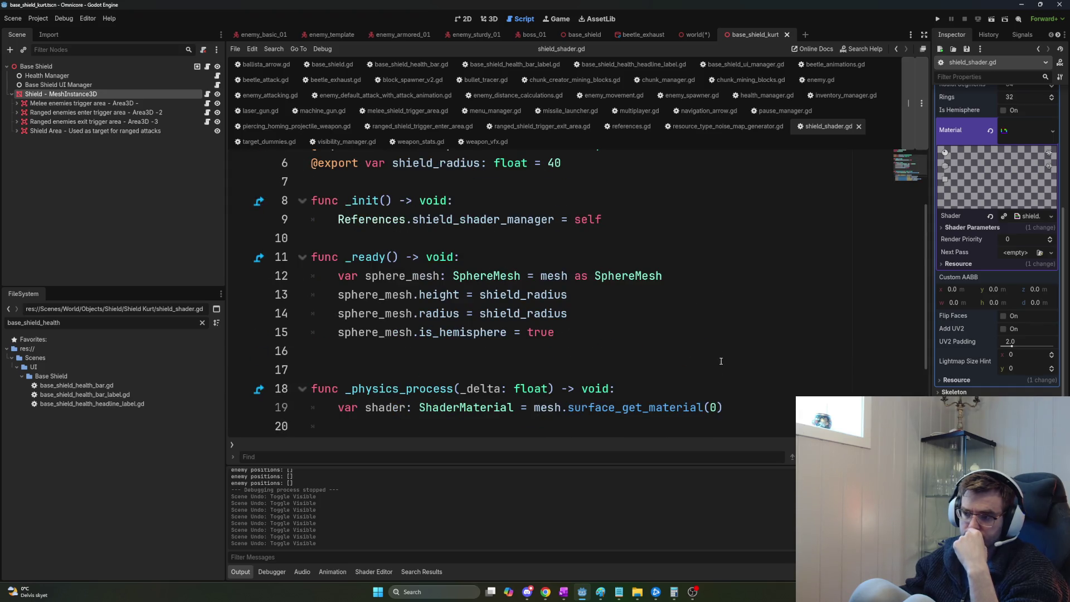
scroll(721, 361, "down", 1)
double_click(632, 353)
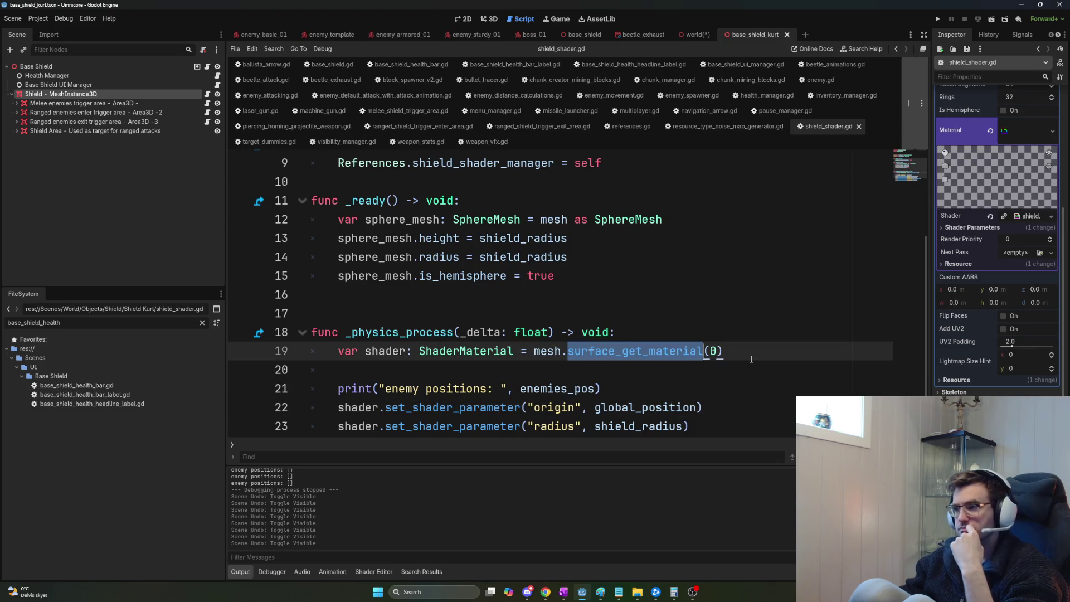
left_click(74, 93)
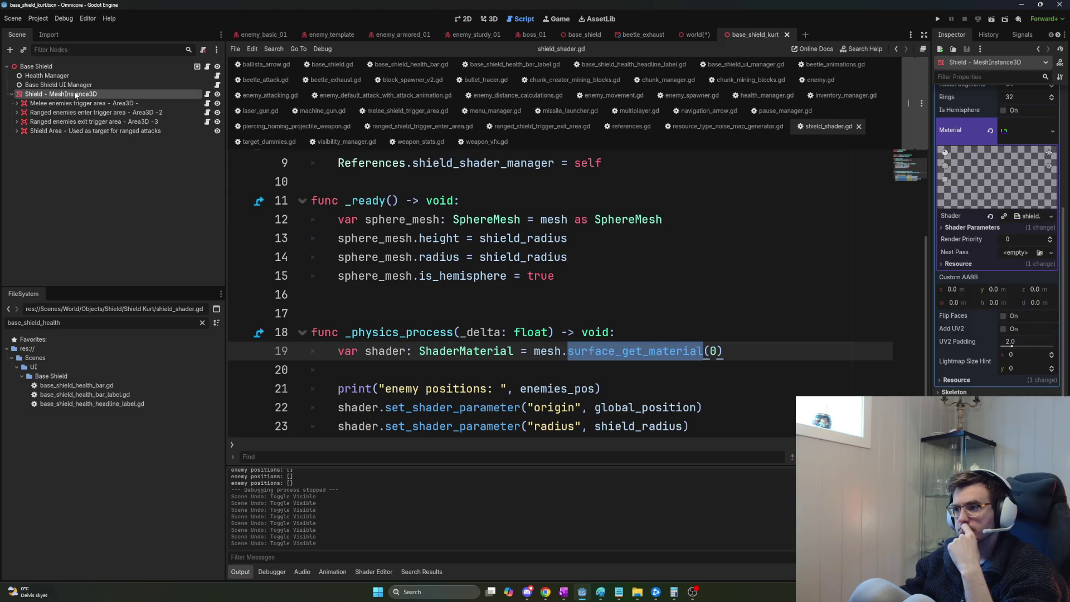
scroll(1038, 182, "up", 4)
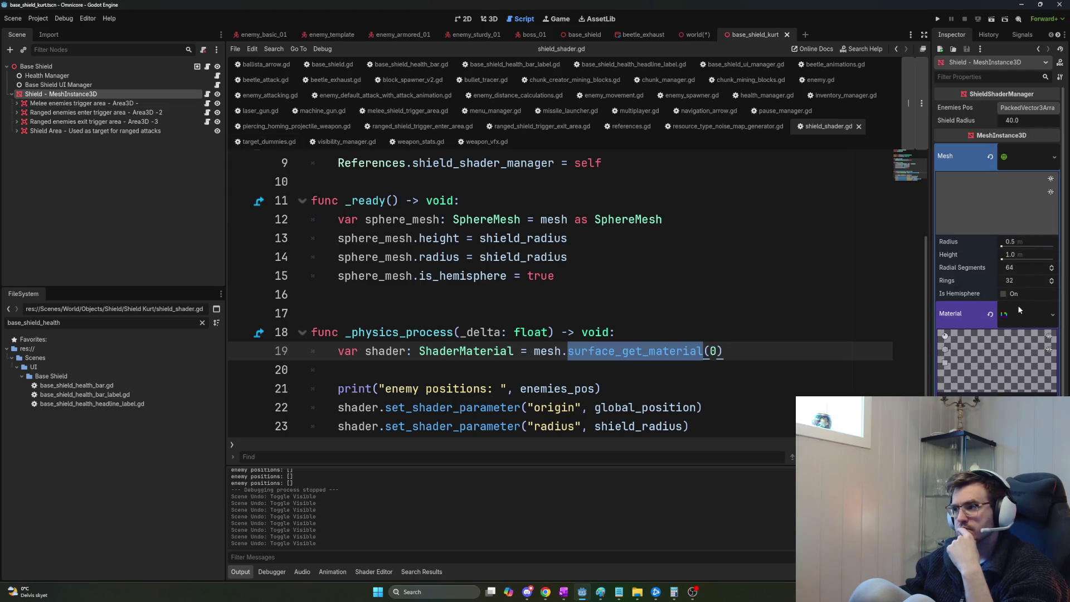
left_click(1025, 158)
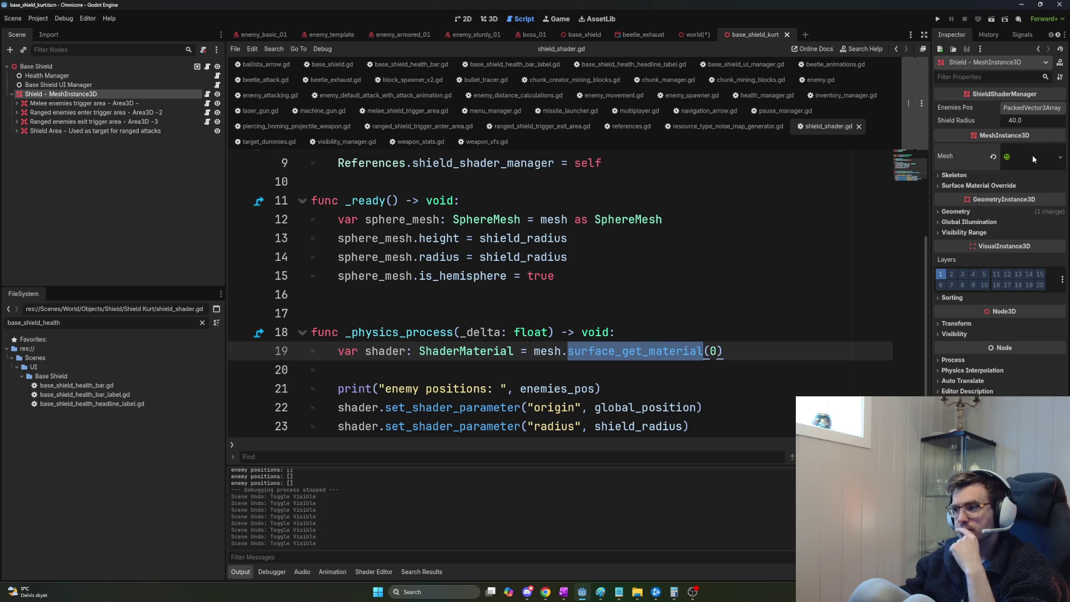
left_click(1032, 156)
left_click(1030, 316)
left_click(1031, 316)
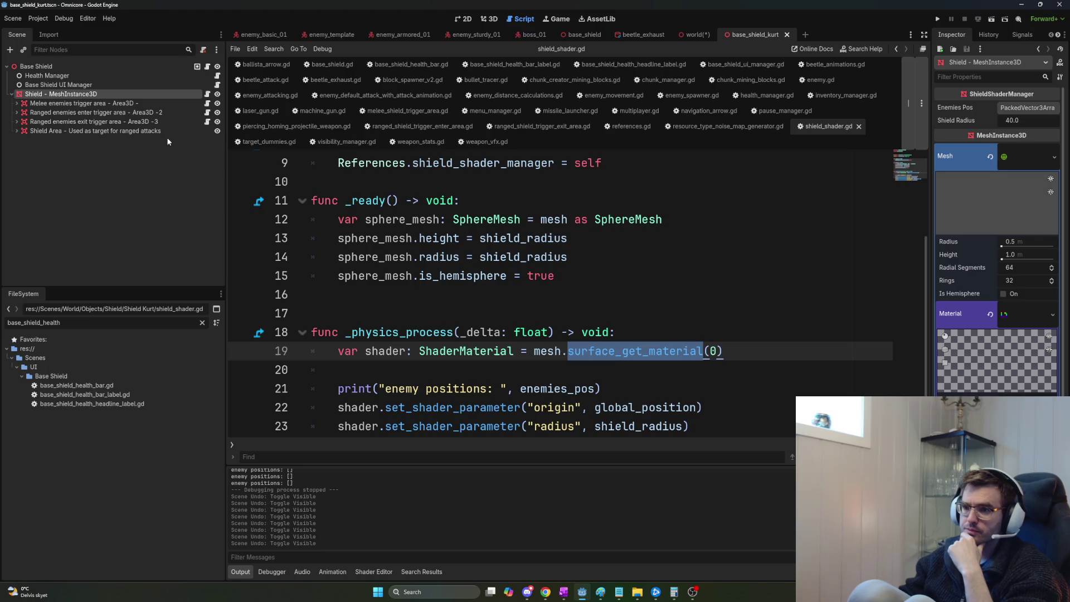
left_click(133, 103)
left_click(132, 96)
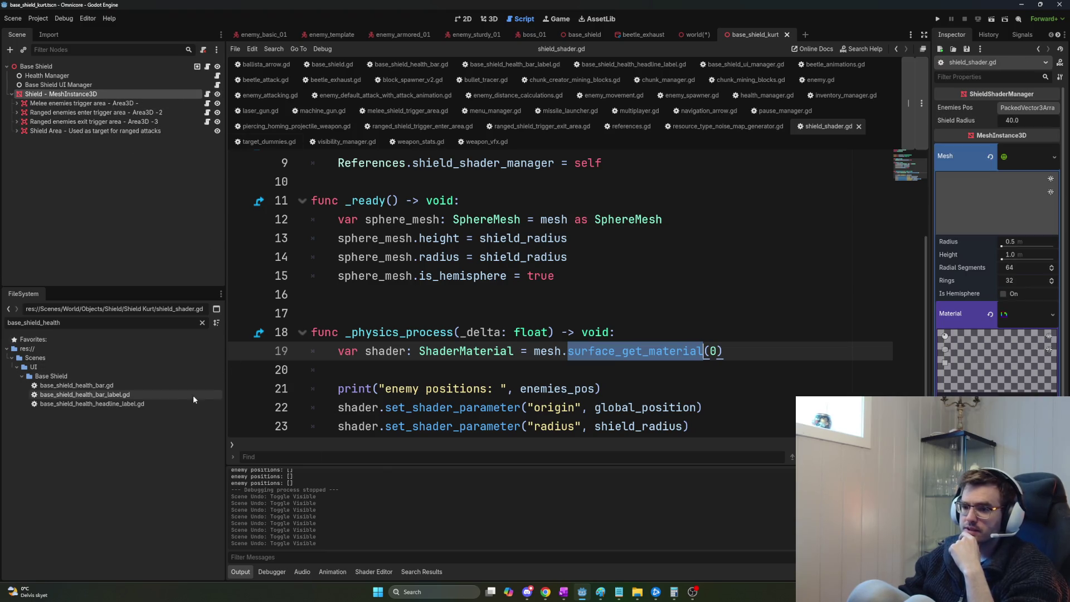
double_click(34, 323)
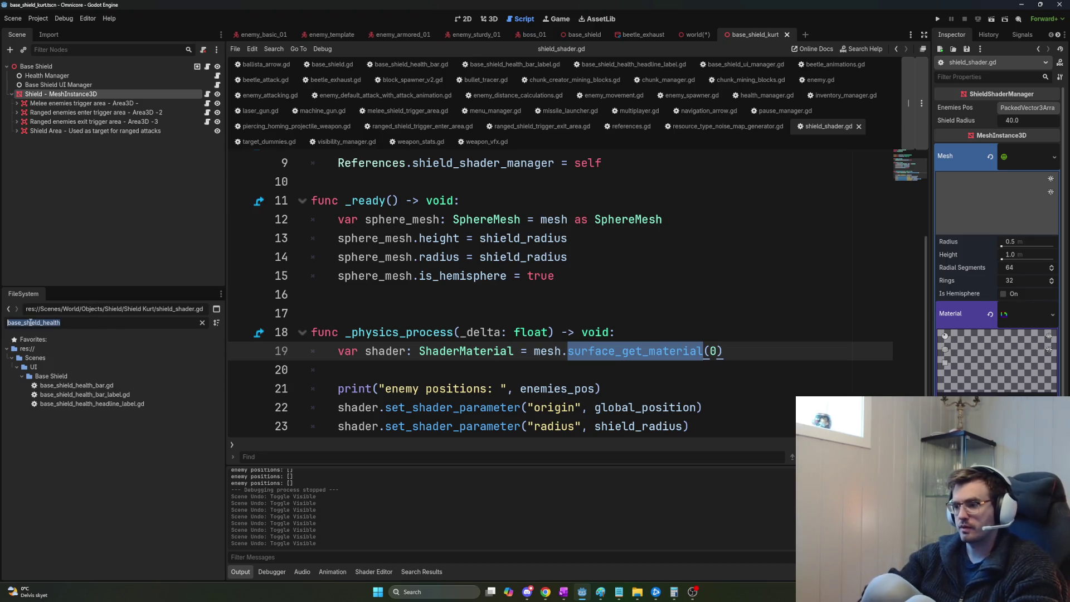
- Change shield_color's alpha in shield.gdshader to 0.2, then save and run the game
type("shader")
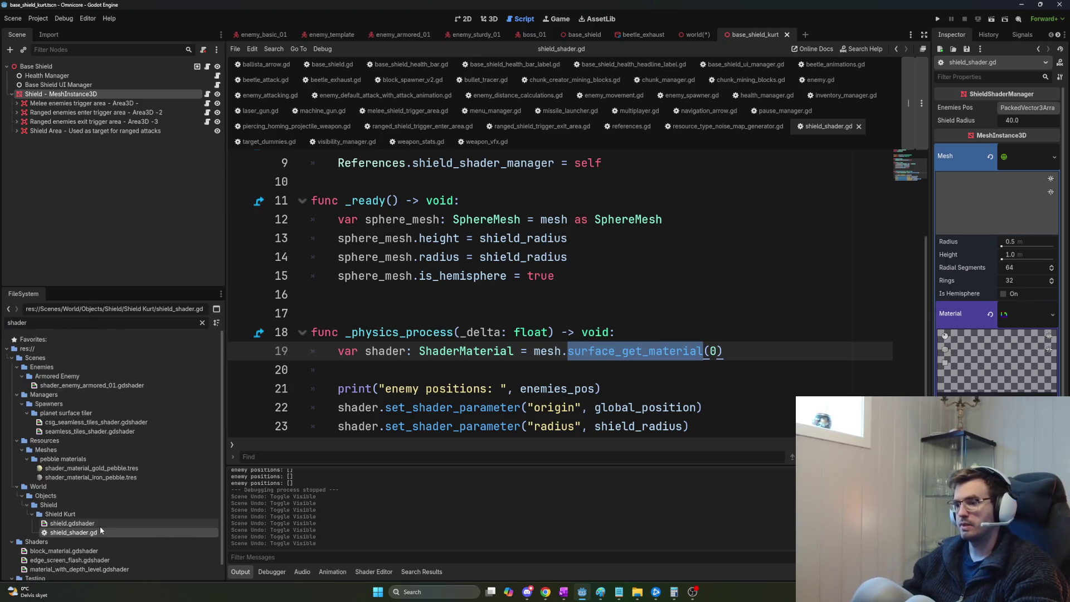
double_click(98, 523)
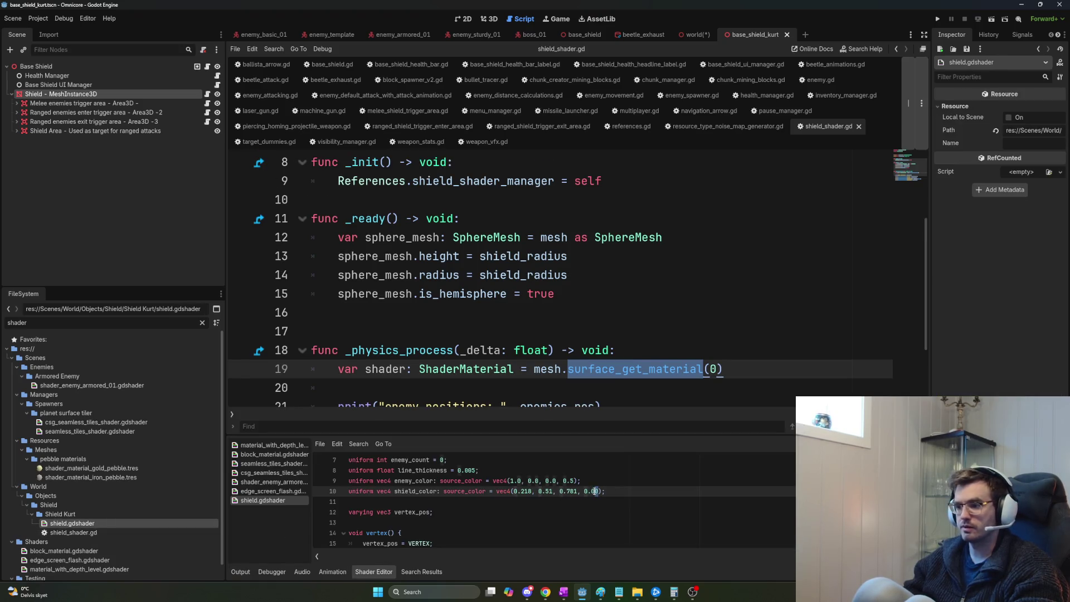
key("BackSpace")
type("2")
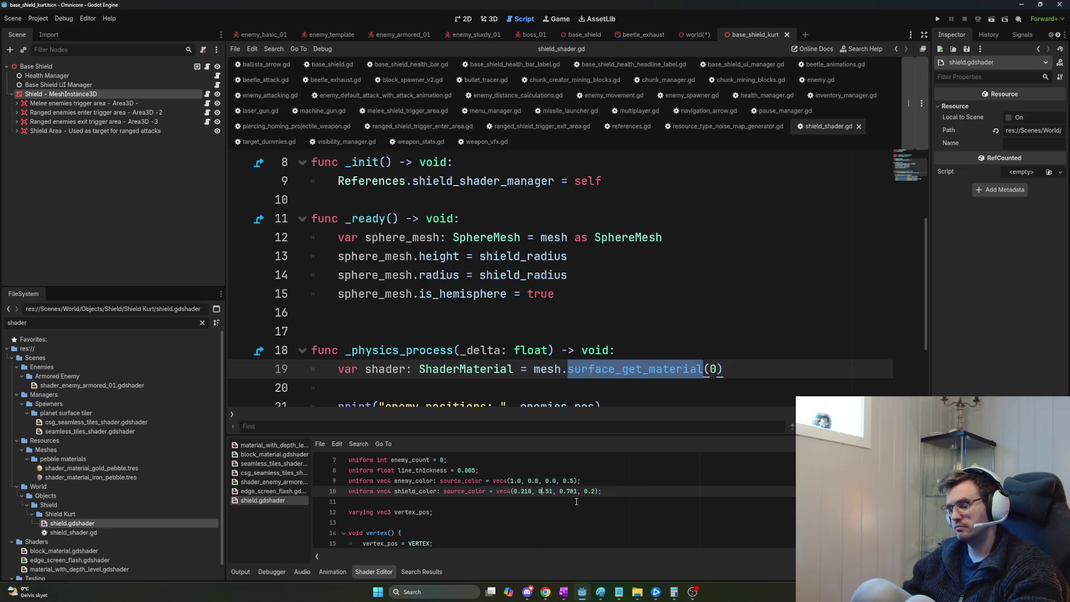
key("F5")
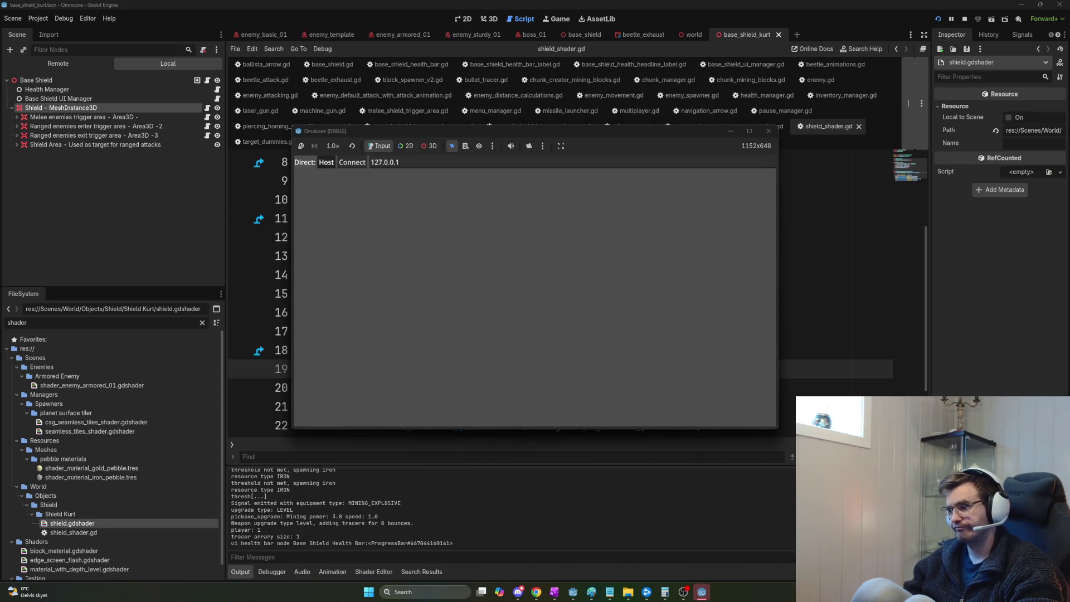
- Host a game, look at the red shield bowl in-game, and stop the run
left_click(326, 162)
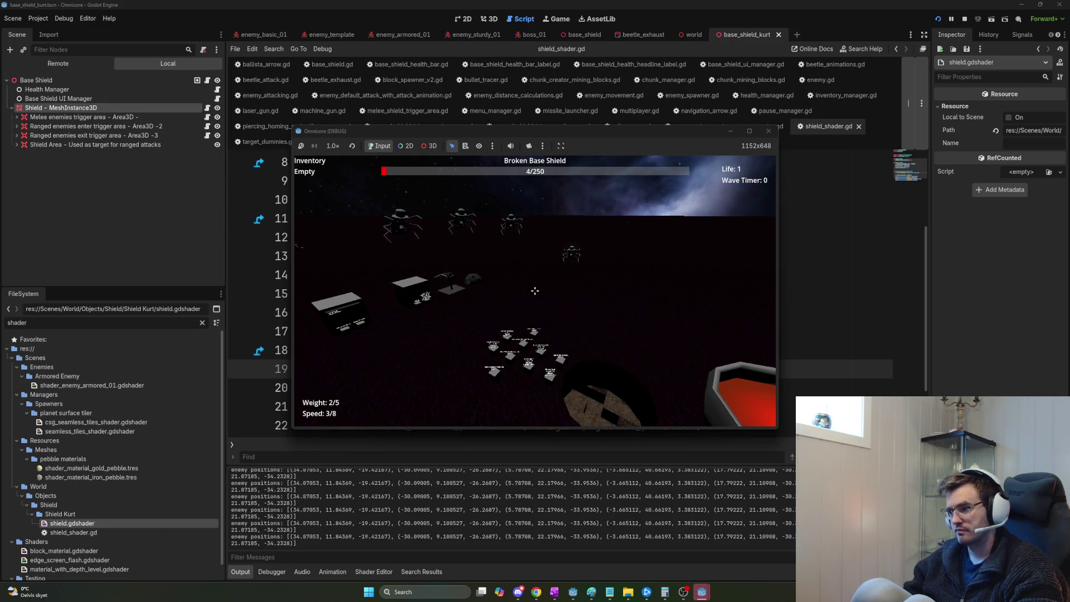
key("e")
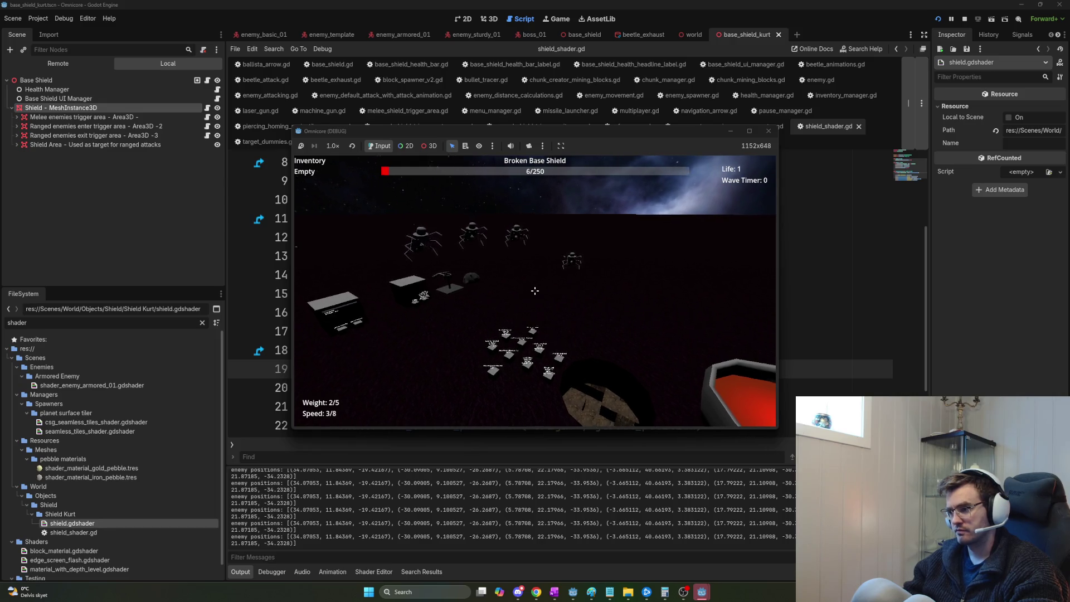
key("F8")
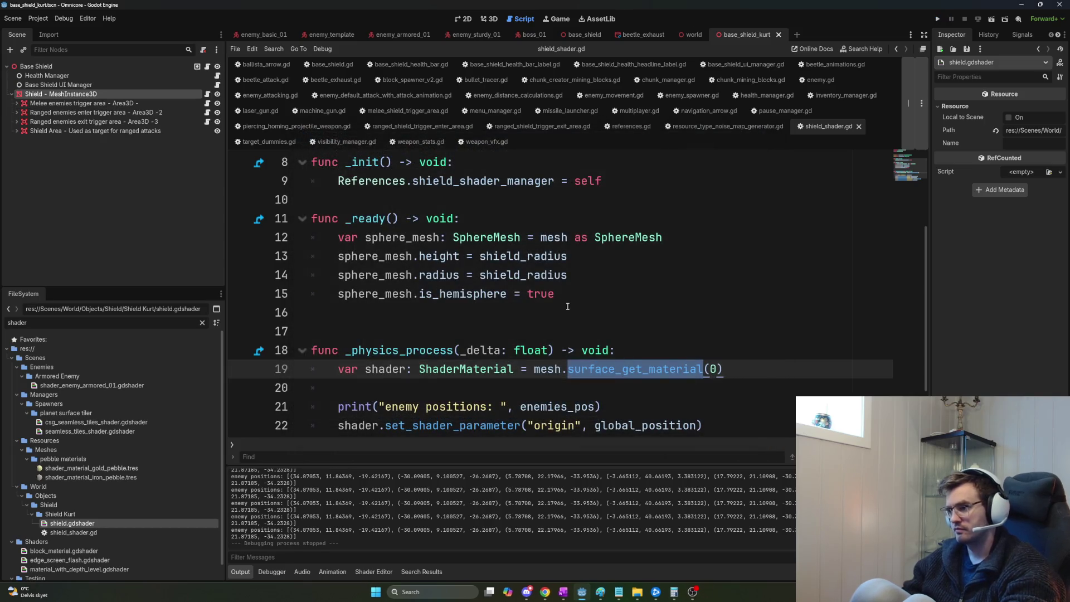
left_click(624, 327)
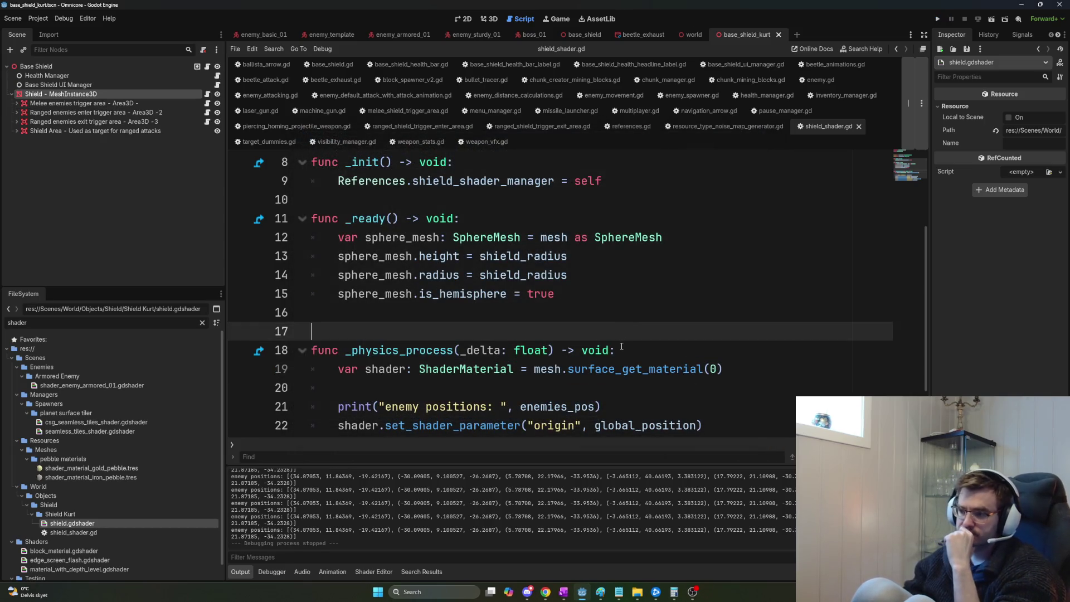
scroll(704, 365, "down", 2)
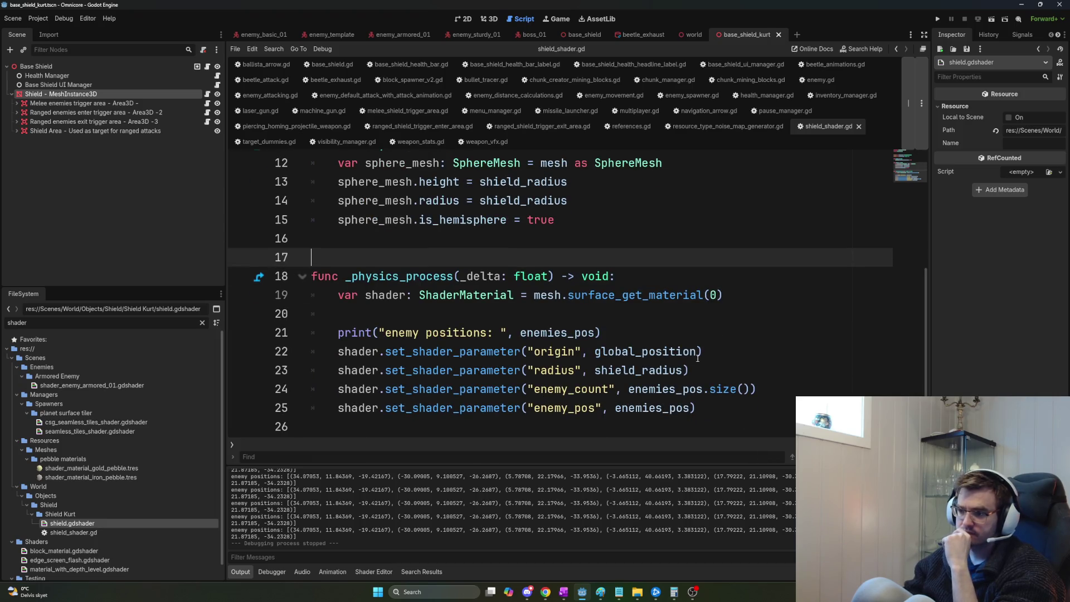
mouse_move(673, 353)
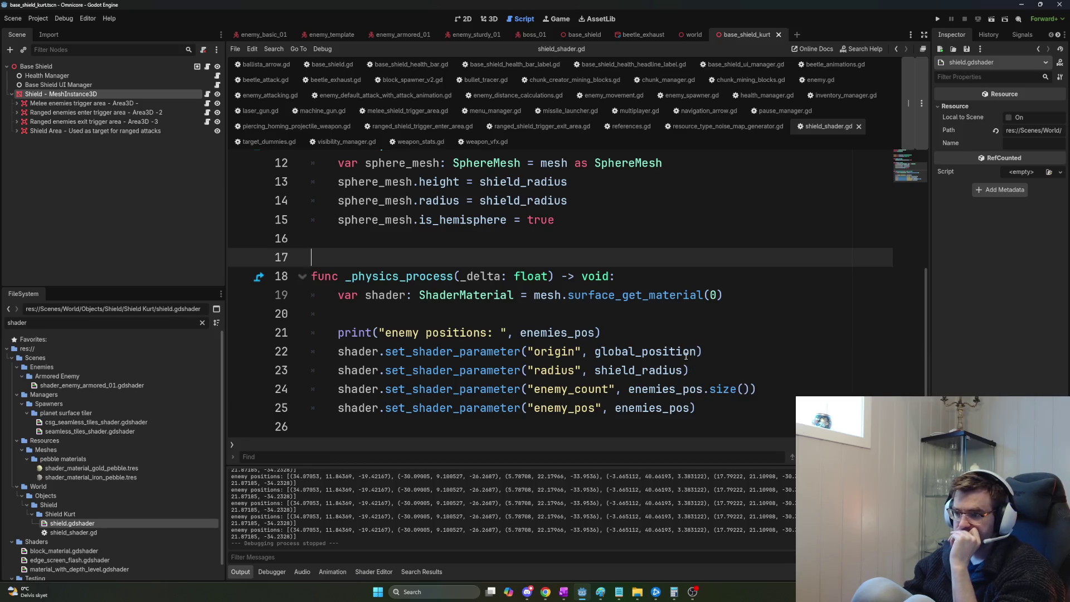
left_click(719, 410)
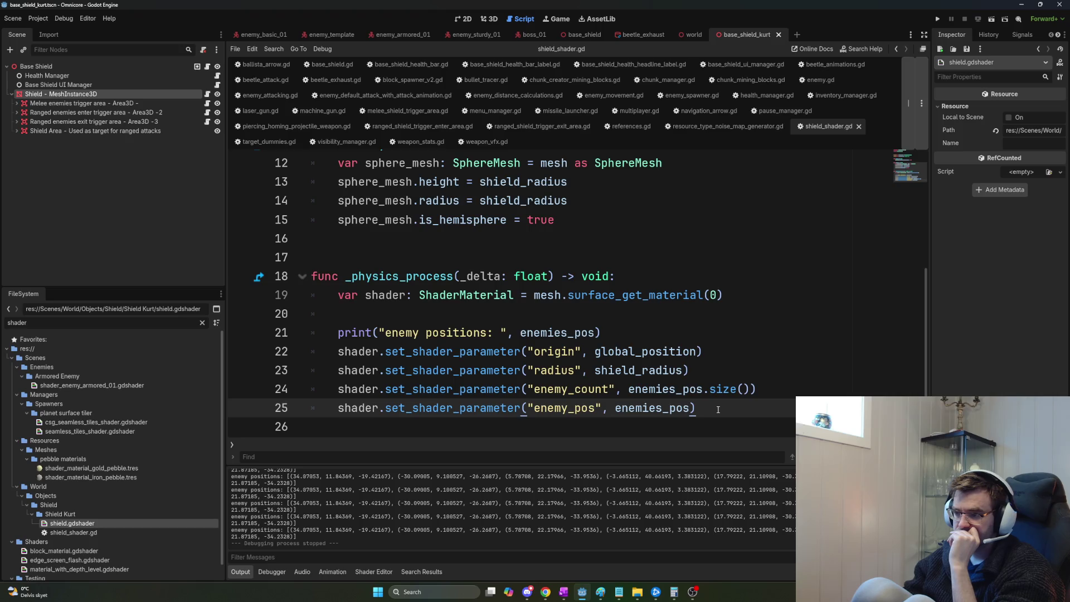